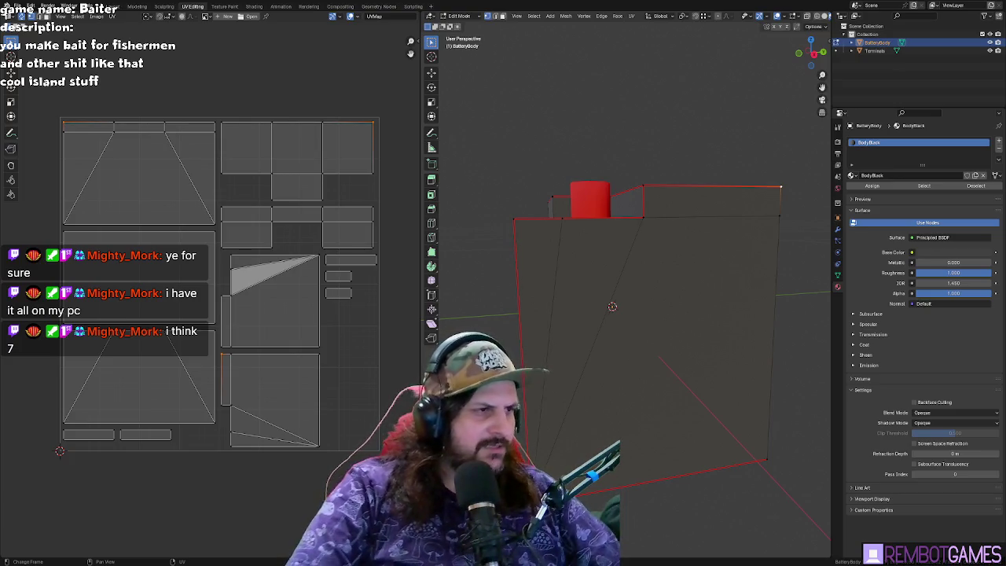
- Select the right-front face and its linked faces to inspect that UV island
mouse_move(597, 236)
middle_mouse_down()
mouse_move(624, 224)
mouse_move(601, 222)
middle_mouse_up()
left_click_drag(420, 253, 361, 254)
mouse_move(609, 259)
middle_mouse_down()
mouse_move(667, 253)
mouse_move(631, 250)
middle_mouse_up()
key("Tab")
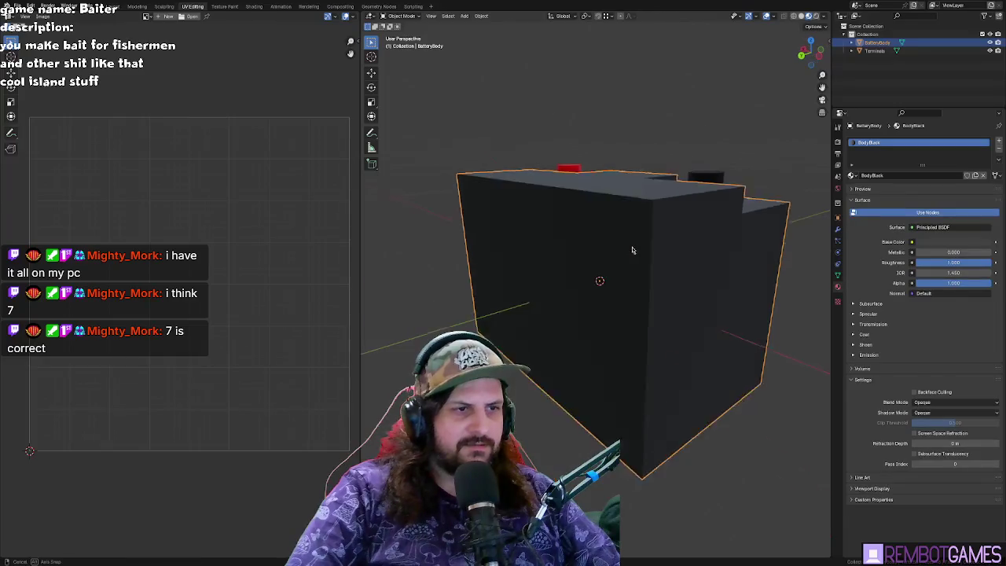
key("Tab")
left_click(668, 284)
key("ctrl+l")
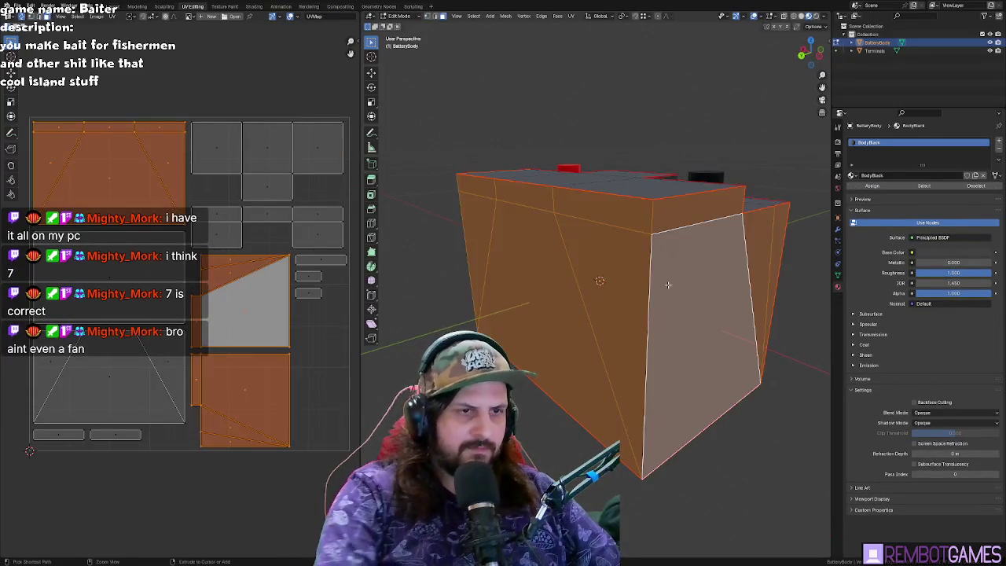
mouse_move(612, 285)
middle_mouse_down()
mouse_move(637, 292)
mouse_move(603, 287)
middle_mouse_up()
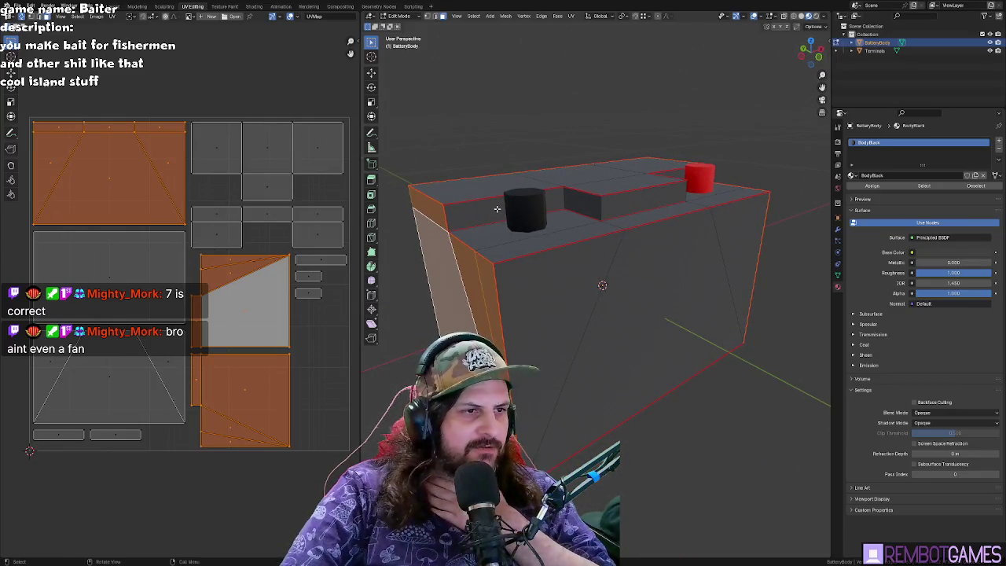
- Select individual faces on the top block, then the left triangular front face
left_click(497, 208)
left_click(580, 201)
left_click(621, 204)
mouse_move(621, 204)
middle_mouse_down()
mouse_move(649, 205)
mouse_move(629, 206)
mouse_move(644, 249)
middle_mouse_up()
left_click(627, 203)
left_click(652, 205)
left_click(600, 206)
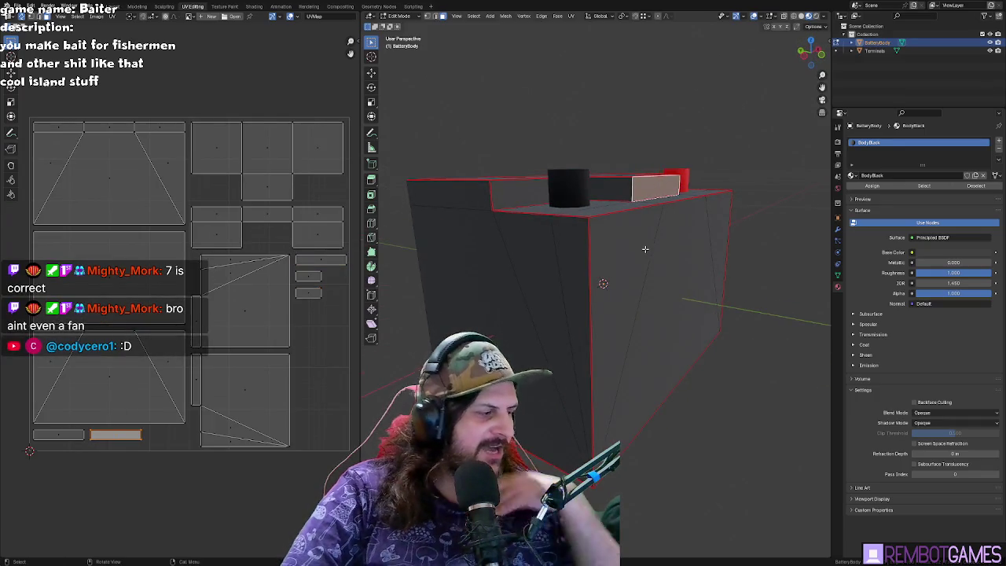
mouse_move(650, 238)
middle_mouse_down()
mouse_move(494, 238)
mouse_move(592, 266)
middle_mouse_up()
left_click(494, 238)
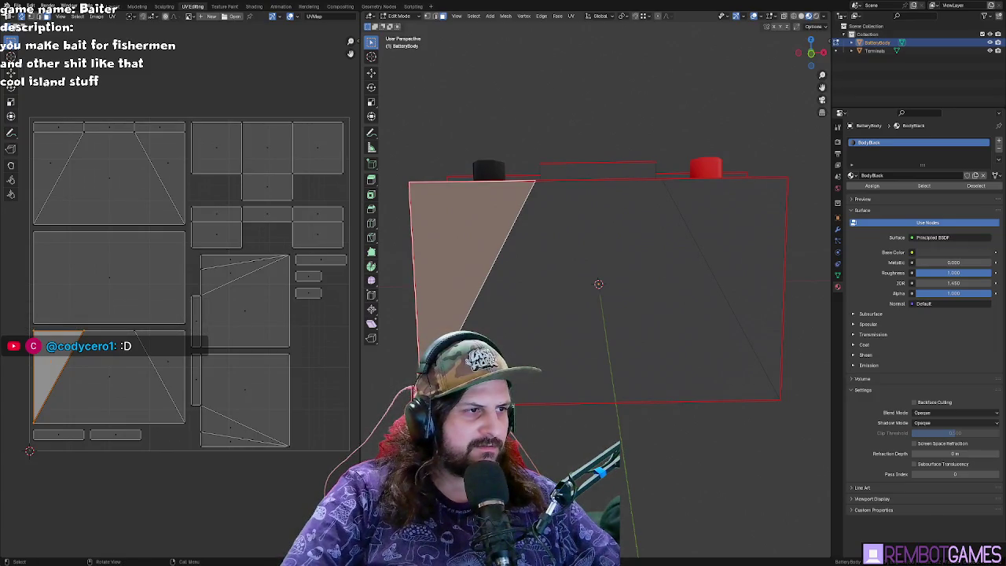
middle_click_drag(582, 205, 559, 234)
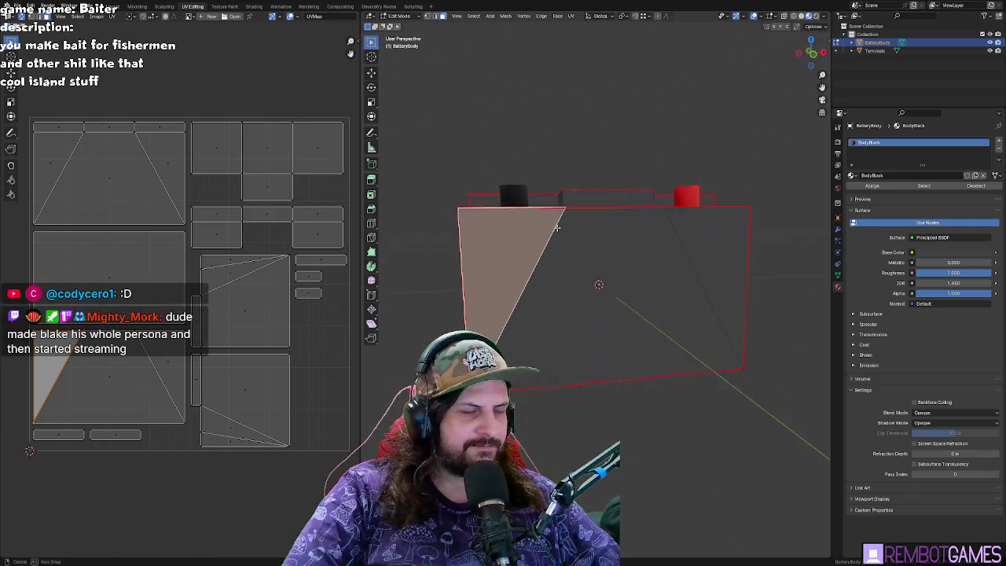
- In solid shading, extend the selection over the front faces, then switch to Texture Paint
left_click(812, 17)
key("Tab")
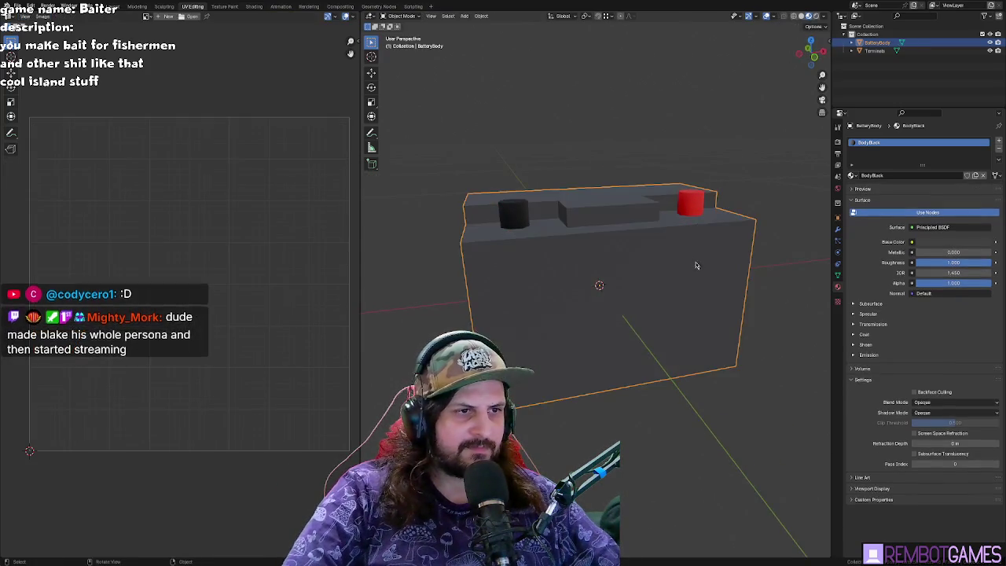
key("Tab")
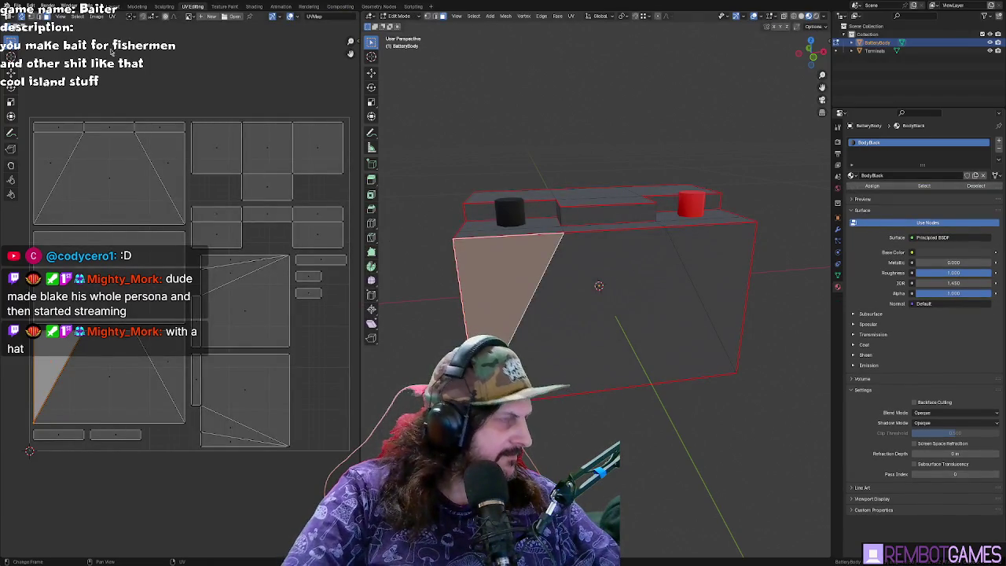
middle_click_drag(597, 284, 615, 274)
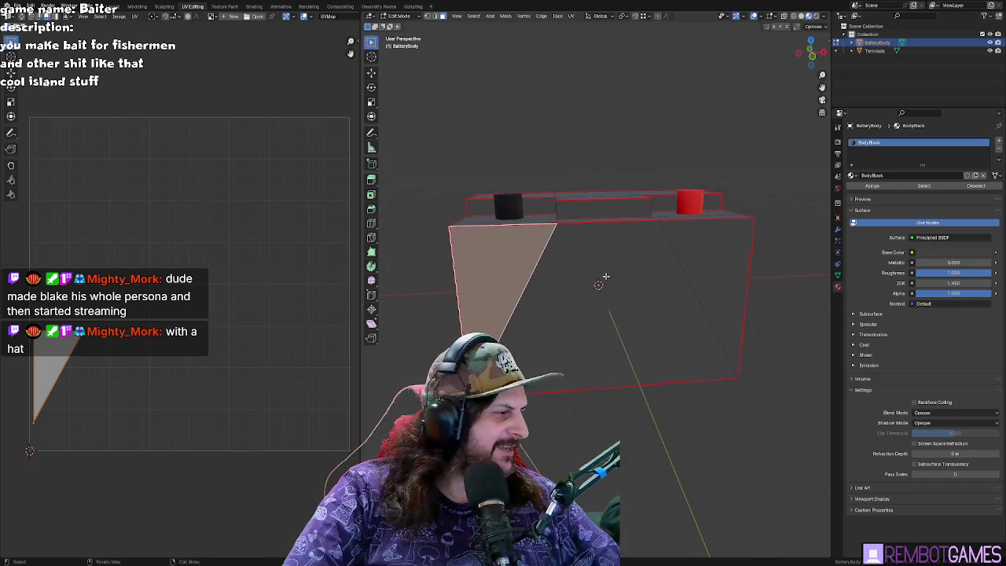
key("Tab")
key("Tab")
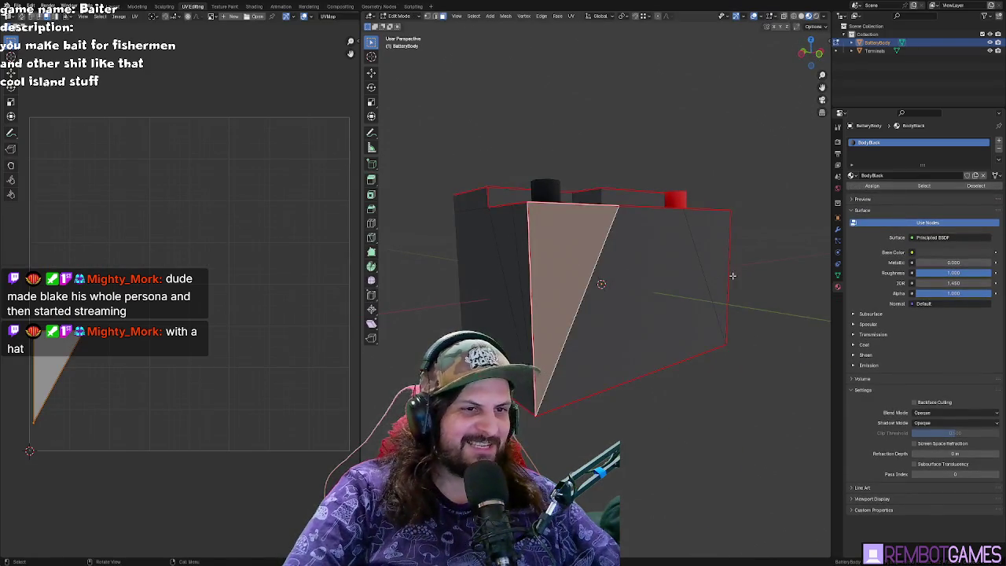
key("l")
mouse_move(733, 276)
middle_mouse_down()
mouse_move(658, 266)
mouse_move(632, 308)
middle_mouse_up()
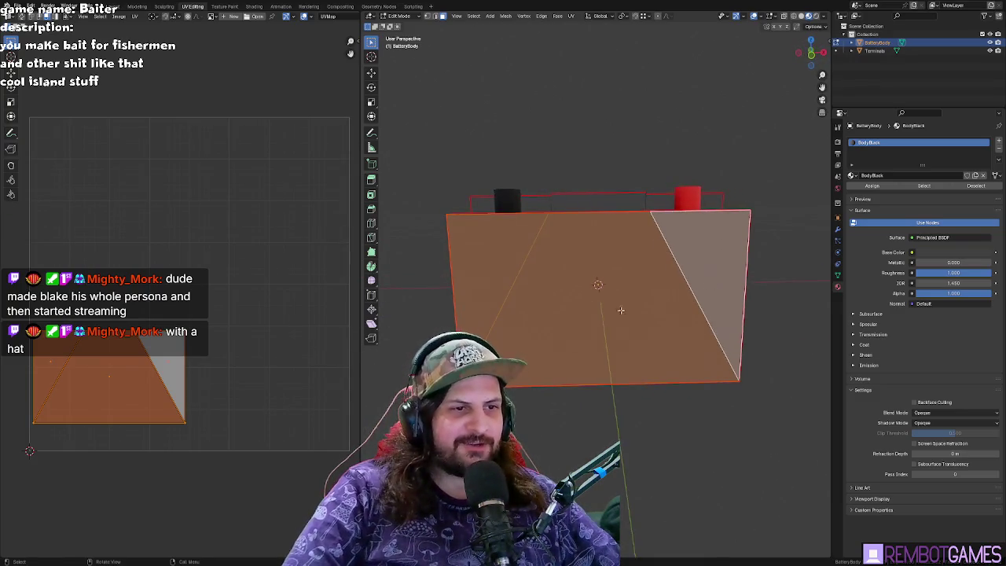
middle_click_drag(554, 310, 566, 303)
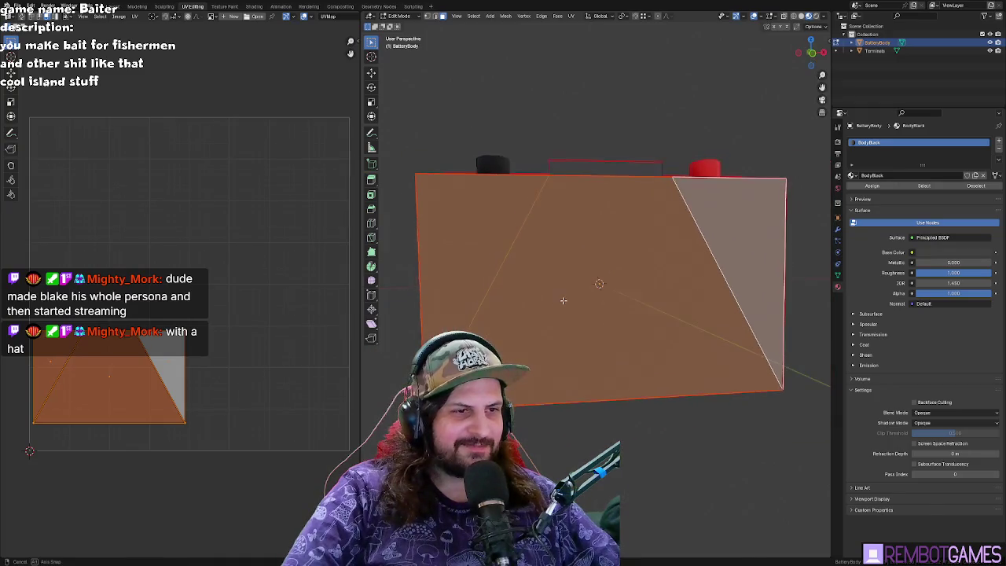
key("Tab")
middle_click_drag(539, 230, 551, 236)
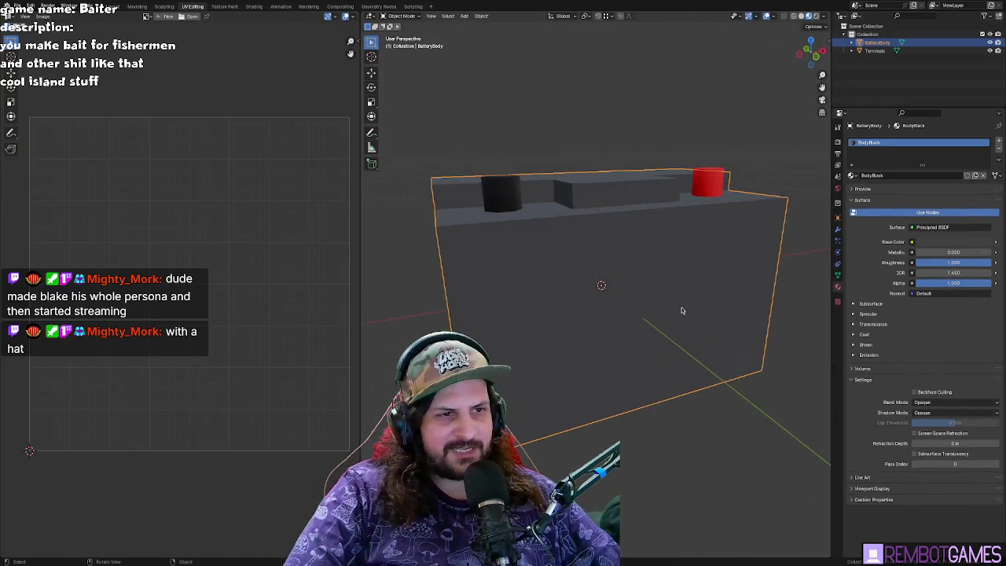
key("Tab")
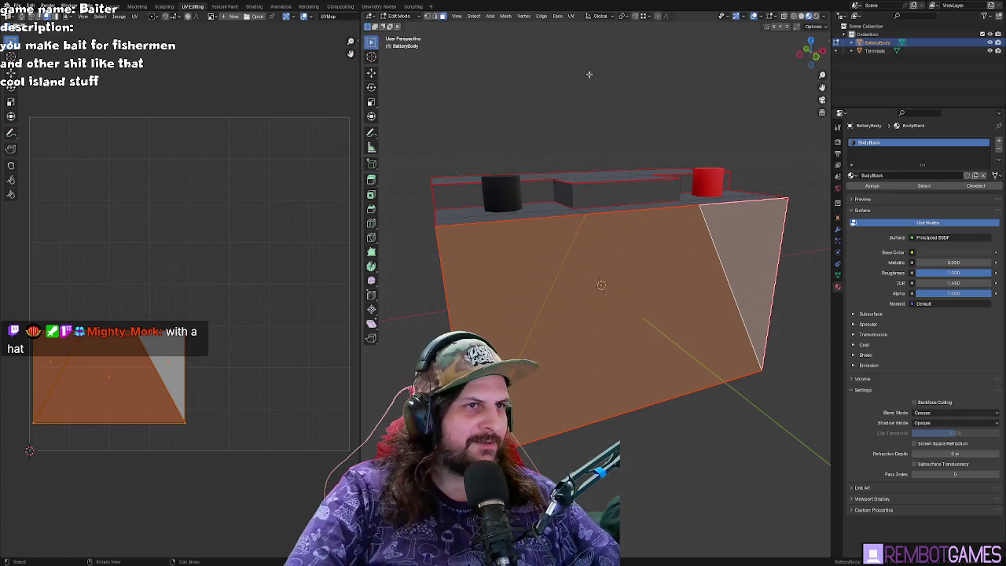
left_click(223, 7)
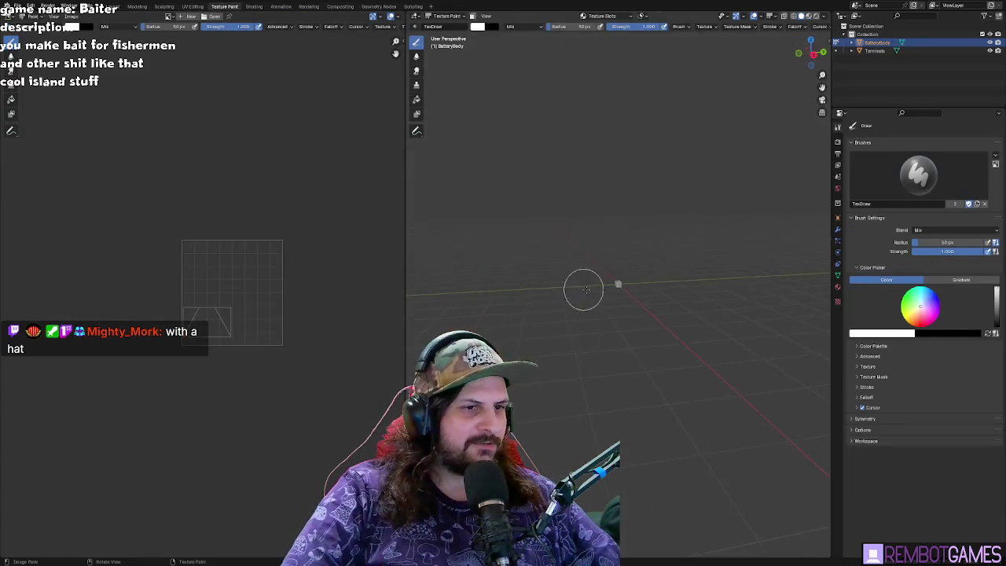
- Compare rendered and material preview shading on a widened, front-on view of the battery
scroll(580, 288, "up", 5)
scroll(566, 311, "up", 5)
mouse_move(563, 315)
middle_mouse_down()
mouse_move(652, 303)
mouse_move(640, 321)
middle_mouse_up()
scroll(600, 312, "up", 3)
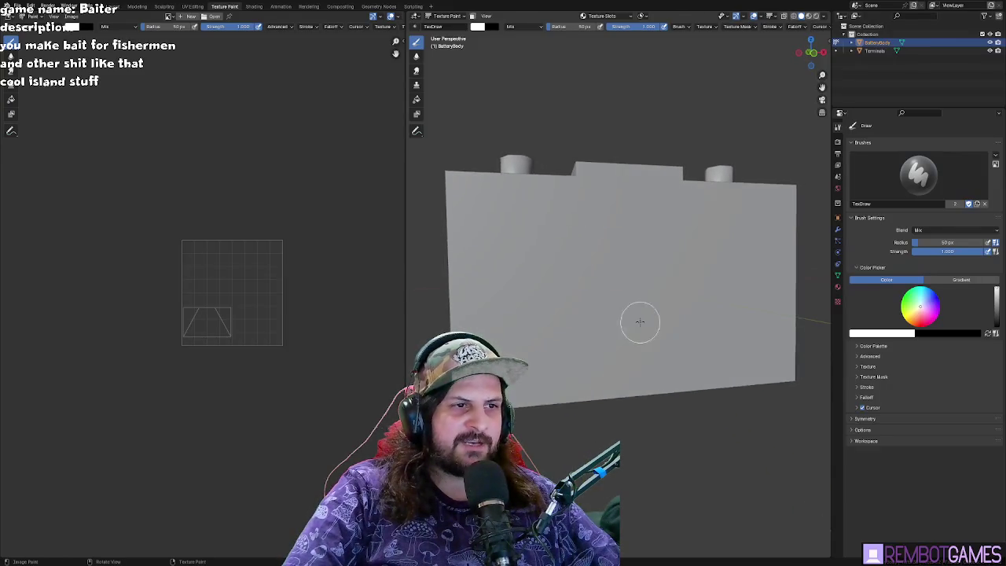
left_click(815, 16)
left_click(809, 16)
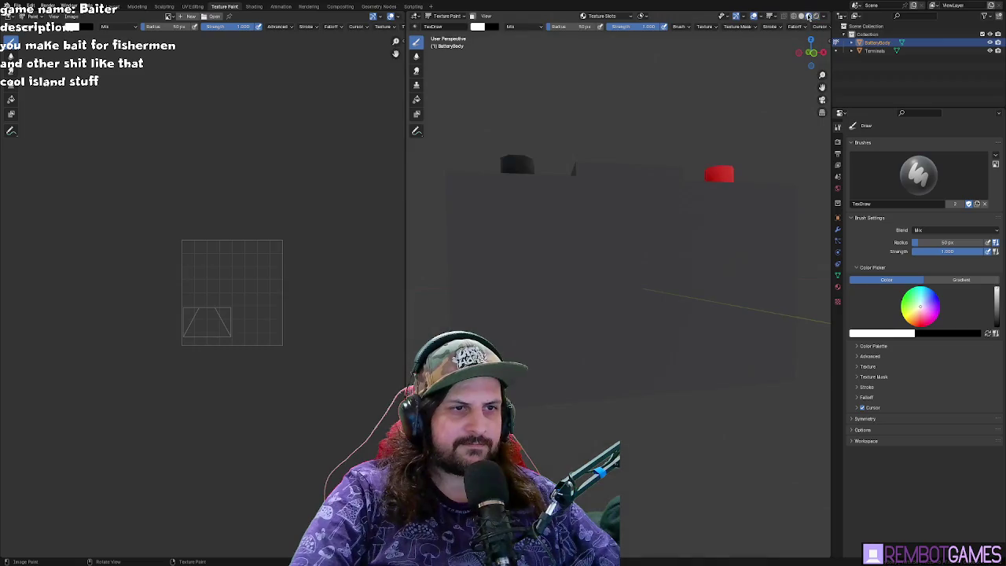
left_click(816, 16)
left_click(809, 16)
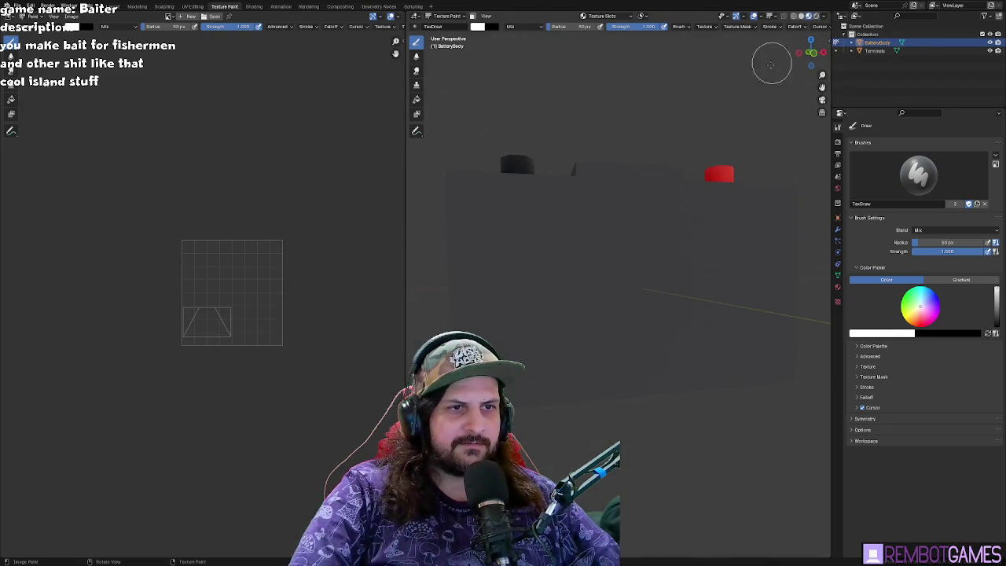
middle_click_drag(678, 178, 361, 207)
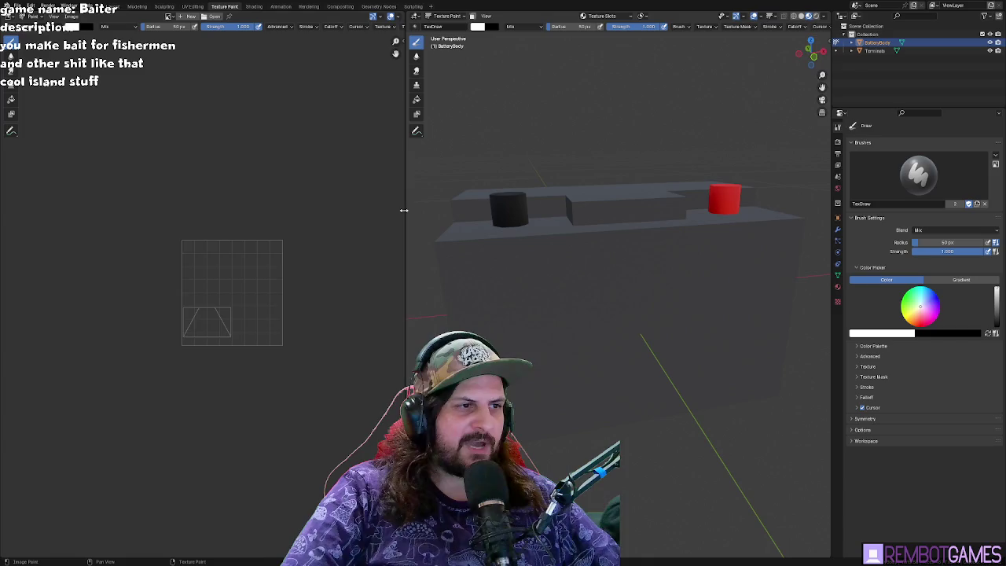
left_click_drag(404, 210, 182, 210)
middle_click_drag(369, 260, 385, 303)
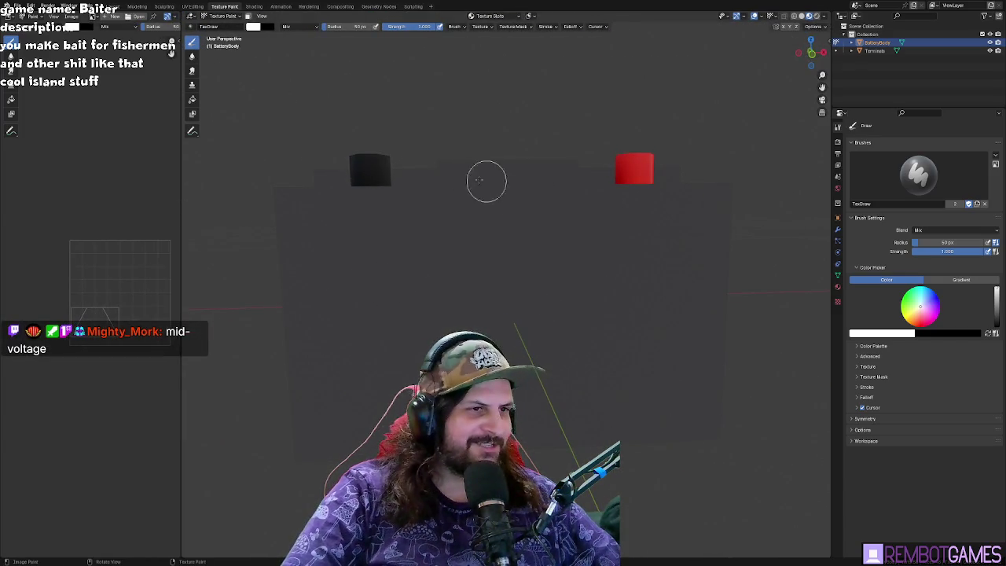
middle_click_drag(464, 122, 467, 117)
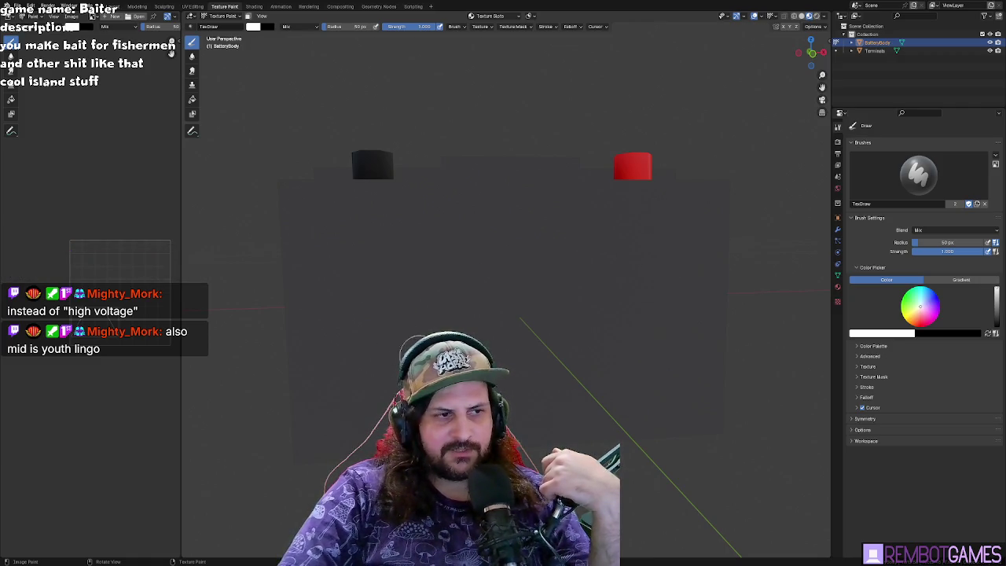
middle_click_drag(610, 351, 611, 288)
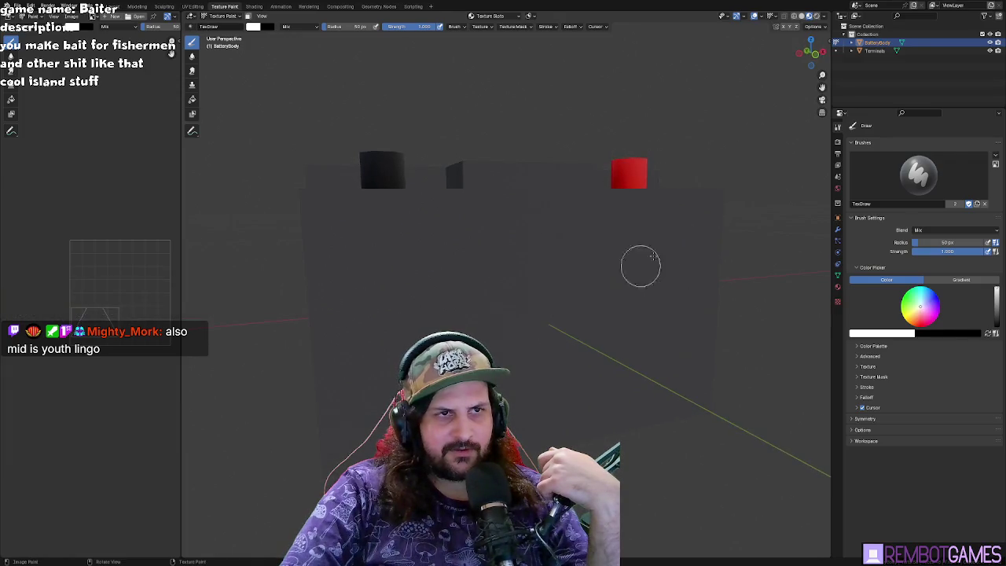
- Return to solid shading and show the BodyBlack material in a wider Properties panel
left_click(802, 16)
left_click(812, 17)
mouse_move(684, 180)
middle_mouse_down()
mouse_move(661, 175)
mouse_move(677, 169)
middle_mouse_up()
left_click(802, 16)
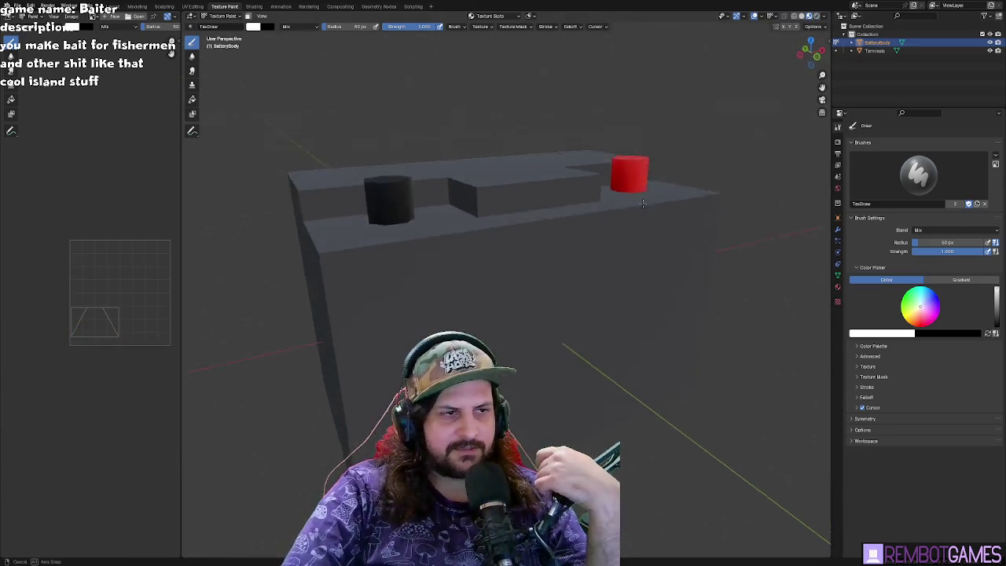
middle_click_drag(643, 203, 632, 204)
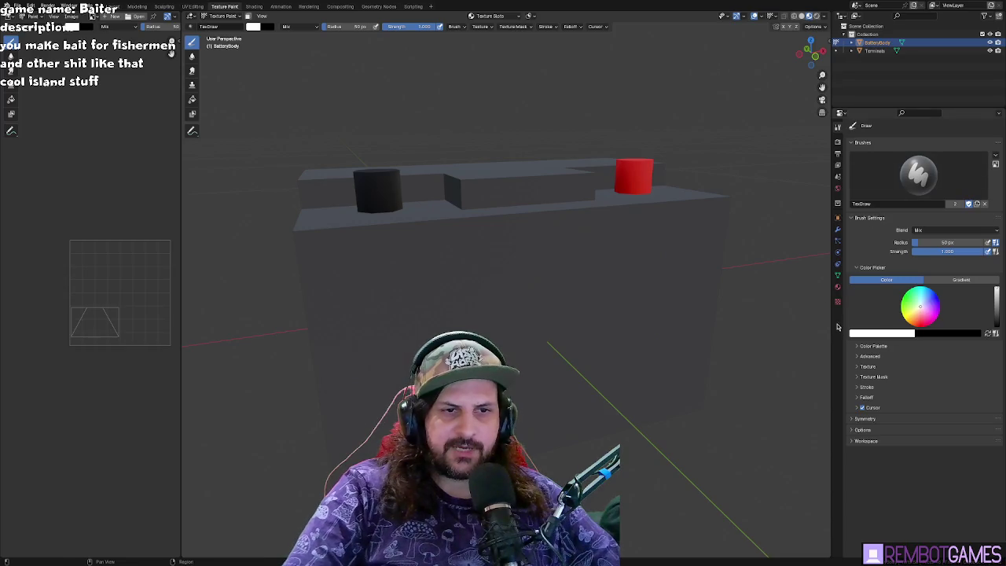
left_click(838, 287)
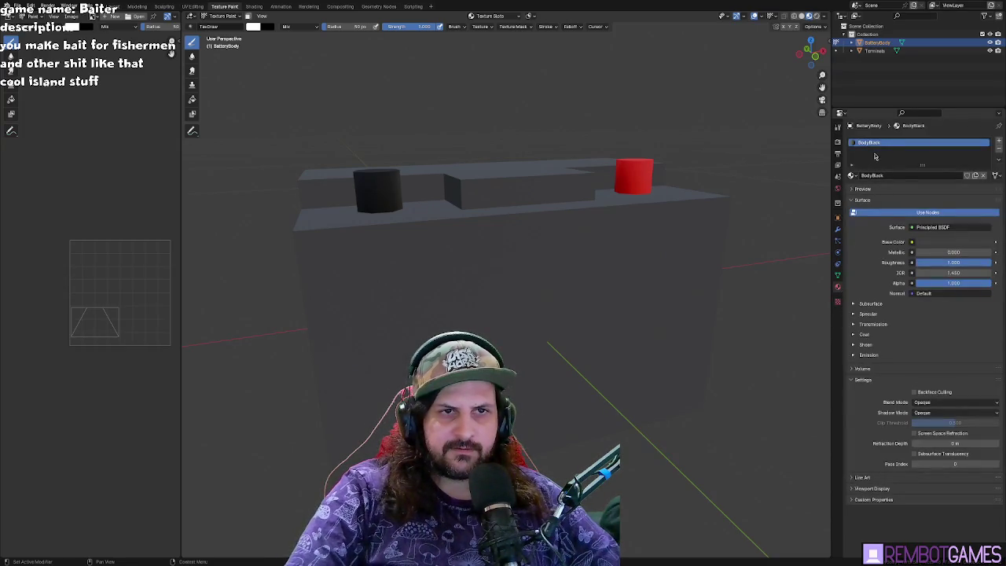
left_click_drag(831, 148, 797, 148)
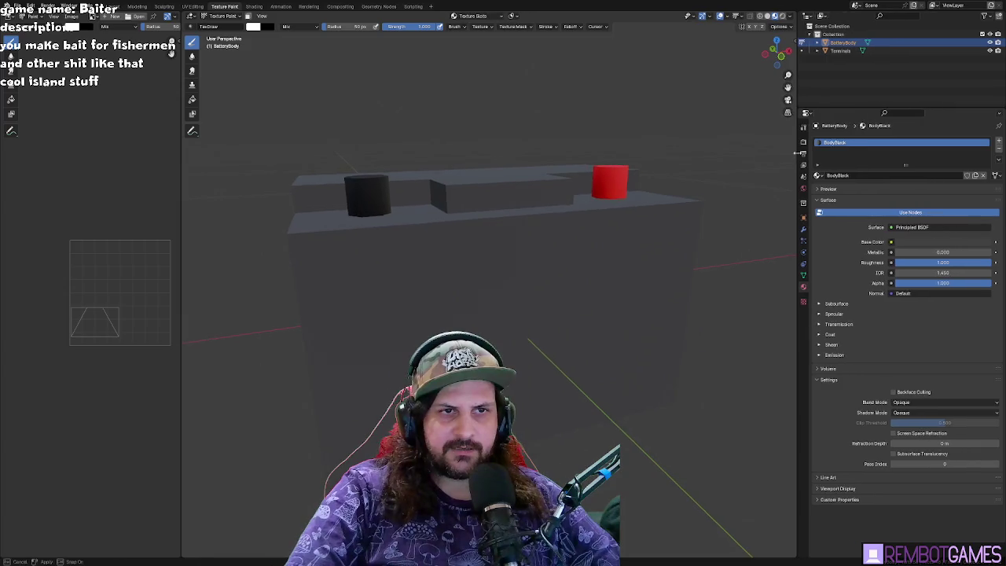
- Add a 512×512 black Base Color paint slot, alpha off, named BodyBlack Base Color
left_click(462, 17)
left_click(512, 47)
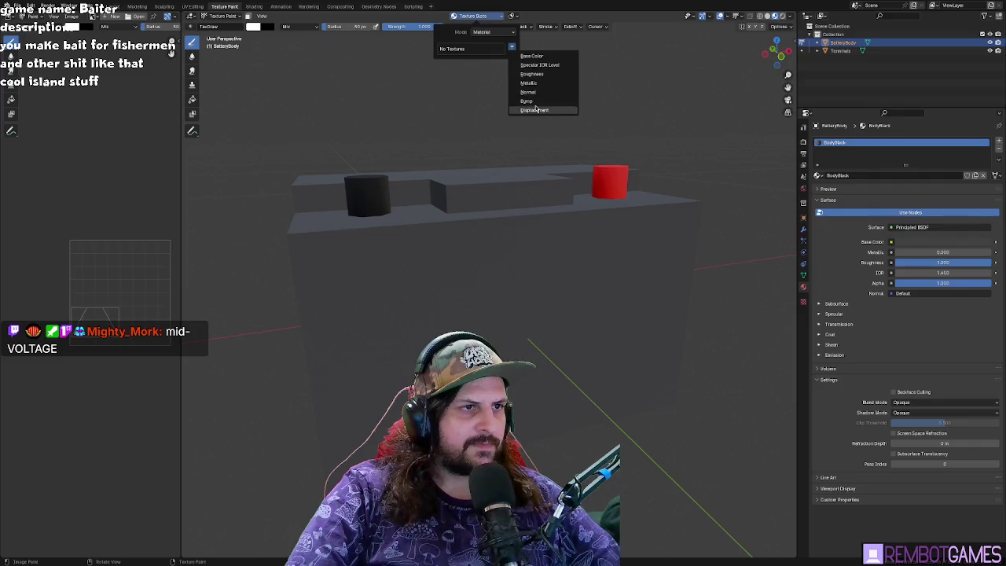
left_click(533, 61)
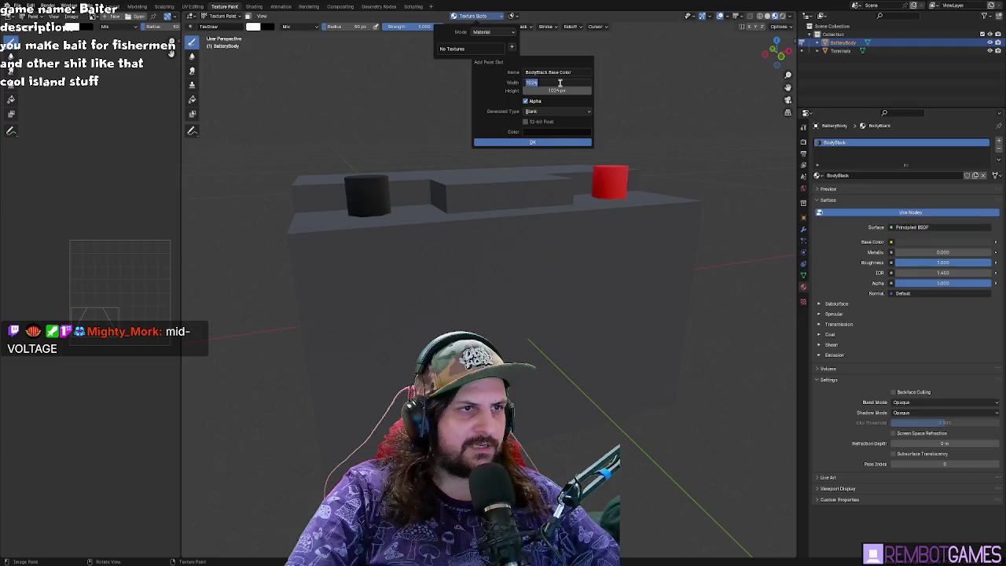
type("12")
key("Tab")
key("Tab")
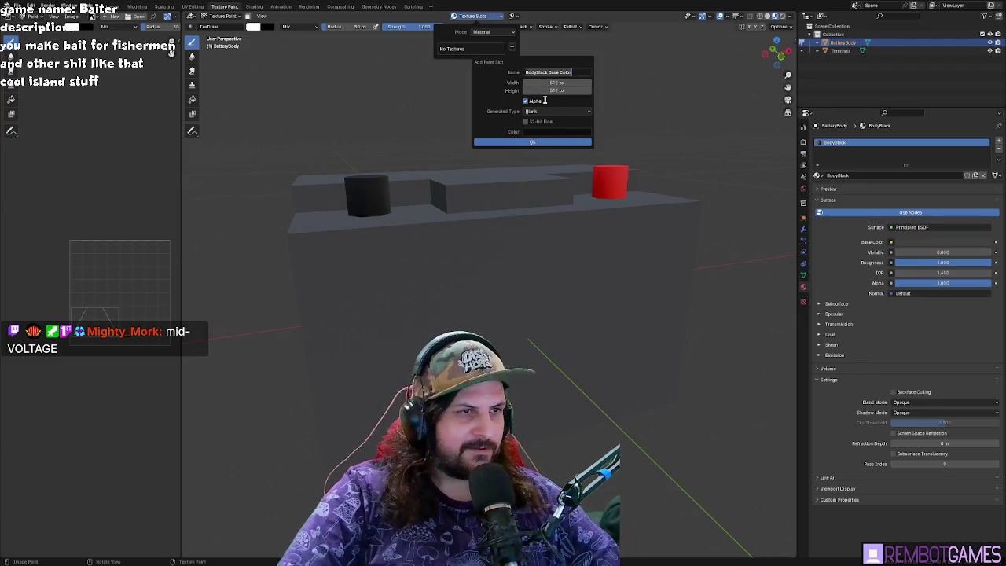
left_click(526, 101)
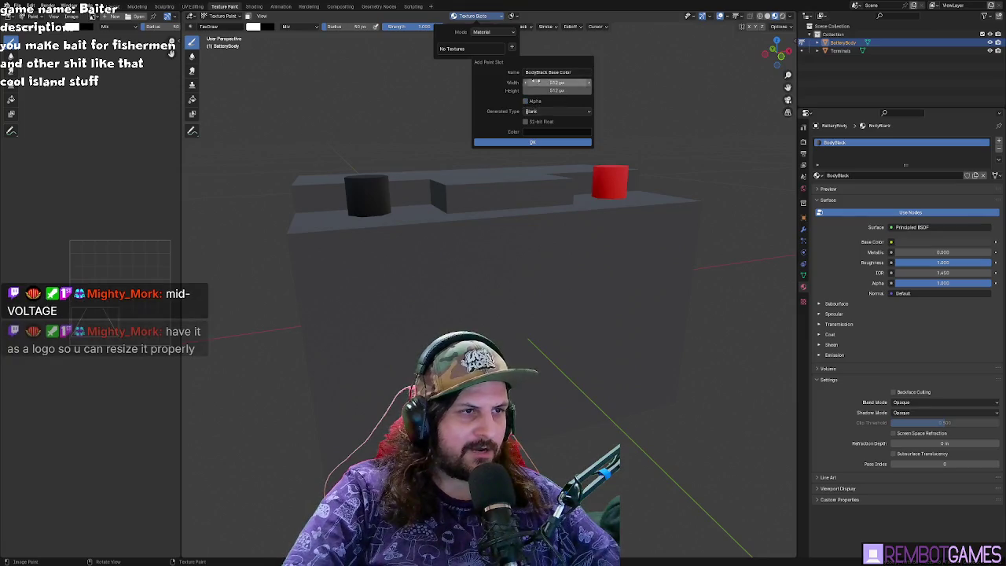
left_click(540, 144)
middle_click_drag(539, 254, 551, 259)
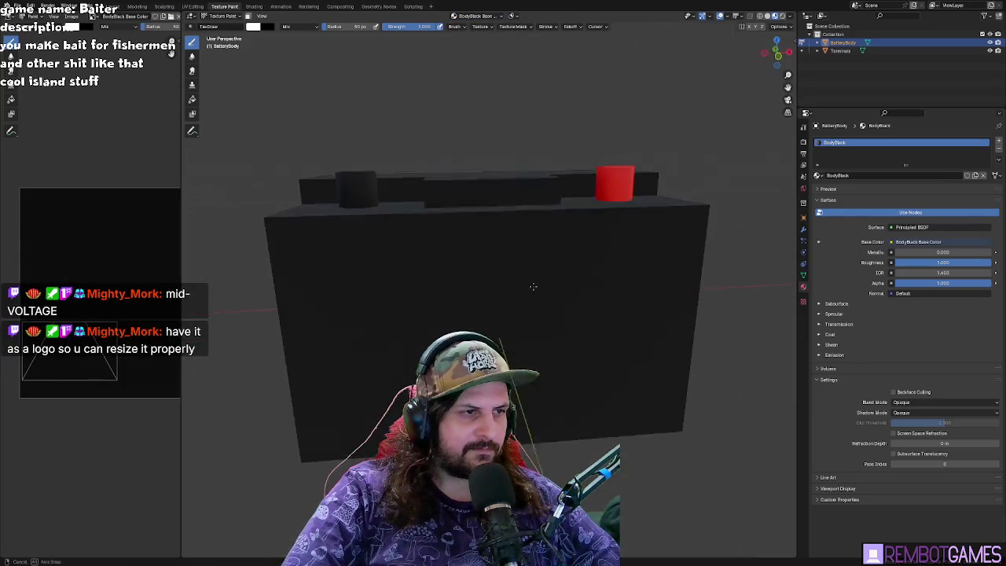
- Undo a test stroke and paint the black texture grey, including the bottom band
left_click_drag(31, 206, 99, 415)
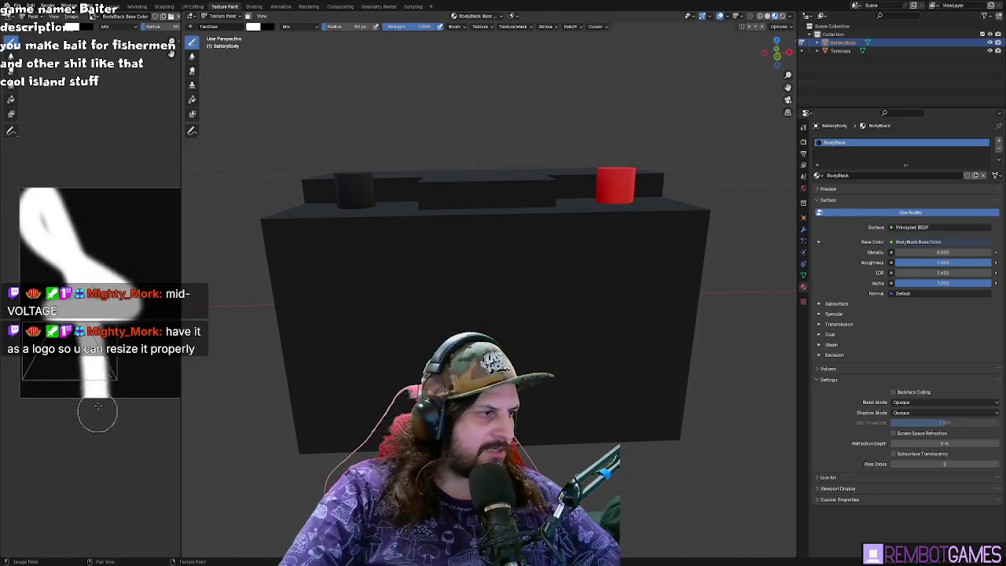
key("ctrl+z")
mouse_move(465, 287)
middle_mouse_down()
mouse_move(487, 294)
mouse_move(474, 305)
middle_mouse_up()
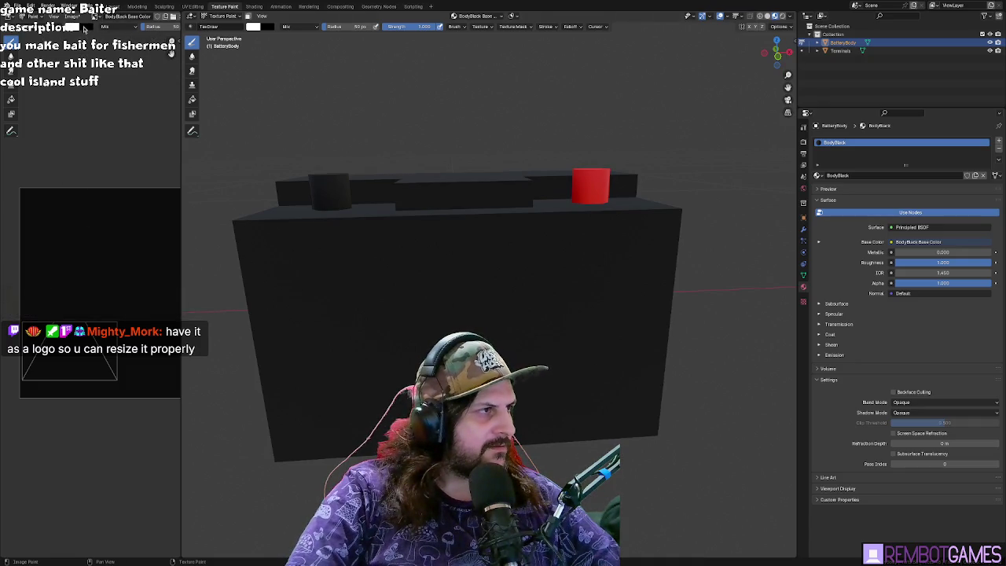
left_click(74, 28)
scroll(155, 63, "down", 14)
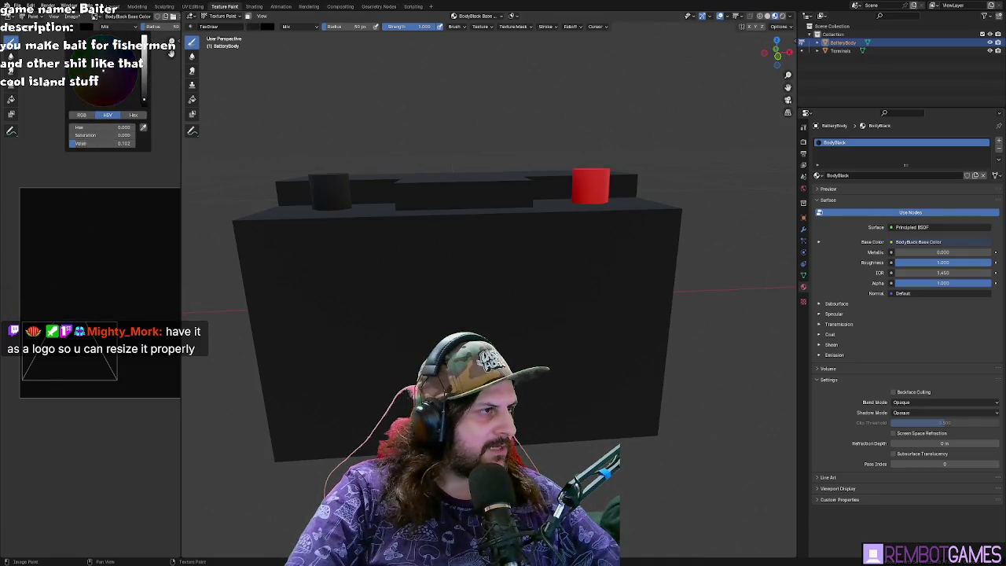
mouse_move(49, 196)
left_mouse_down()
mouse_move(35, 259)
mouse_move(31, 424)
mouse_move(81, 304)
left_mouse_up()
middle_click_drag(349, 265, 274, 288)
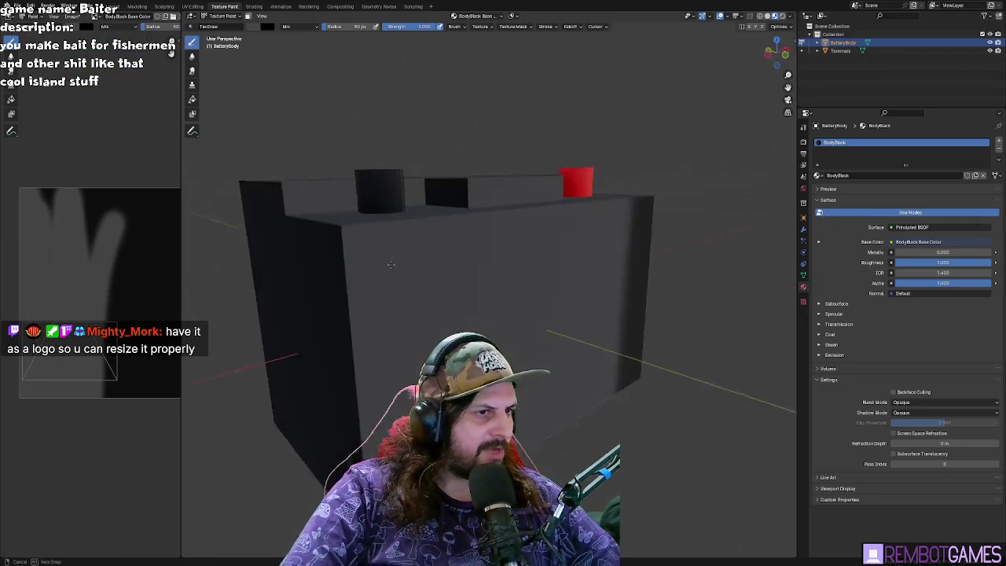
scroll(139, 270, "down", 2)
scroll(139, 270, "up", 2)
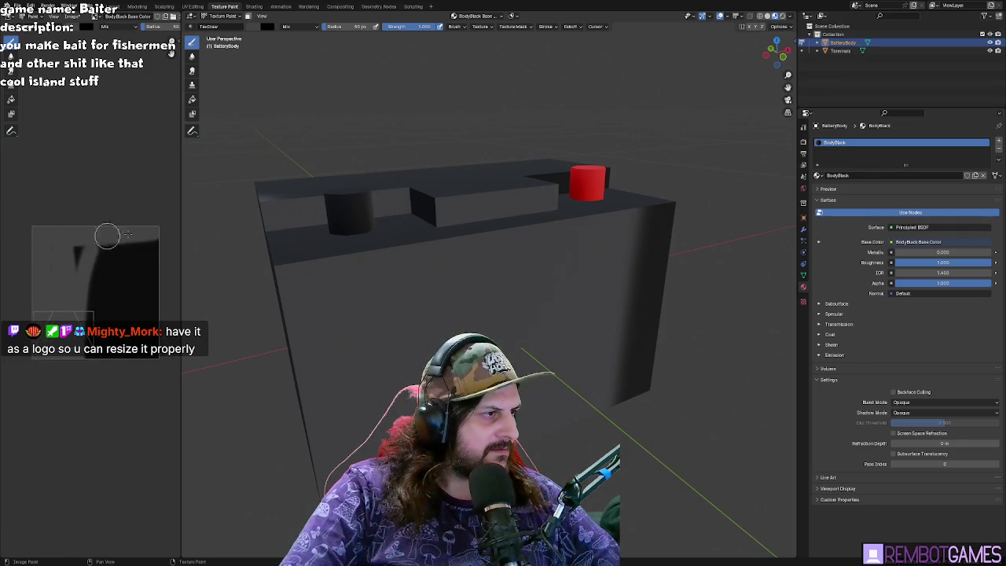
mouse_move(158, 253)
left_mouse_down()
mouse_move(90, 263)
mouse_move(75, 298)
mouse_move(150, 319)
mouse_move(139, 324)
left_mouse_up()
left_click_drag(31, 349, 147, 367)
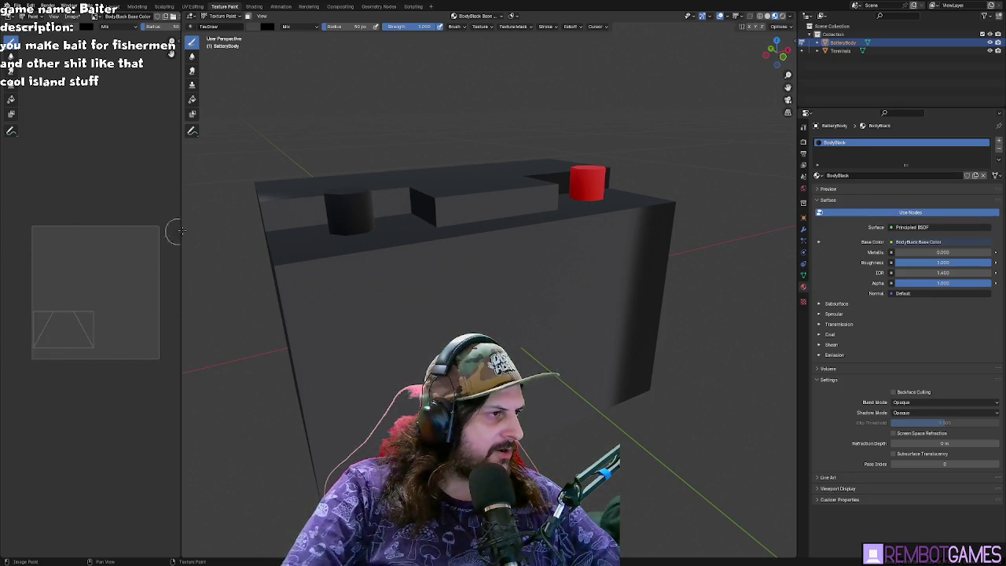
mouse_move(449, 294)
middle_mouse_down()
mouse_move(460, 299)
mouse_move(432, 299)
mouse_move(443, 292)
middle_mouse_up()
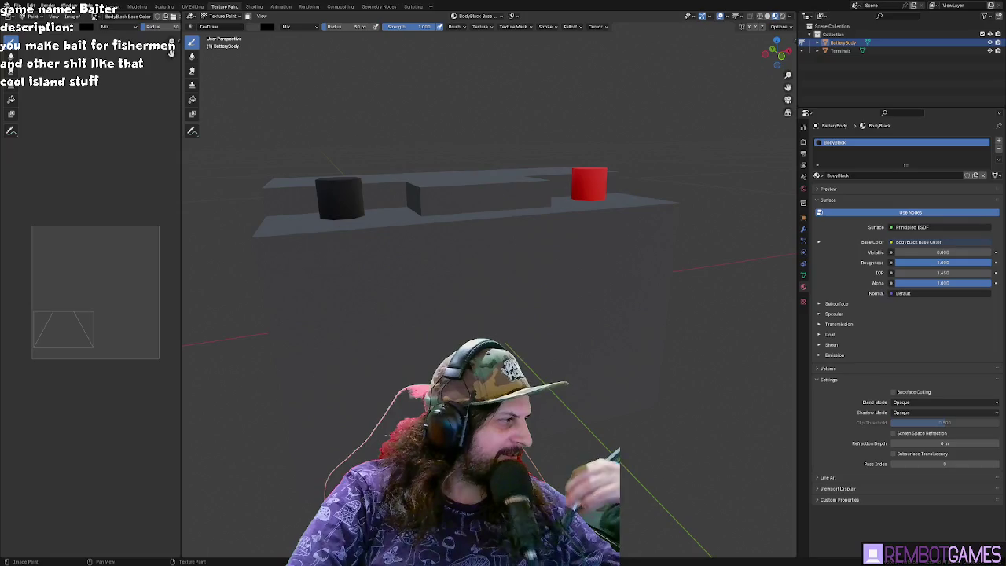
- Pick a bright saturated yellow brush colour and paint the entire texture yellow
mouse_move(577, 292)
middle_mouse_down()
mouse_move(577, 279)
mouse_move(540, 306)
middle_mouse_up()
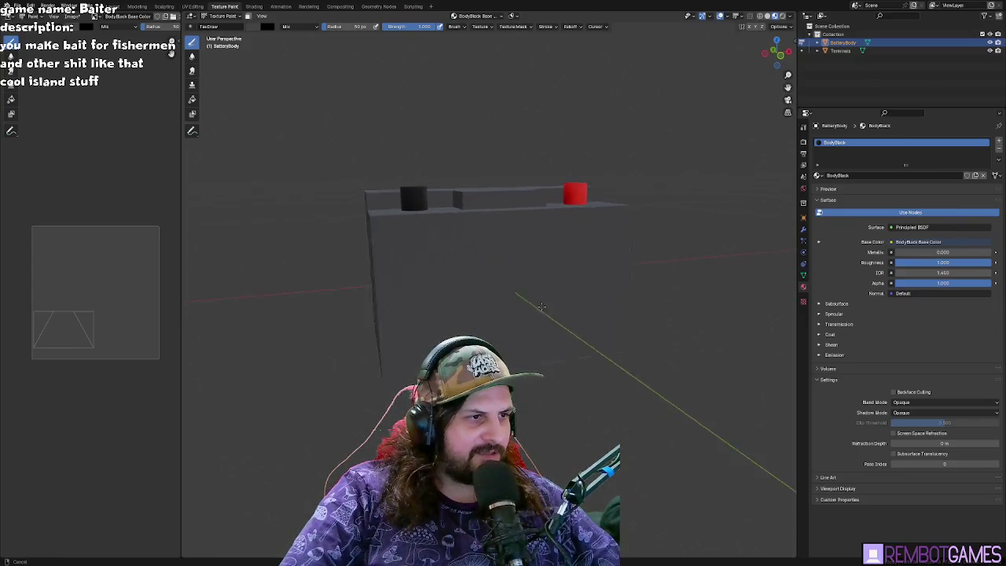
middle_click_drag(540, 307, 535, 317)
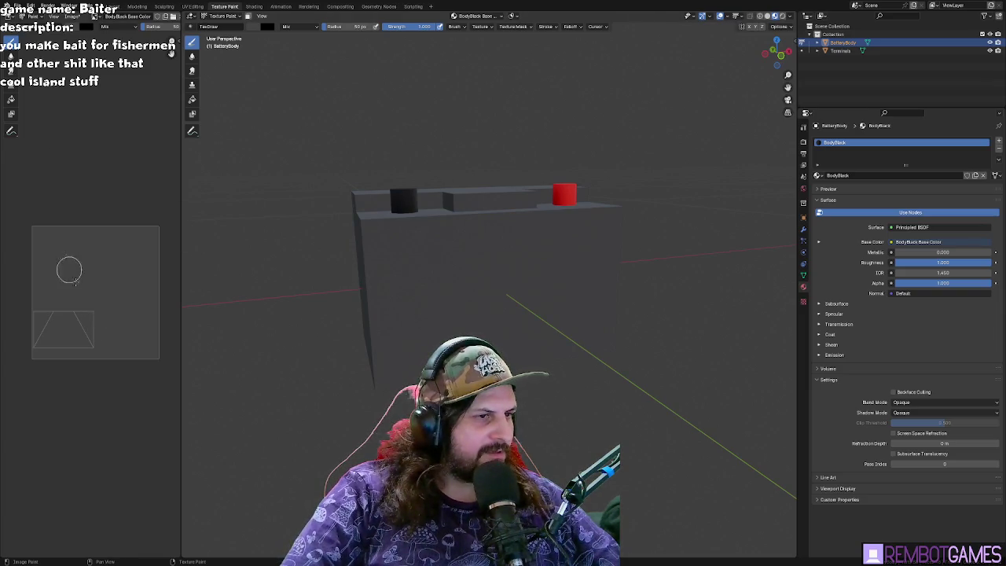
middle_click_drag(413, 242, 383, 262)
middle_click_drag(558, 234, 569, 246)
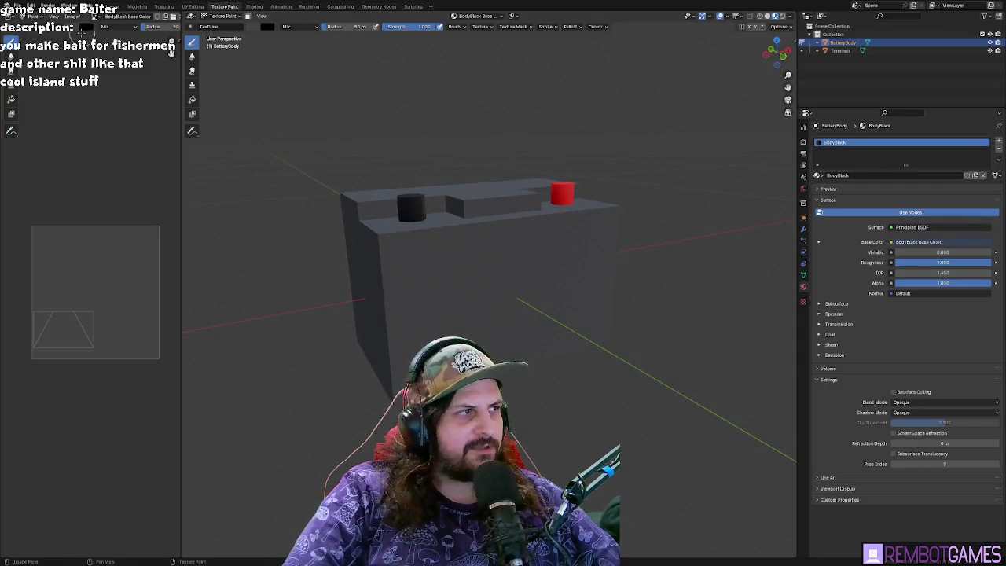
left_click(85, 27)
left_click(75, 91)
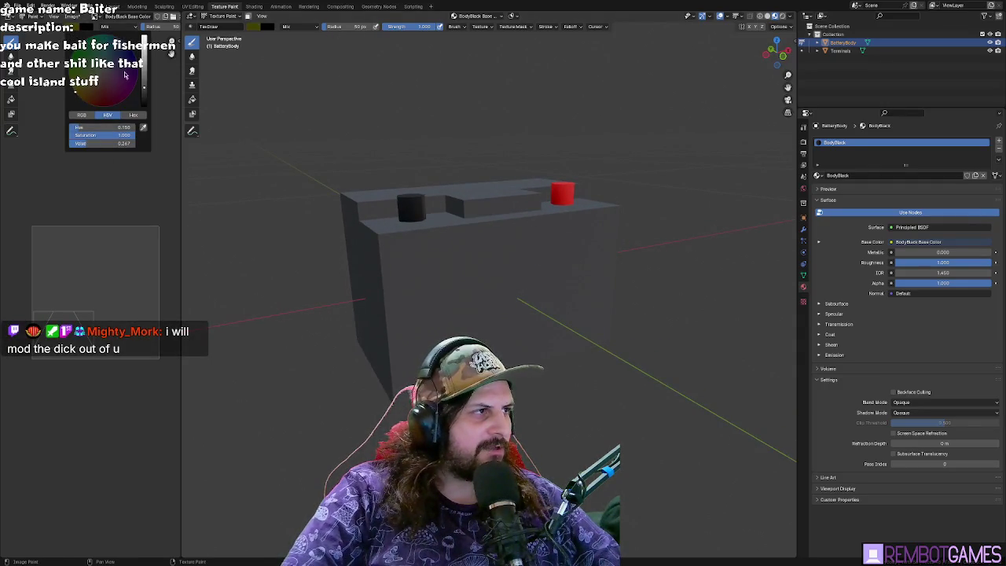
left_click_drag(142, 59, 142, 46)
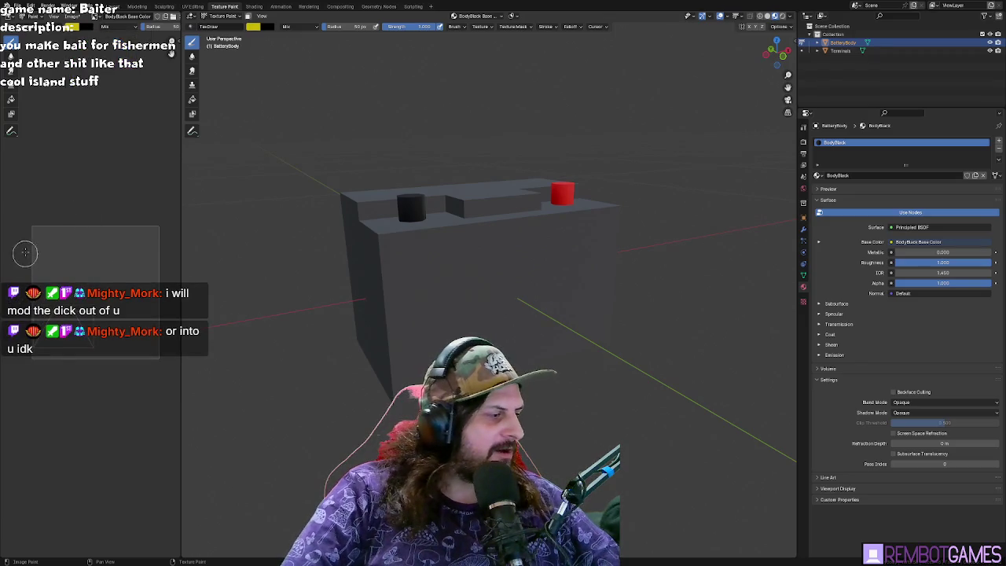
left_click_drag(26, 244, 41, 354)
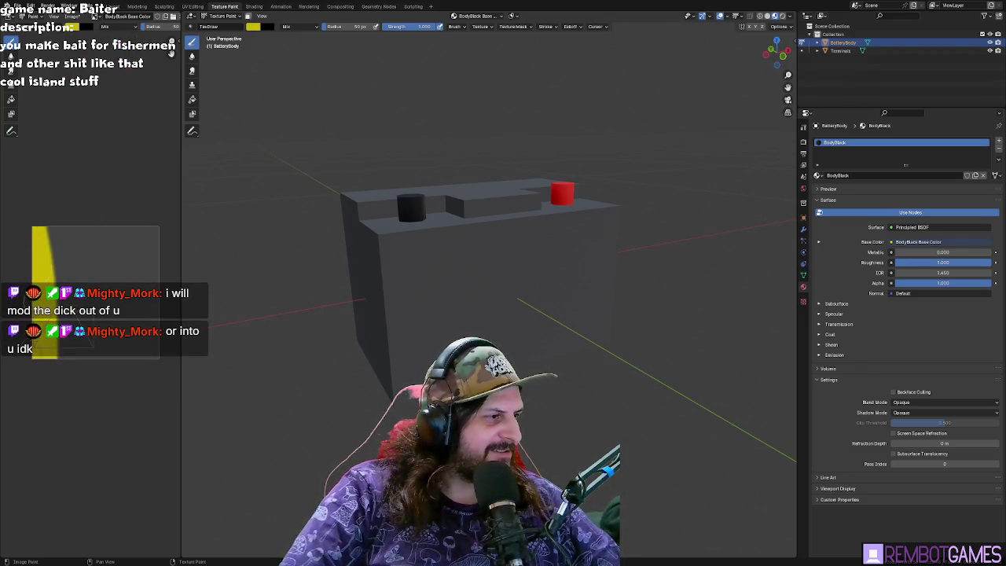
mouse_move(43, 271)
left_mouse_down()
mouse_move(74, 371)
mouse_move(107, 209)
mouse_move(142, 210)
mouse_move(142, 238)
left_mouse_up()
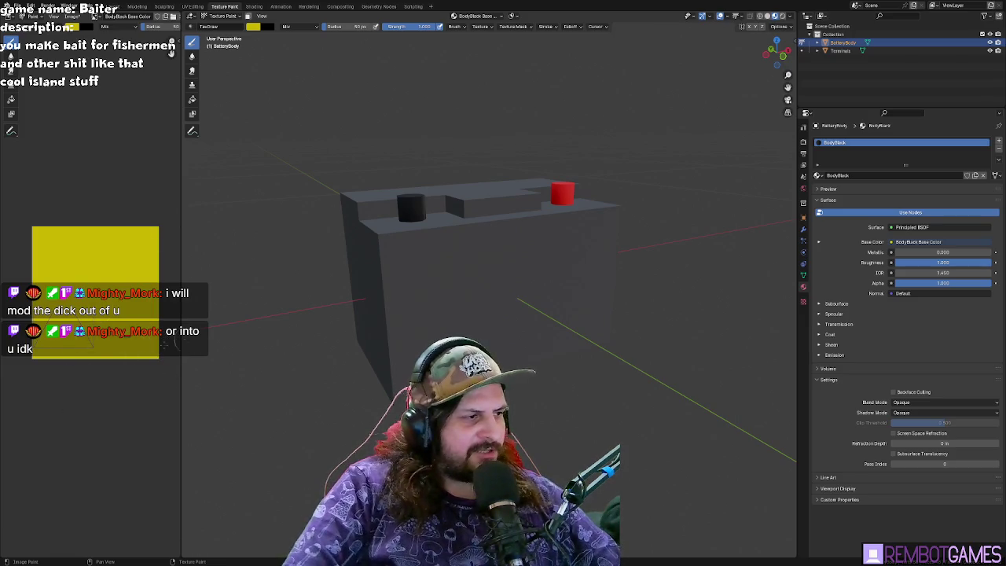
mouse_move(409, 259)
middle_mouse_down()
mouse_move(472, 252)
mouse_move(389, 252)
mouse_move(427, 254)
mouse_move(388, 262)
mouse_move(427, 264)
middle_mouse_up()
scroll(393, 252, "up", 3)
key("Tab")
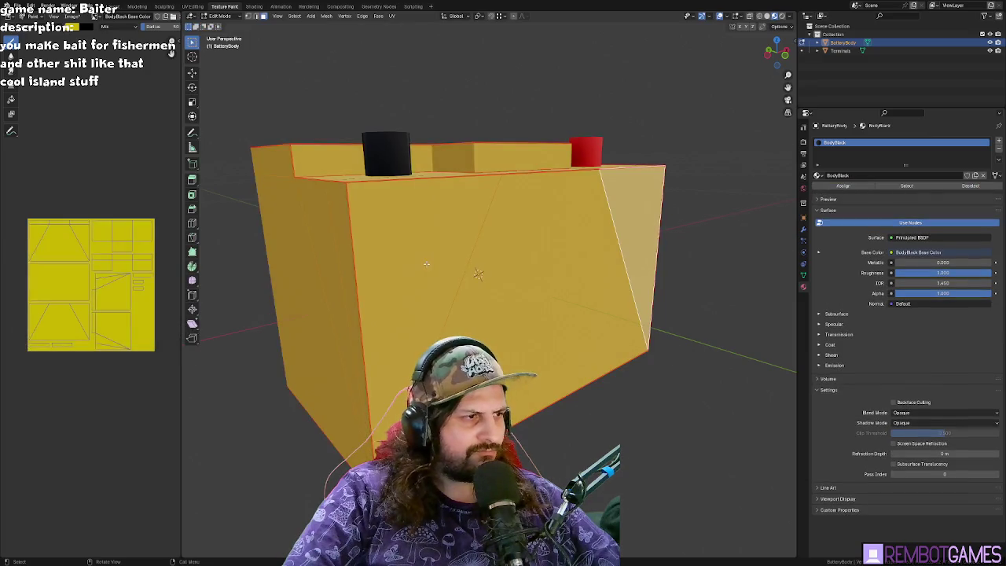
mouse_move(327, 143)
middle_mouse_down()
mouse_move(332, 167)
mouse_move(312, 142)
middle_mouse_up()
scroll(323, 153, "down", 3)
key("Tab")
key("Tab")
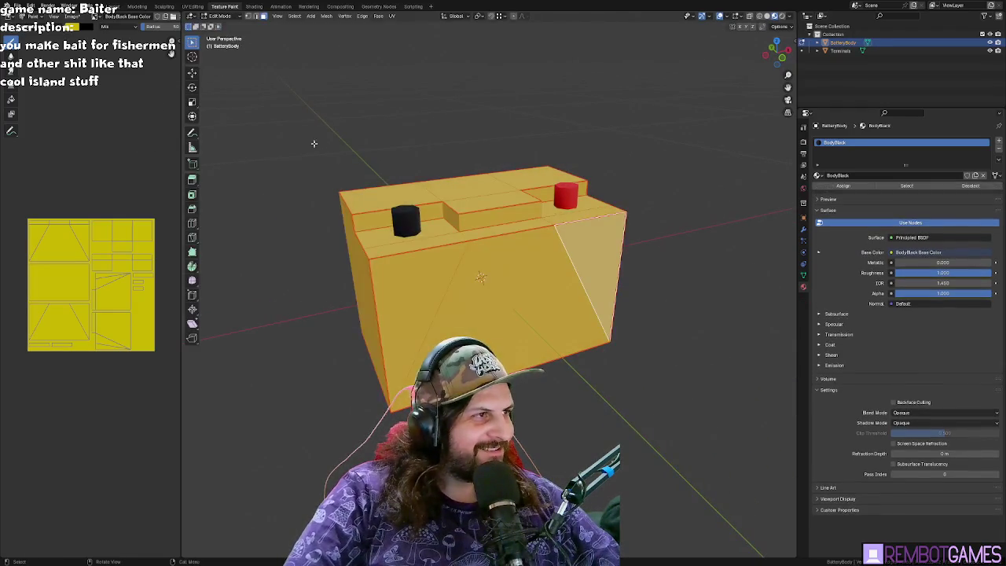
key("Tab")
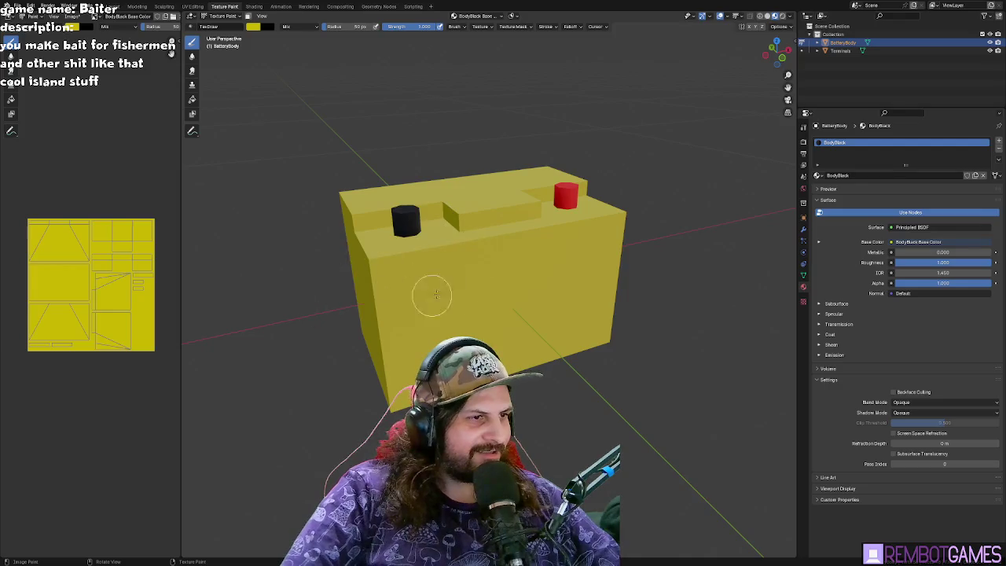
mouse_move(369, 86)
middle_mouse_down()
mouse_move(391, 64)
mouse_move(353, 83)
mouse_move(360, 127)
mouse_move(372, 110)
mouse_move(383, 119)
middle_mouse_up()
mouse_move(394, 60)
middle_mouse_down()
mouse_move(416, 75)
mouse_move(472, 47)
middle_mouse_up()
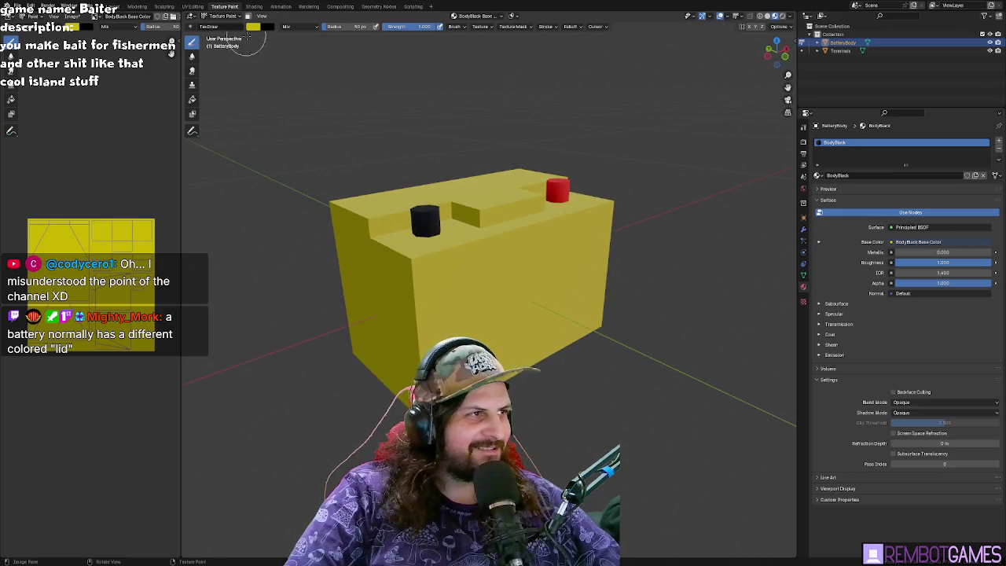
middle_click_drag(246, 41, 255, 35)
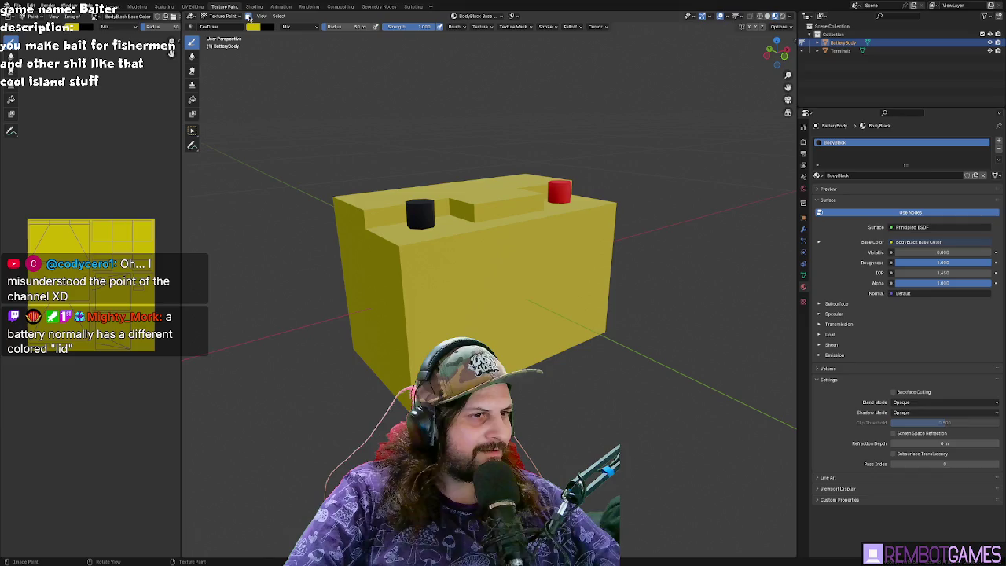
key("Tab")
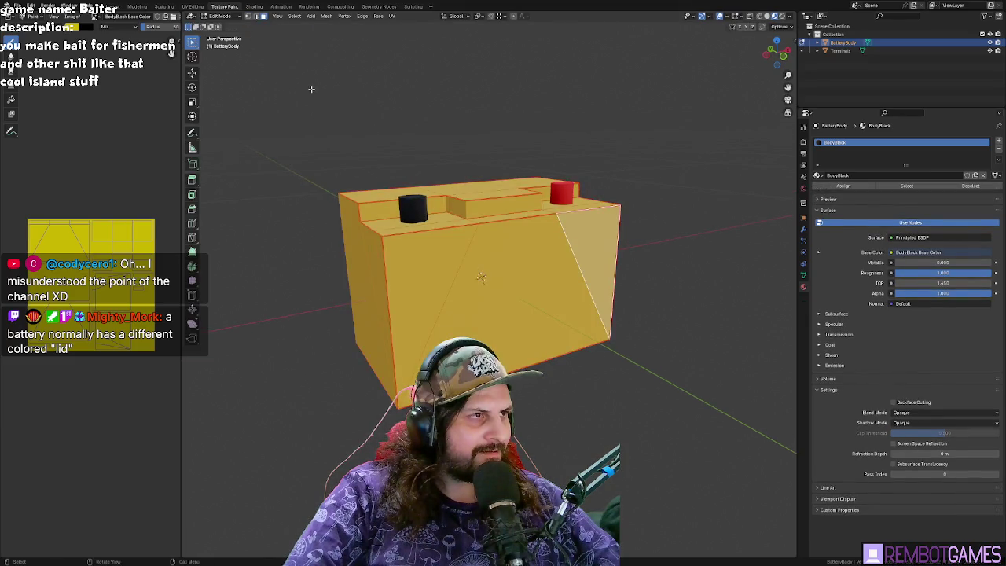
key("Tab")
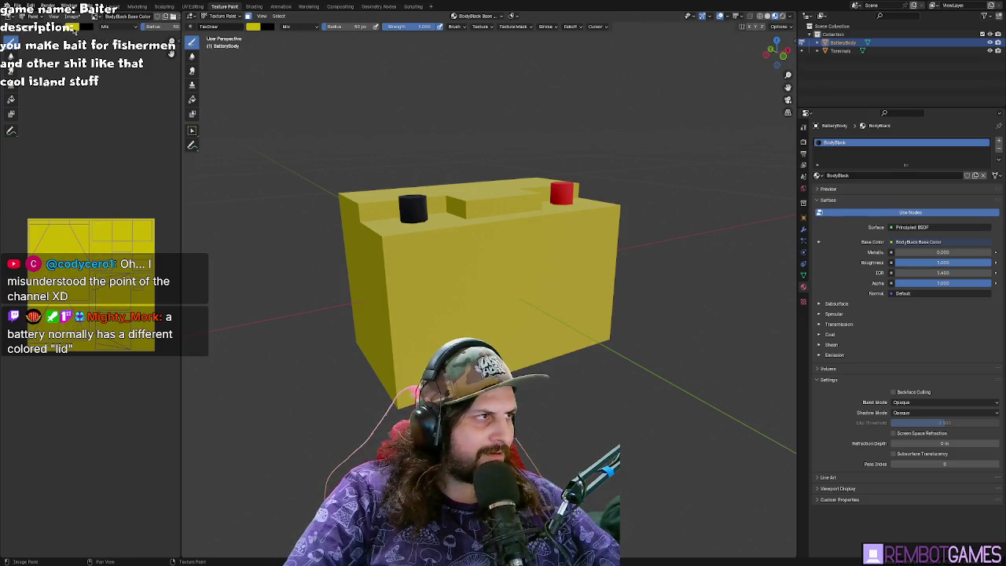
- Paint orange strokes over the battery body in the viewport and the image editor
left_click(75, 28)
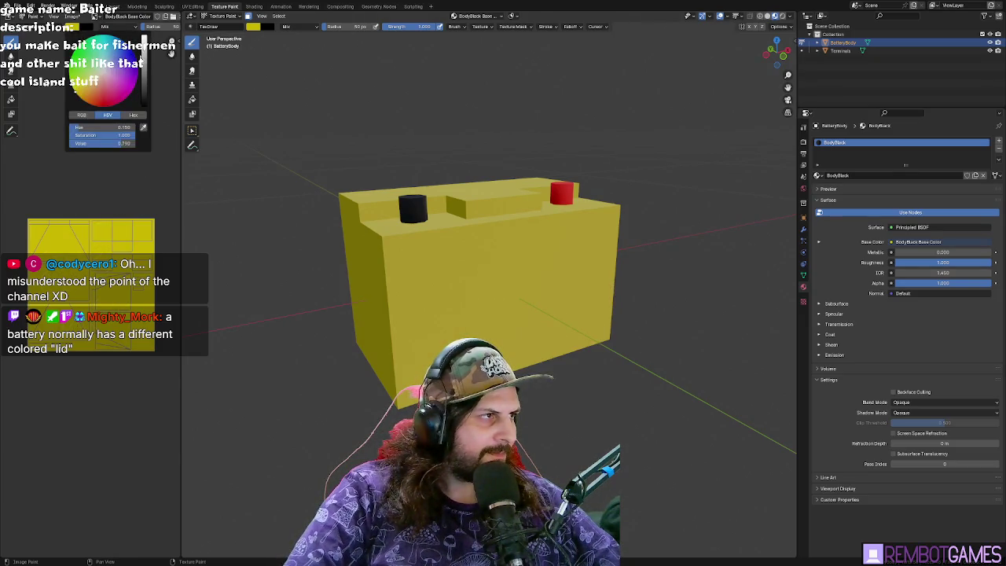
left_click_drag(378, 228, 582, 331)
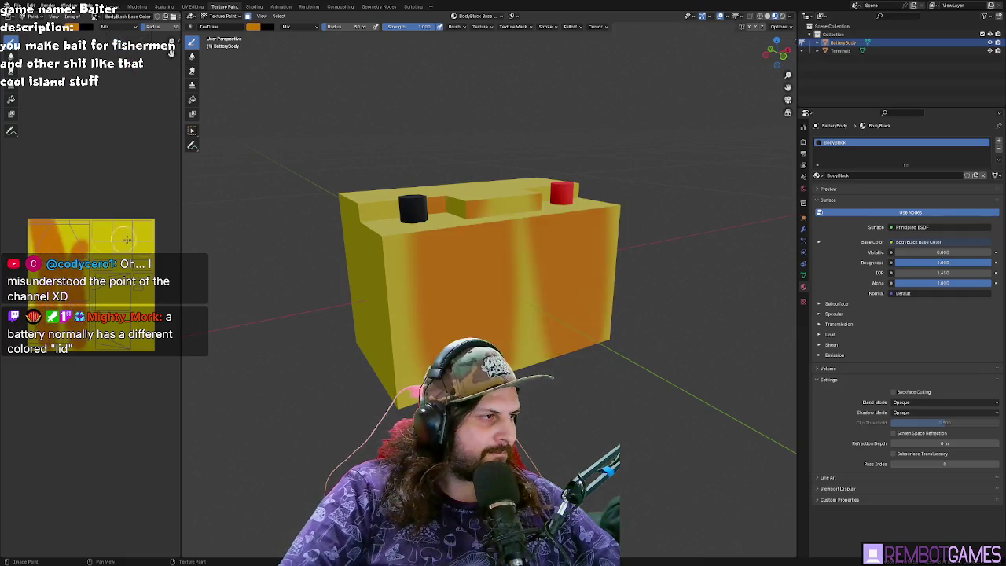
key("ctrl+z")
mouse_move(346, 228)
left_mouse_down()
mouse_move(569, 196)
mouse_move(441, 188)
mouse_move(353, 231)
mouse_move(332, 272)
mouse_move(379, 301)
mouse_move(589, 291)
mouse_move(640, 359)
left_mouse_up()
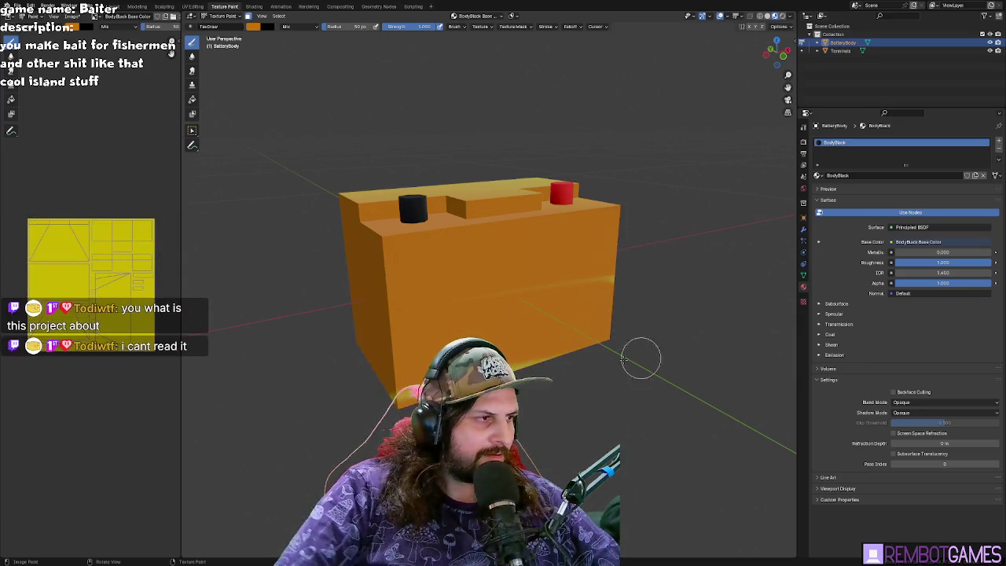
mouse_move(55, 366)
left_mouse_down()
mouse_move(96, 362)
mouse_move(128, 224)
mouse_move(155, 209)
left_mouse_up()
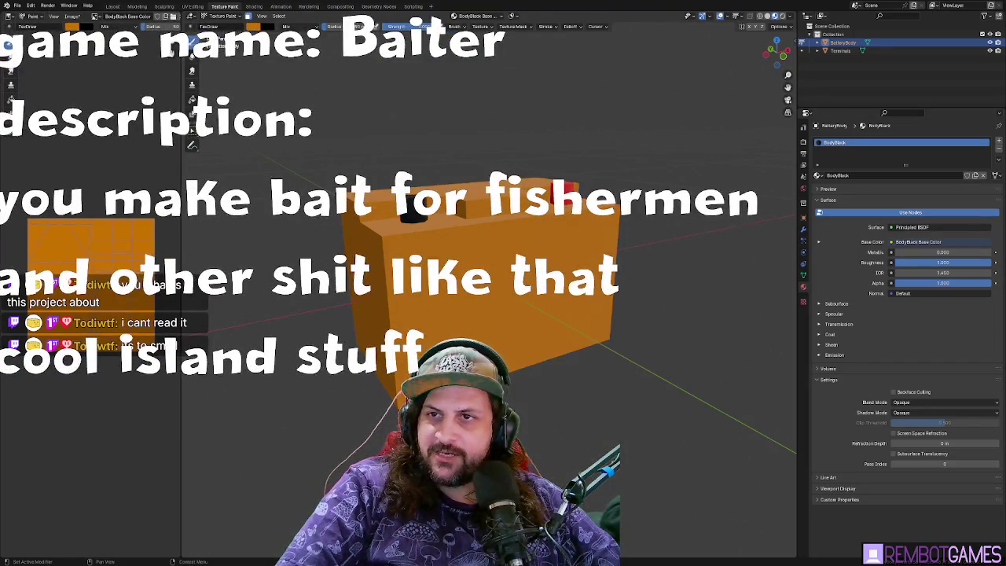
middle_click_drag(617, 116, 201, 252)
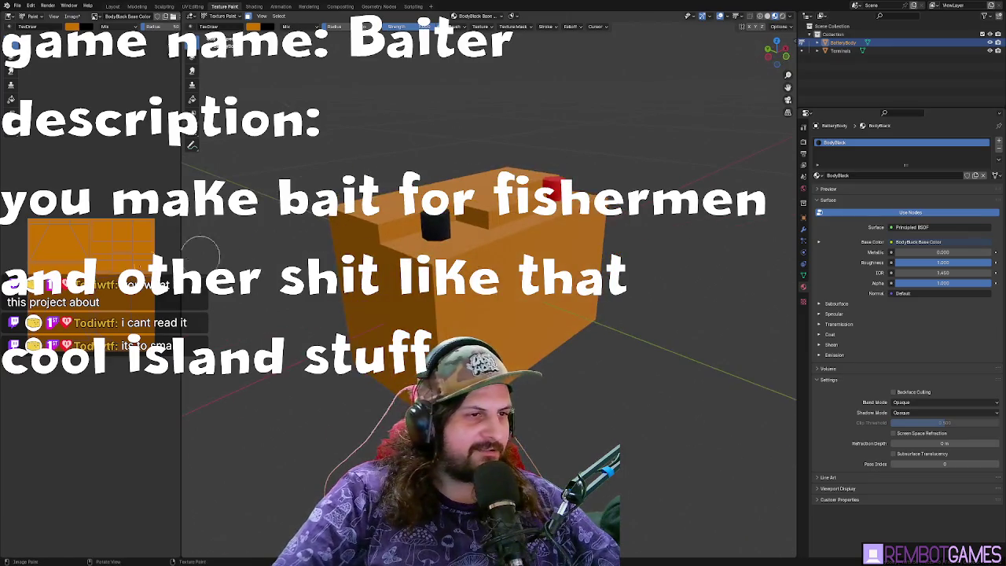
left_click(76, 28)
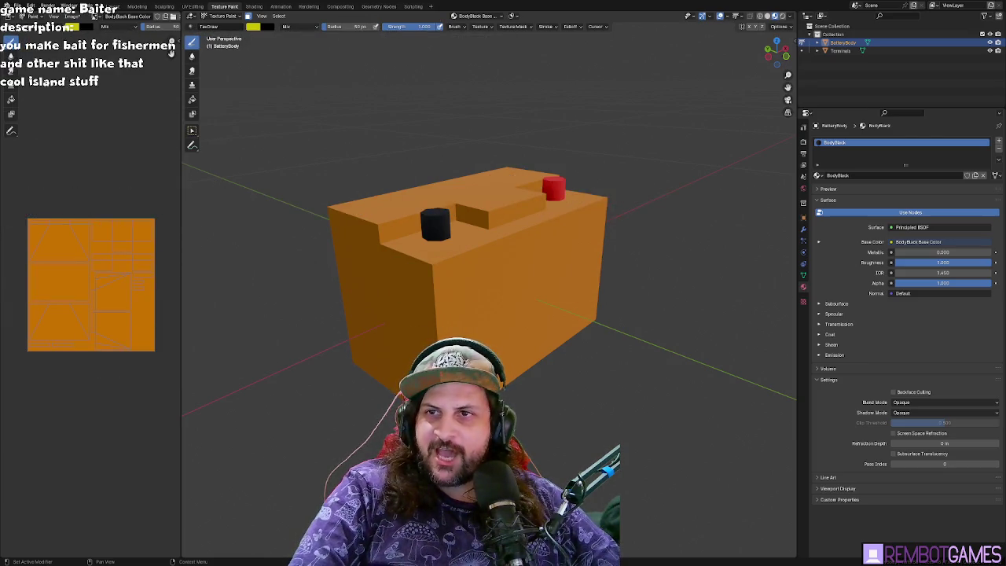
- Set the brush radius to 186 px and paint the orange body, side and front faces yellow
middle_click_drag(511, 275, 471, 267)
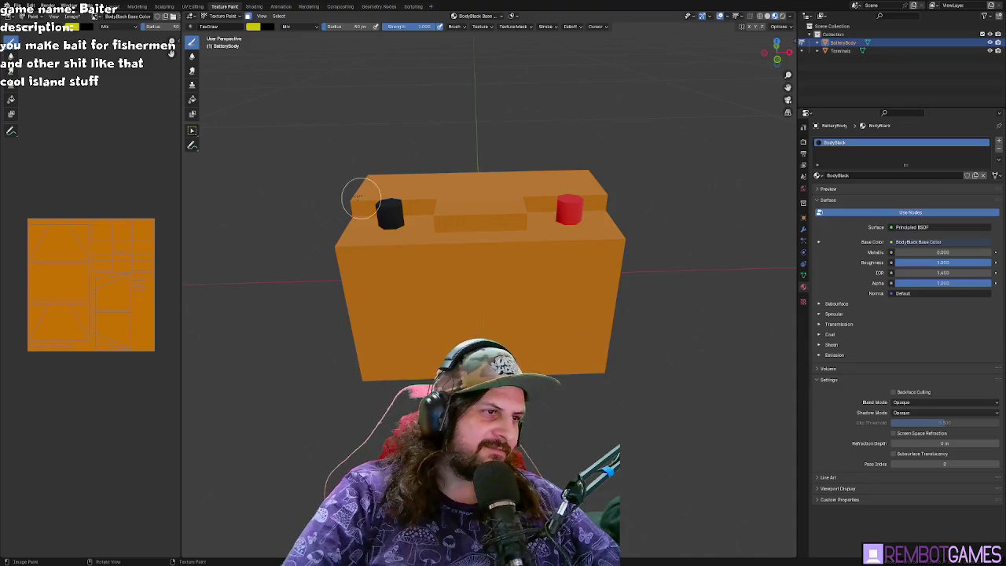
middle_click_drag(385, 203, 433, 204)
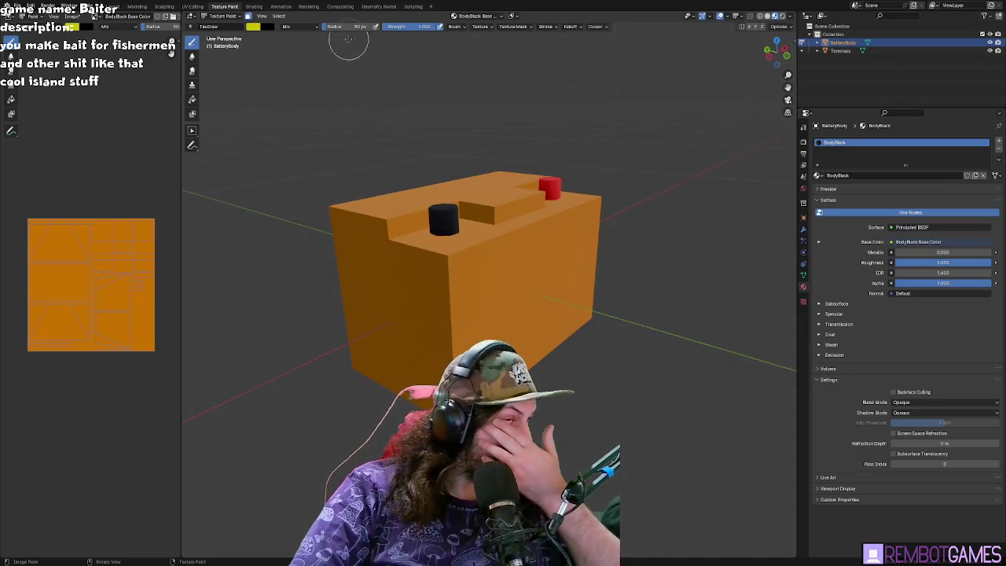
left_click_drag(358, 26, 385, 26)
left_click_drag(471, 259, 537, 440)
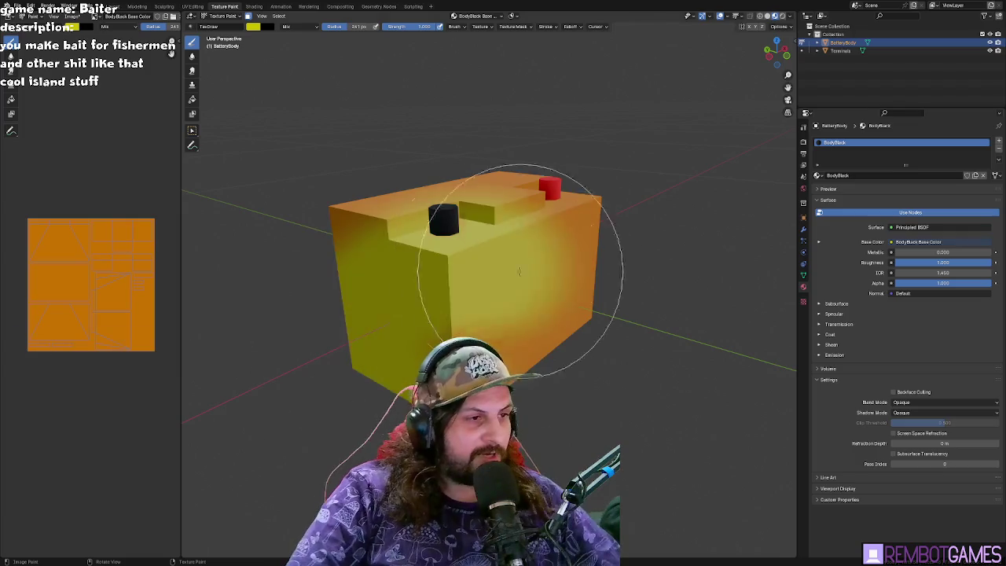
middle_click_drag(537, 440, 561, 292)
left_click_drag(562, 292, 652, 315)
middle_click_drag(580, 184, 551, 370)
mouse_move(550, 370)
left_mouse_down()
mouse_move(449, 427)
mouse_move(439, 242)
left_mouse_up()
mouse_move(438, 242)
middle_mouse_down()
mouse_move(427, 315)
mouse_move(591, 153)
mouse_move(555, 246)
mouse_move(542, 228)
middle_mouse_up()
mouse_move(543, 228)
left_mouse_down()
mouse_move(513, 202)
mouse_move(602, 281)
mouse_move(667, 292)
left_mouse_up()
- Orbit over the top, sides and underside to check the yellow coverage
middle_click_drag(540, 395, 337, 348)
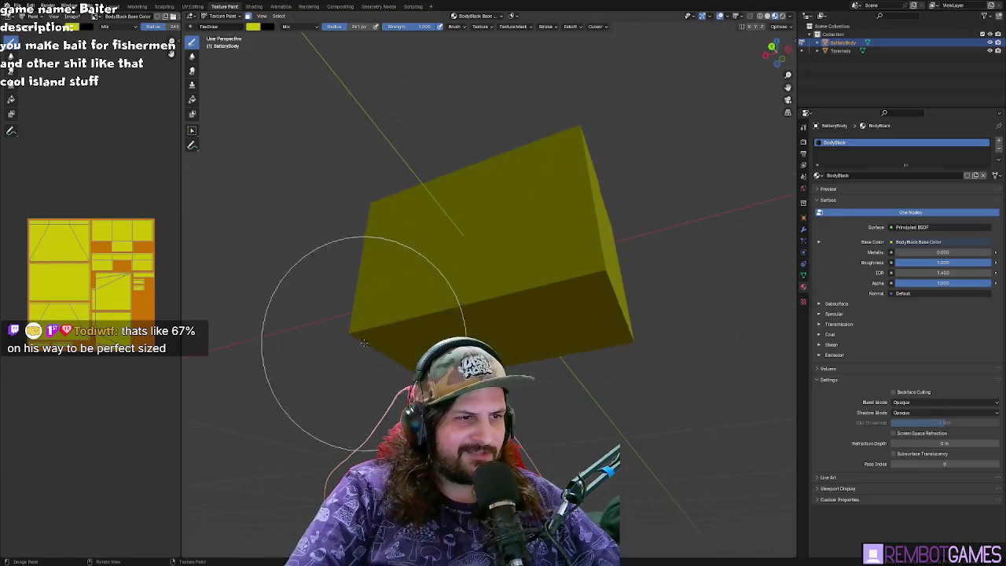
middle_click_drag(595, 307, 353, 367)
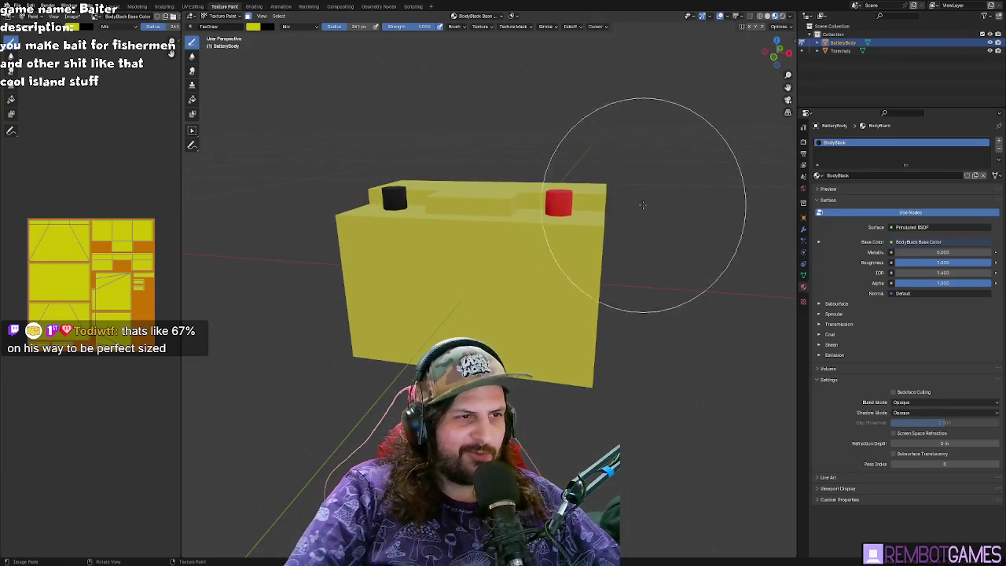
middle_click_drag(629, 173, 652, 236)
mouse_move(401, 277)
middle_mouse_down()
mouse_move(433, 292)
mouse_move(409, 257)
mouse_move(600, 259)
middle_mouse_up()
middle_click_drag(588, 185, 441, 283)
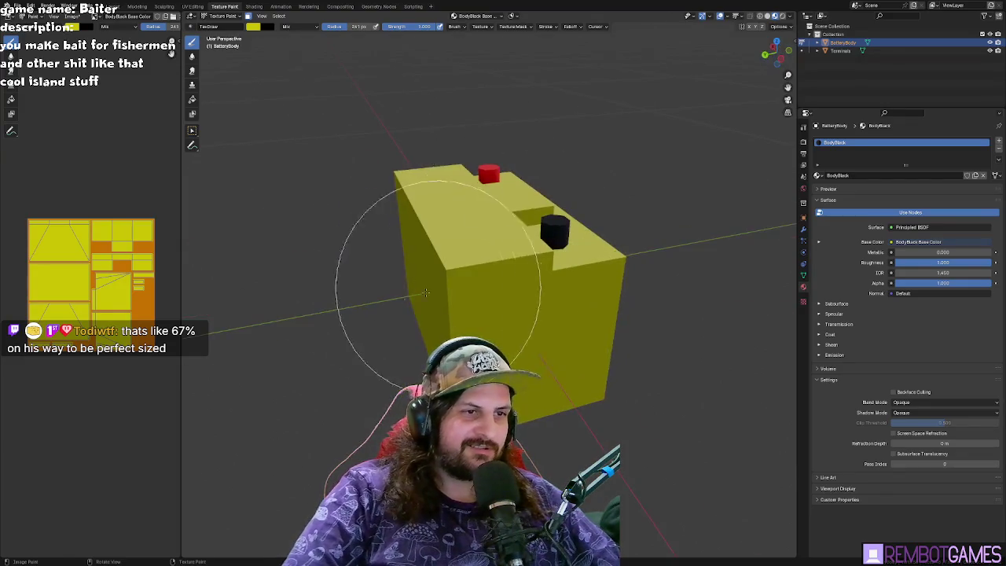
middle_click_drag(641, 238, 524, 237)
mouse_move(479, 202)
middle_mouse_down()
mouse_move(607, 225)
mouse_move(551, 236)
mouse_move(535, 225)
mouse_move(547, 308)
middle_mouse_up()
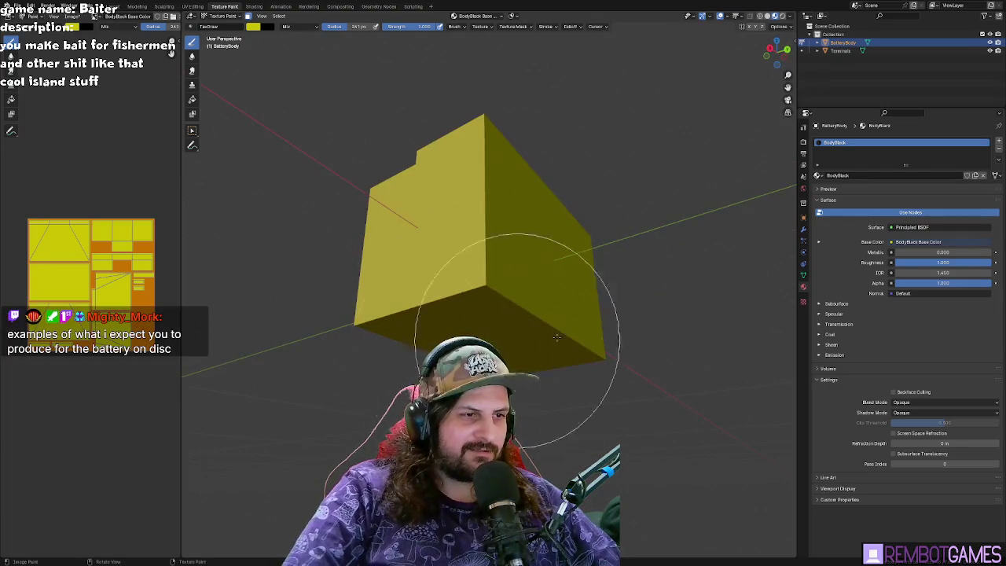
middle_click_drag(658, 288, 235, 519)
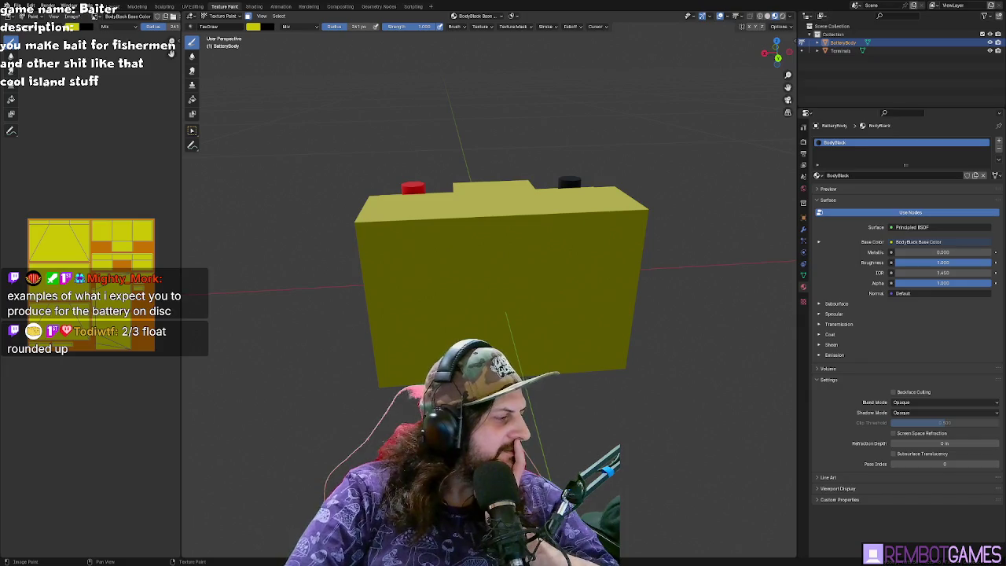
mouse_move(338, 283)
middle_mouse_down()
mouse_move(438, 269)
mouse_move(407, 271)
mouse_move(429, 286)
mouse_move(373, 287)
mouse_move(417, 286)
mouse_move(386, 264)
middle_mouse_up()
key("Tab")
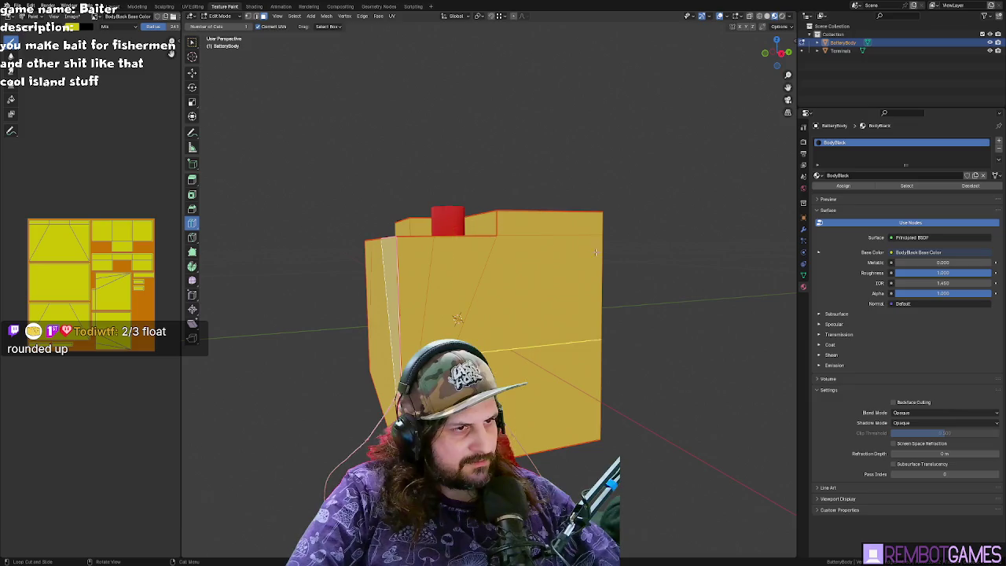
- From Left view, knife-cut across the front face just below the top edge
mouse_move(384, 339)
middle_mouse_down()
mouse_move(456, 266)
mouse_move(497, 246)
mouse_move(418, 225)
mouse_move(429, 250)
mouse_move(374, 264)
mouse_move(387, 272)
middle_mouse_up()
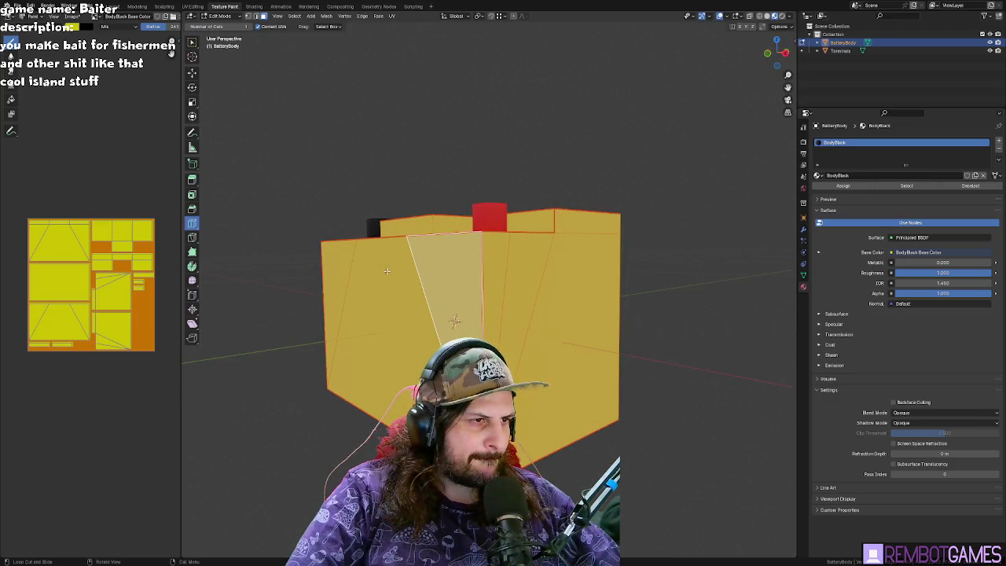
middle_click_drag(315, 250, 420, 240)
key("grave")
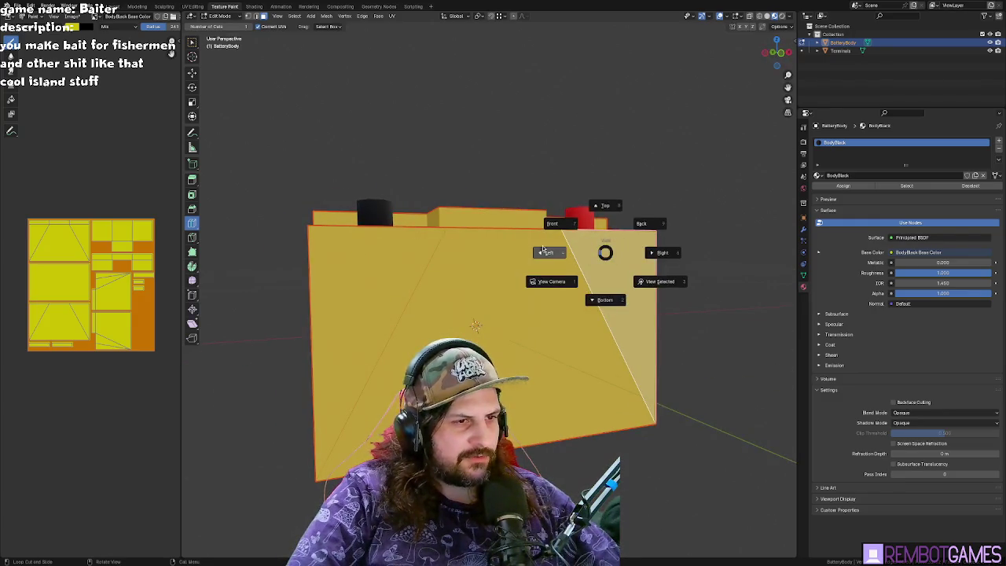
left_click(544, 250)
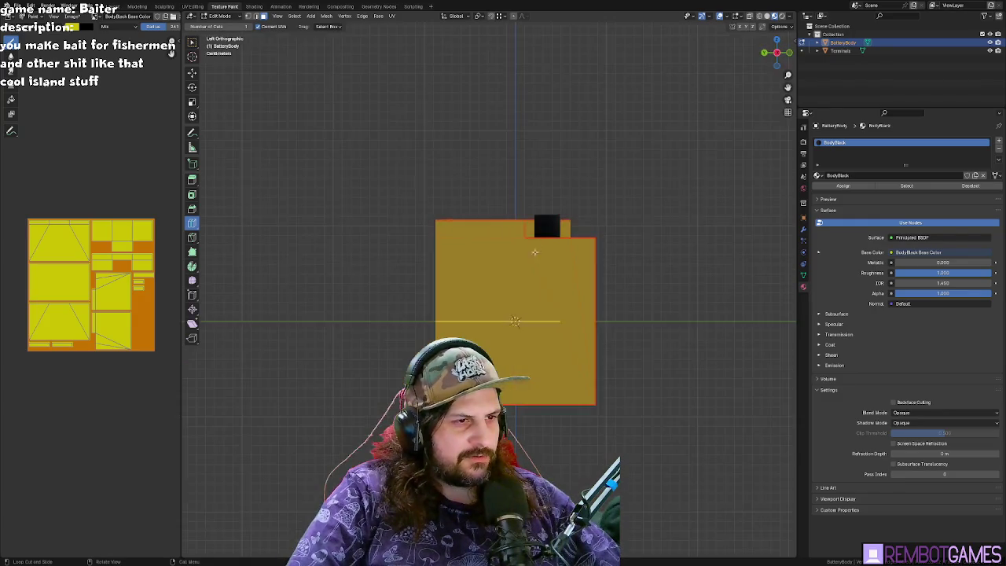
left_click(193, 238)
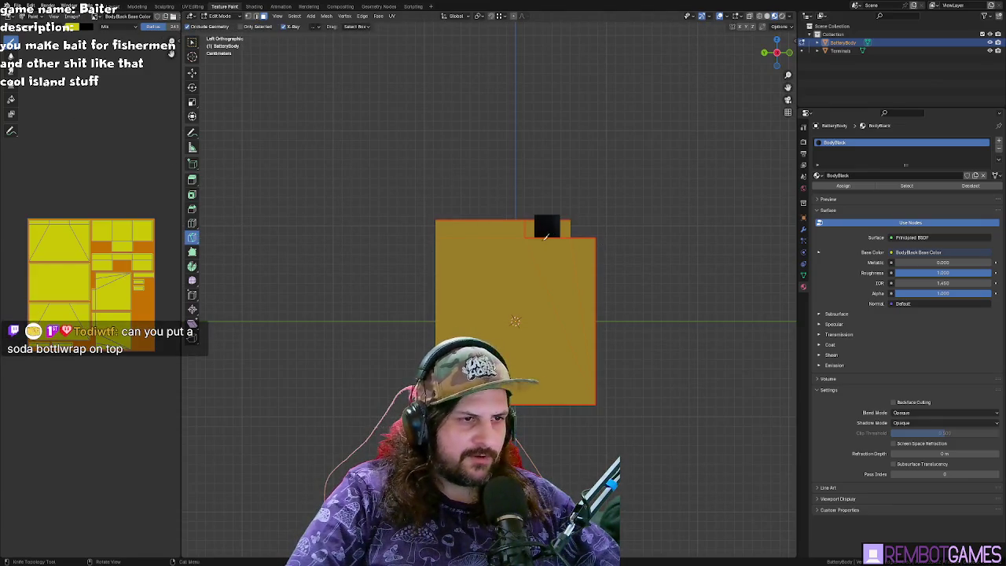
mouse_move(564, 249)
middle_mouse_down()
mouse_move(589, 272)
mouse_move(557, 292)
mouse_move(597, 301)
mouse_move(545, 294)
mouse_move(446, 233)
mouse_move(474, 232)
mouse_move(496, 304)
mouse_move(536, 255)
mouse_move(586, 241)
middle_mouse_up()
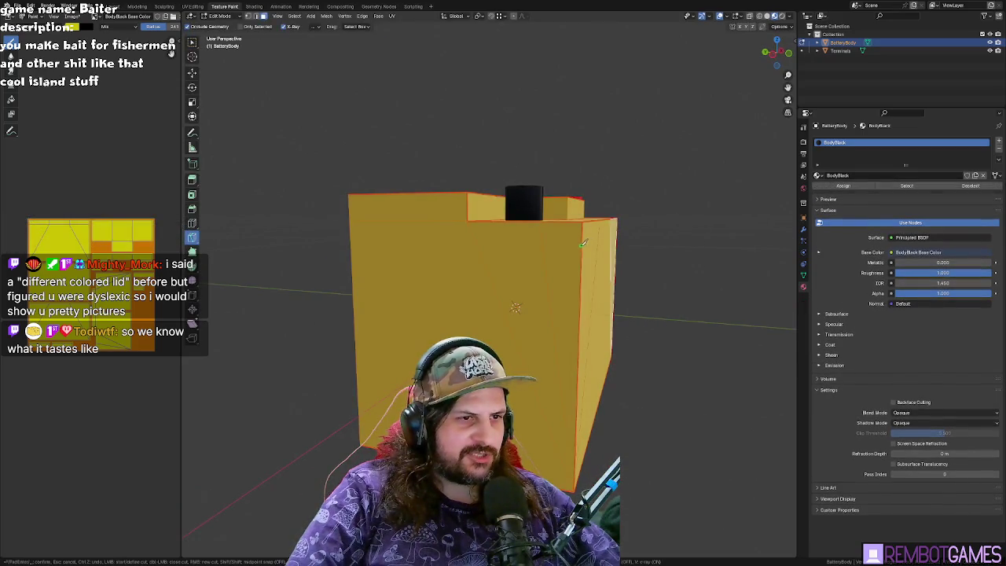
left_click(583, 244)
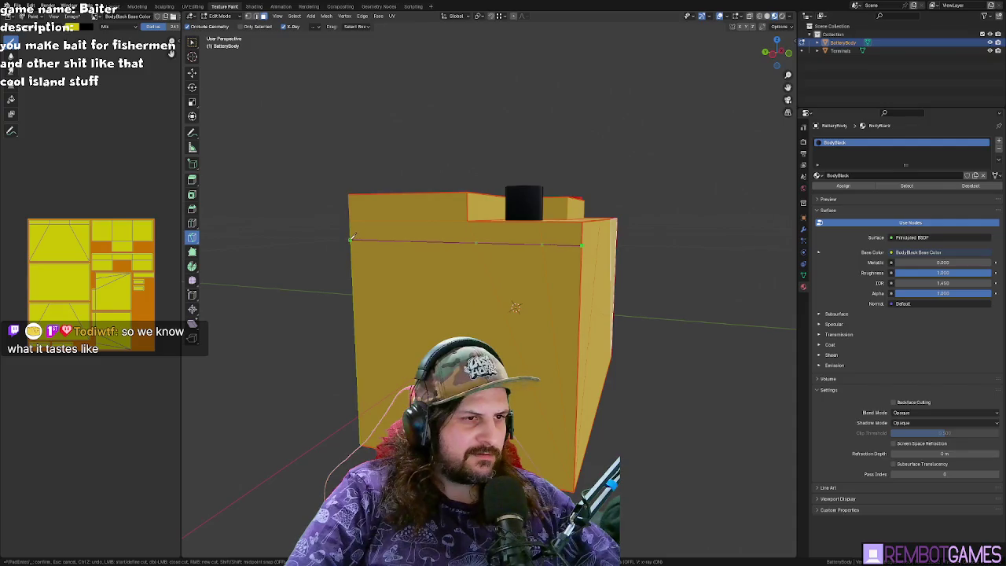
middle_click_drag(346, 239, 445, 240)
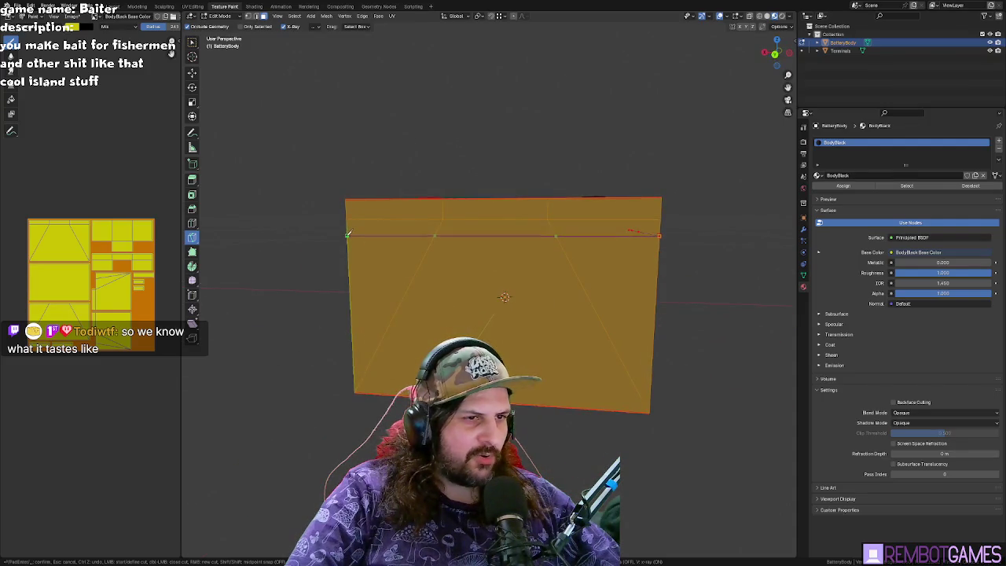
mouse_move(347, 234)
middle_mouse_down()
mouse_move(320, 233)
mouse_move(420, 234)
middle_mouse_up()
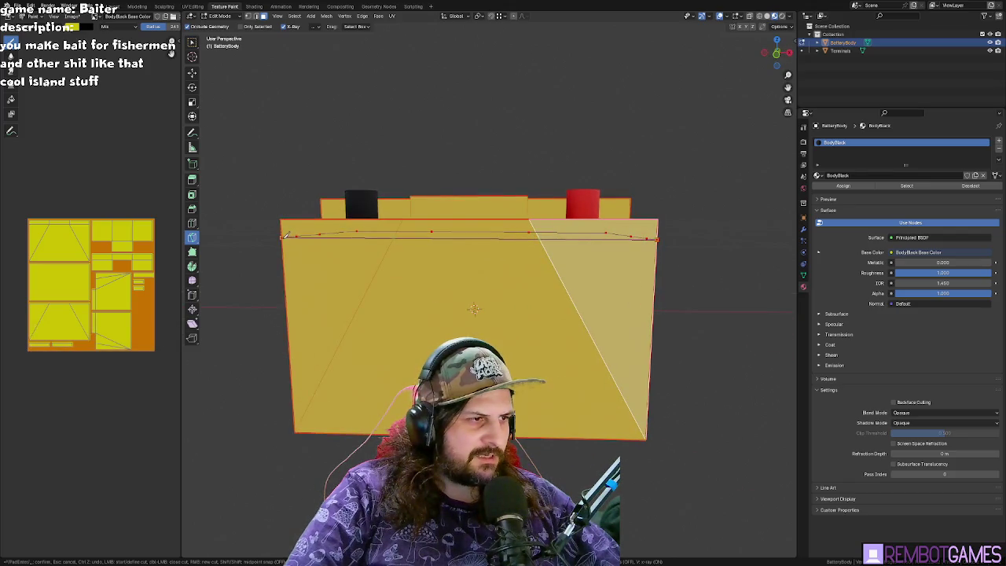
key("Return")
mouse_move(285, 234)
middle_mouse_down()
mouse_move(570, 268)
mouse_move(262, 272)
middle_mouse_up()
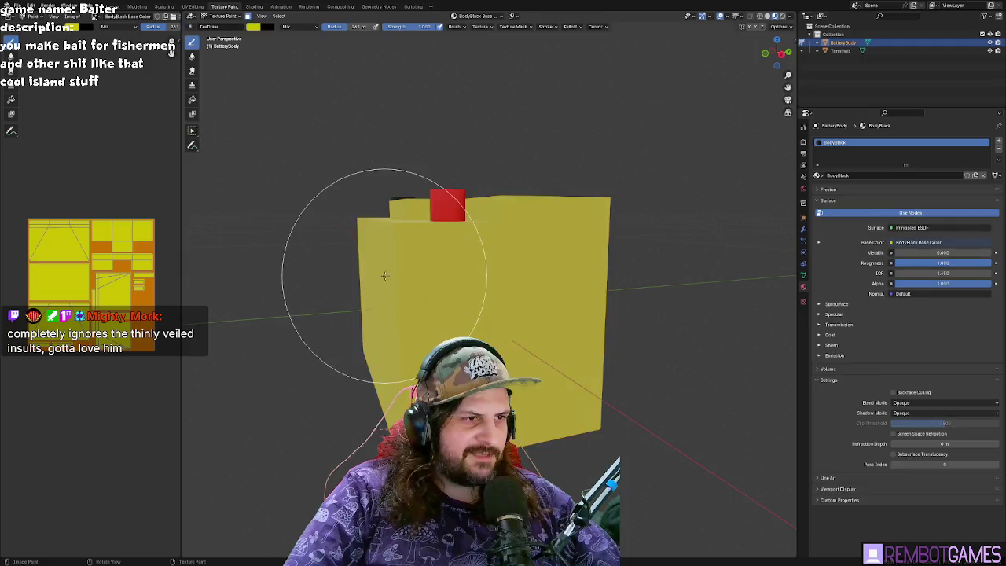
- Select the four lid faces above the cut, including the red-terminal face, and return to painting
middle_click_drag(421, 235, 422, 254)
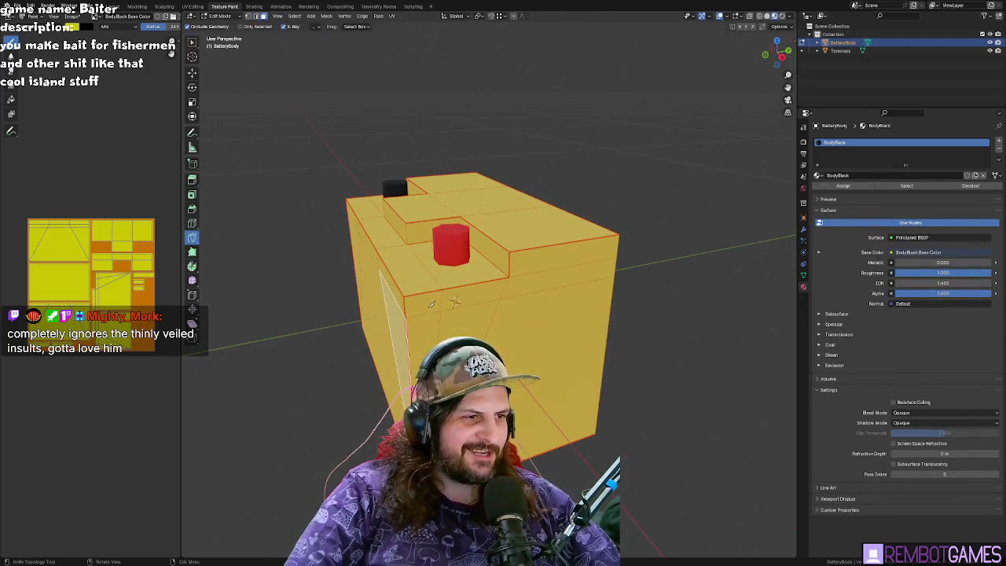
mouse_move(430, 306)
middle_mouse_down()
mouse_move(557, 239)
mouse_move(547, 237)
middle_mouse_up()
middle_click_drag(651, 236, 588, 240)
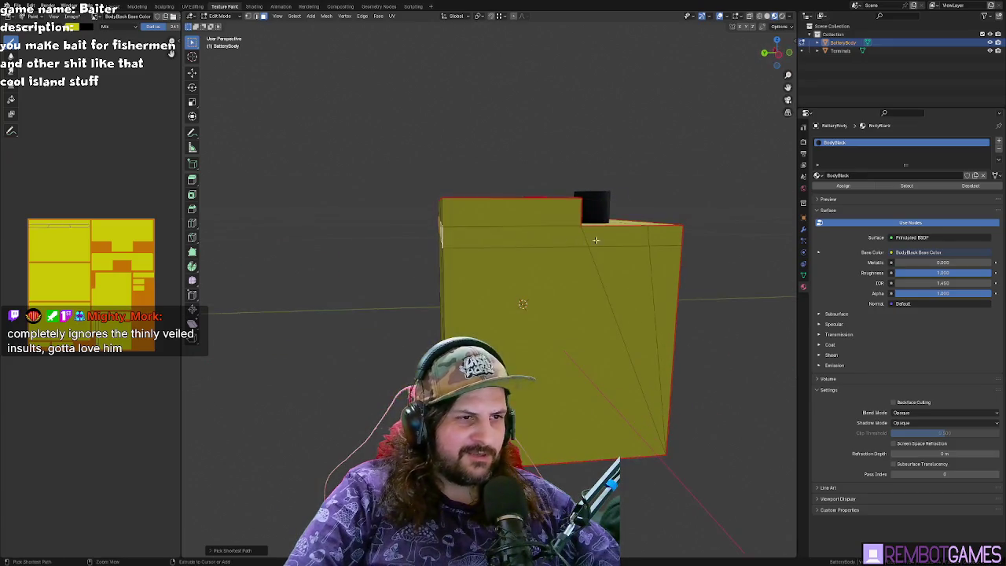
mouse_move(675, 246)
middle_mouse_down()
mouse_move(550, 236)
mouse_move(568, 288)
mouse_move(581, 252)
mouse_move(515, 235)
mouse_move(519, 220)
middle_mouse_up()
left_click(622, 240)
mouse_move(621, 240)
middle_mouse_down()
mouse_move(530, 253)
mouse_move(487, 239)
middle_mouse_up()
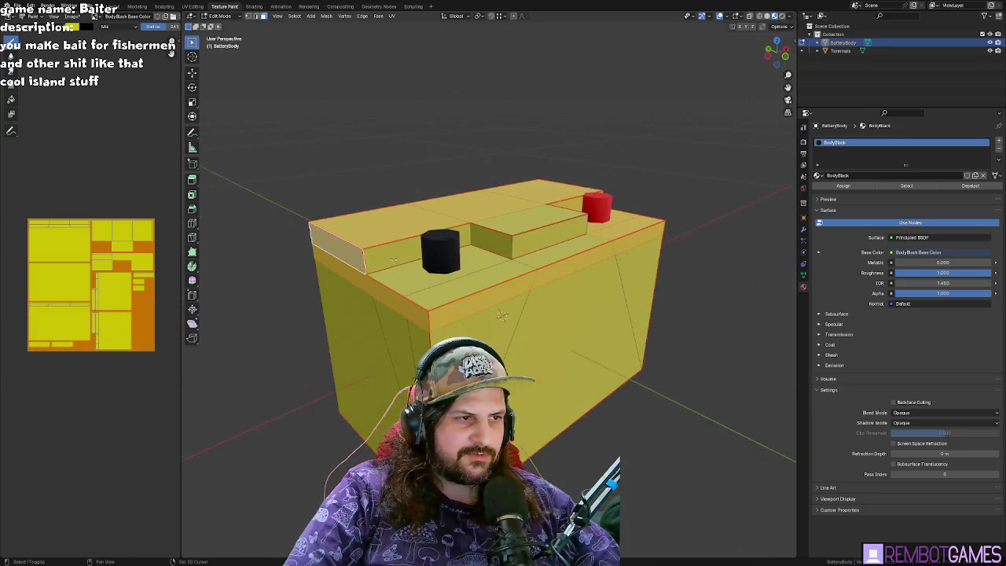
left_click(486, 240)
left_click(545, 251)
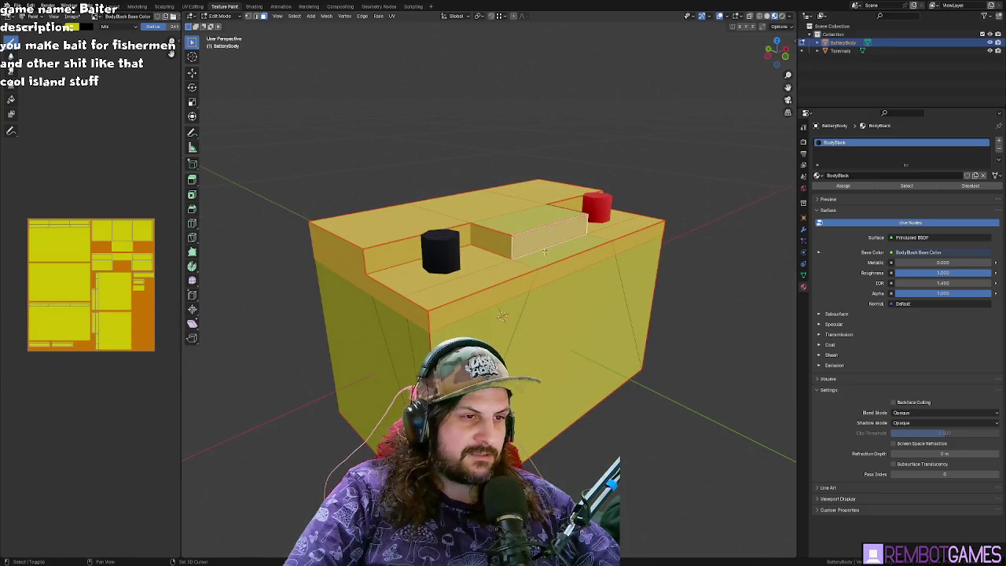
mouse_move(534, 219)
middle_mouse_down()
mouse_move(412, 238)
mouse_move(625, 240)
middle_mouse_up()
left_click(460, 240)
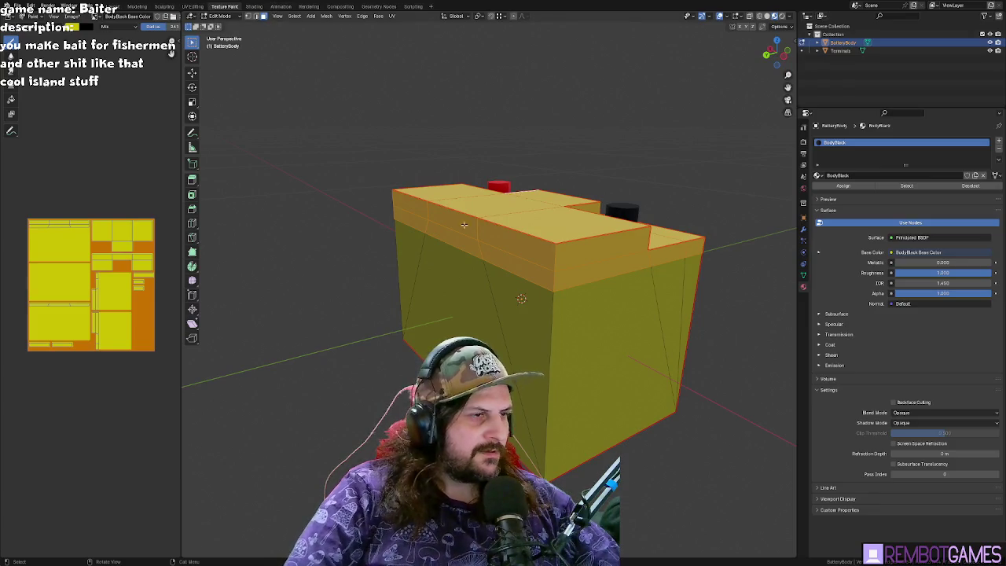
key("Tab")
mouse_move(393, 180)
middle_mouse_down()
mouse_move(395, 157)
mouse_move(248, 32)
middle_mouse_up()
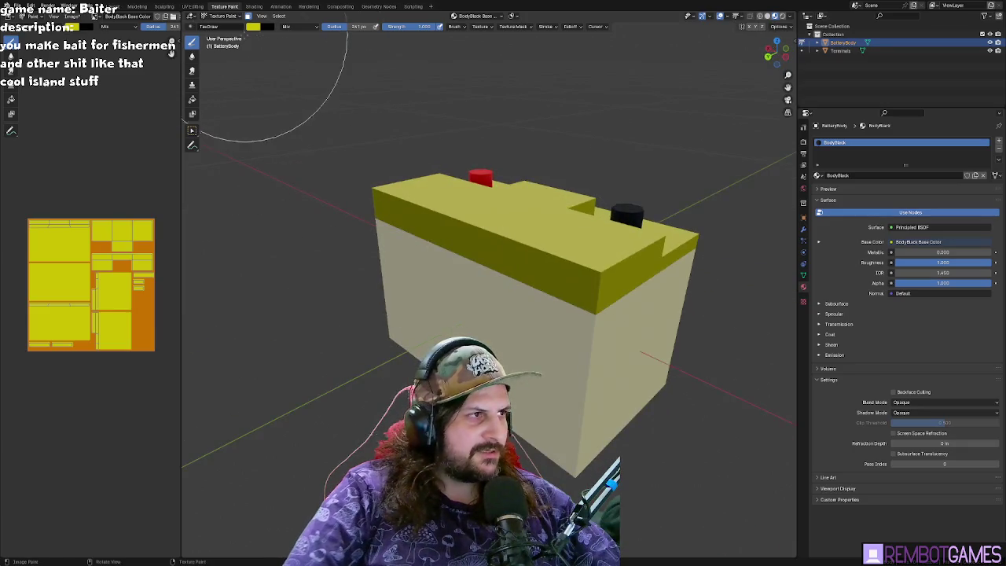
- Pick a blue brush colour and paint the battery's lid strip blue
left_click(254, 28)
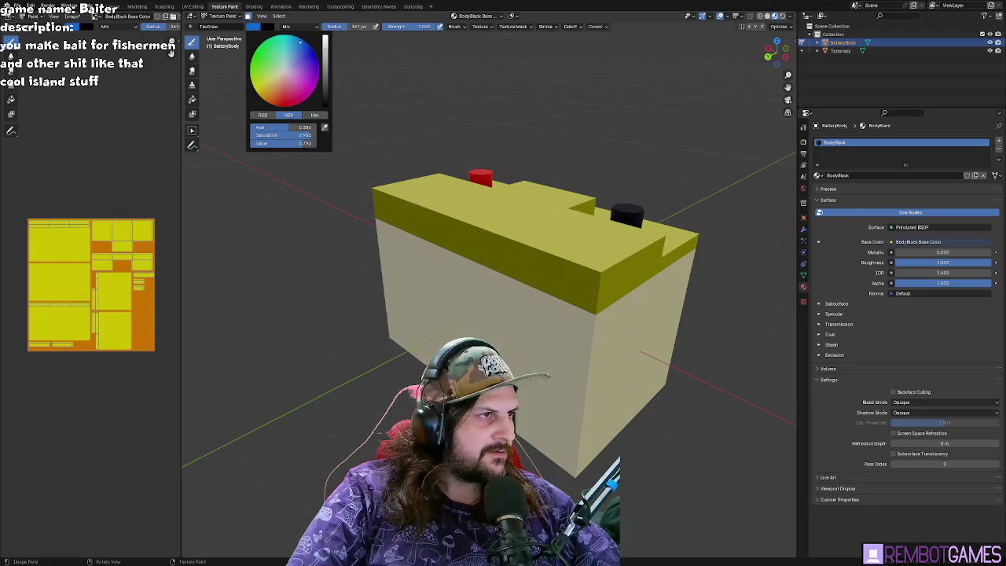
mouse_move(370, 188)
left_mouse_down()
mouse_move(404, 180)
mouse_move(453, 239)
left_mouse_up()
middle_click_drag(453, 240, 463, 288)
left_click_drag(463, 288, 532, 281)
mouse_move(532, 281)
middle_mouse_down()
mouse_move(508, 267)
mouse_move(539, 265)
middle_mouse_up()
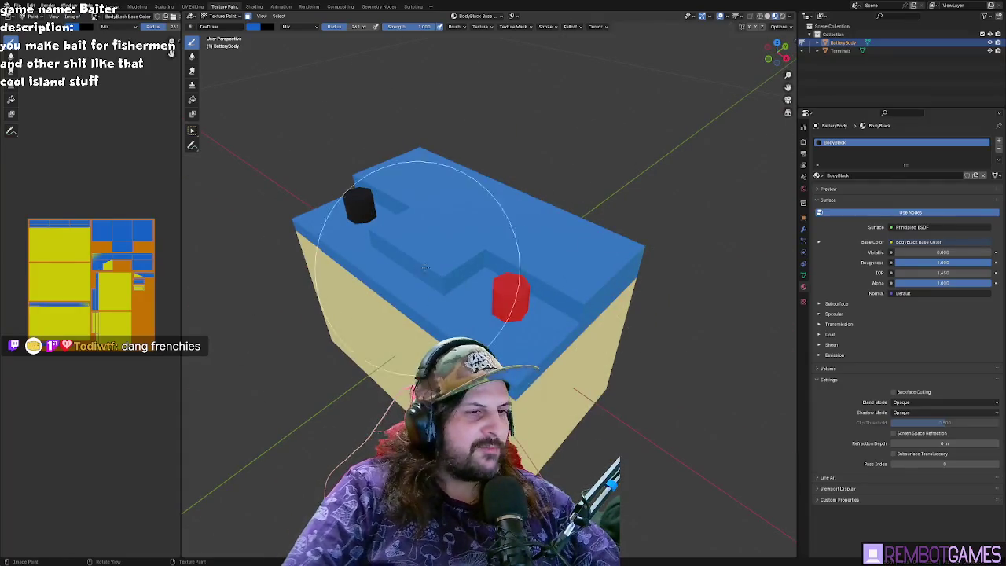
- Orbit around the battery and briefly check the selected lid in Edit Mode before returning to painting
middle_click_drag(374, 276, 369, 276)
mouse_move(355, 310)
middle_mouse_down()
mouse_move(652, 292)
mouse_move(398, 191)
middle_mouse_up()
mouse_move(292, 225)
middle_mouse_down()
mouse_move(588, 230)
mouse_move(608, 285)
middle_mouse_up()
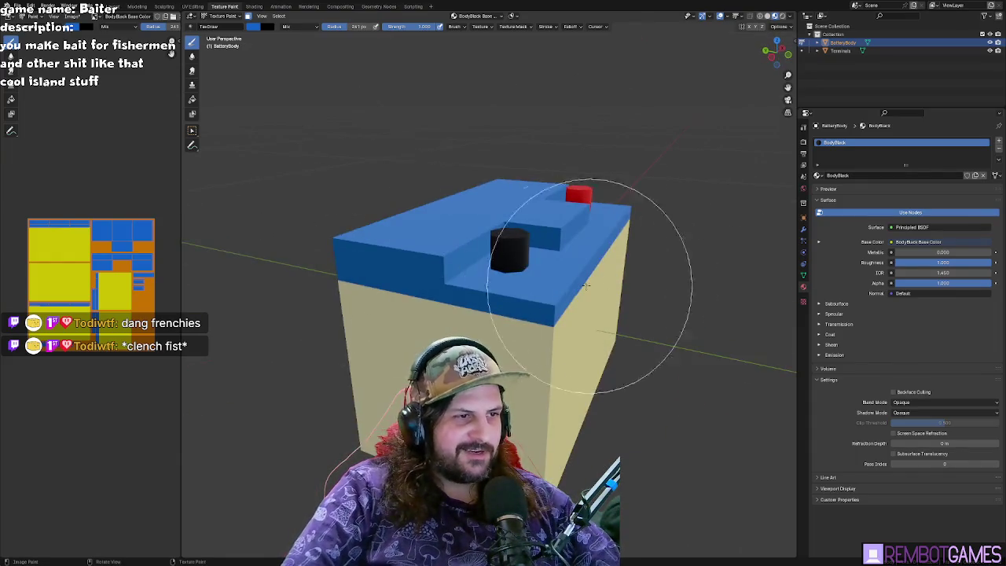
middle_click_drag(542, 276, 482, 175)
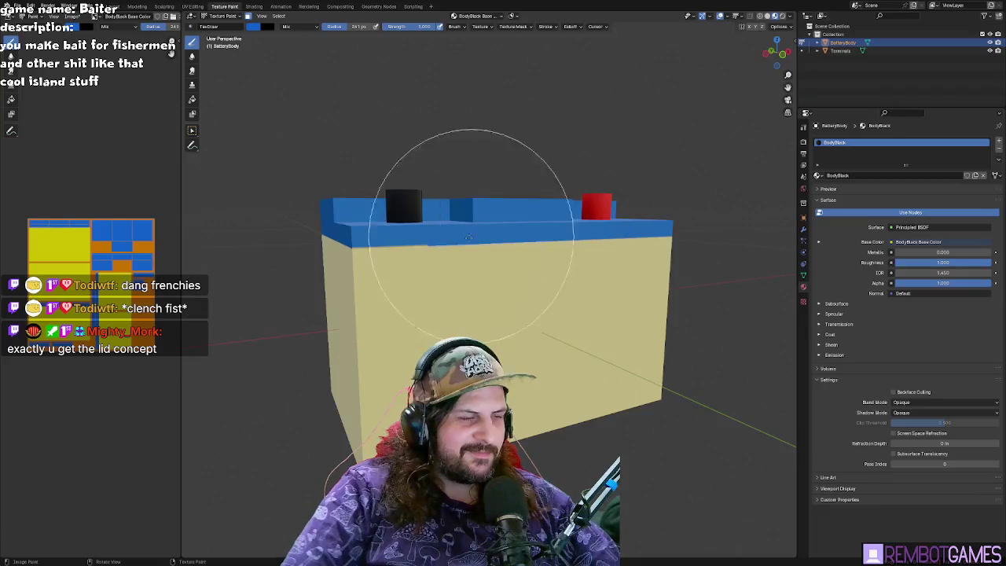
scroll(342, 220, "up", 3)
mouse_move(342, 220)
middle_mouse_down()
mouse_move(618, 203)
mouse_move(403, 311)
mouse_move(512, 304)
middle_mouse_up()
key("Tab")
key("Tab")
key("Tab")
middle_click_drag(491, 238, 495, 234)
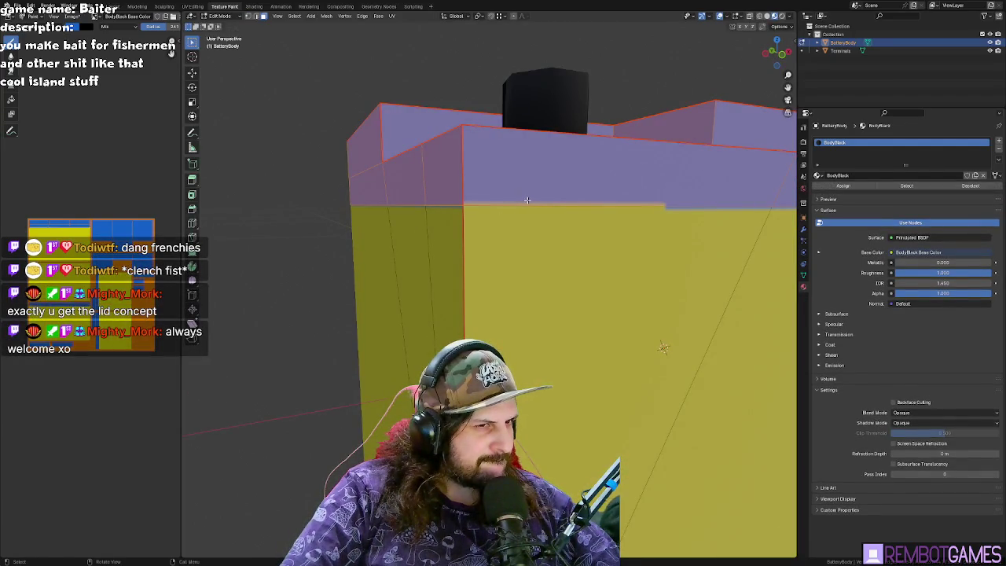
key("Tab")
- Set the texture interpolation to Closest in the Shading workspace
left_click(254, 6)
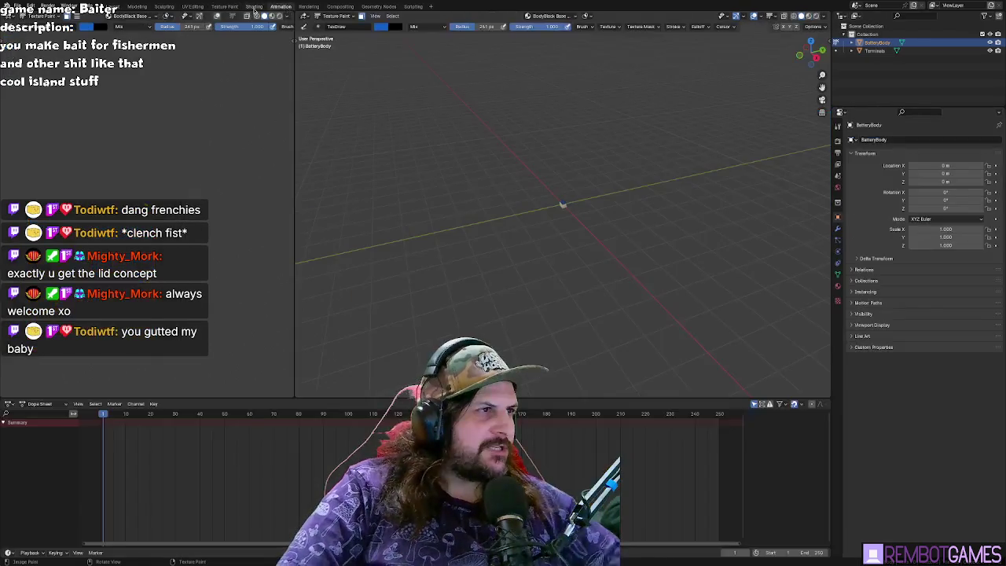
left_click(346, 401)
left_click(346, 411)
mouse_move(370, 235)
middle_mouse_down()
mouse_move(373, 217)
mouse_move(461, 142)
middle_mouse_up()
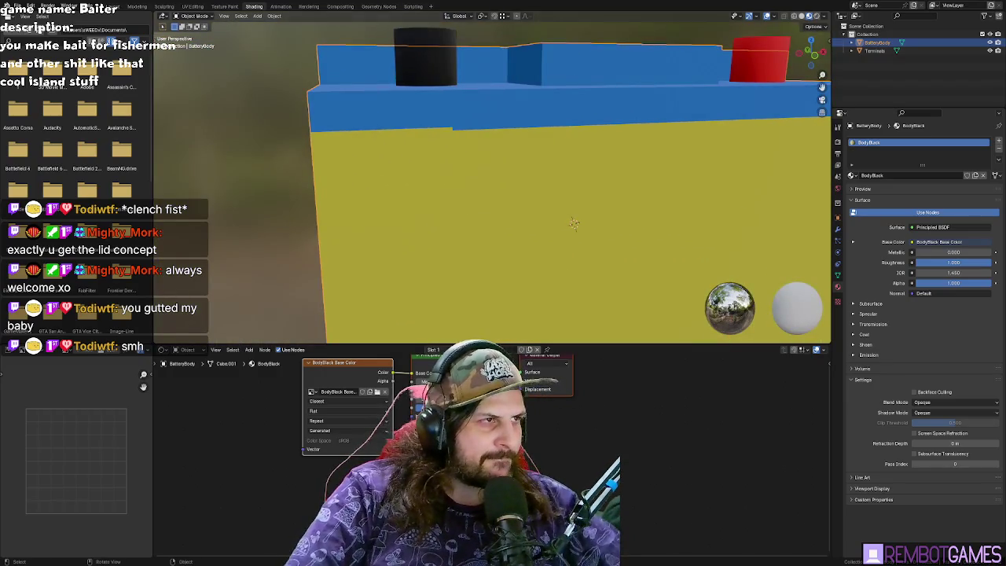
- Cycle through Sculpting and UV Editing back to Texture Paint, orbit the battery, and enter Edit Mode
left_click(164, 6)
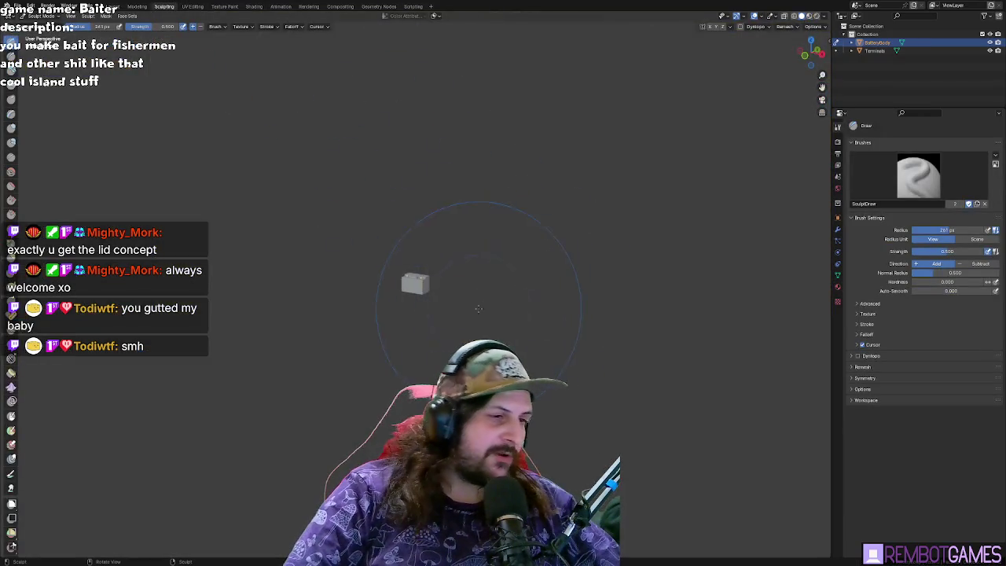
middle_click_drag(479, 308, 280, 39, "ctrl")
left_click(189, 7)
left_click(217, 6)
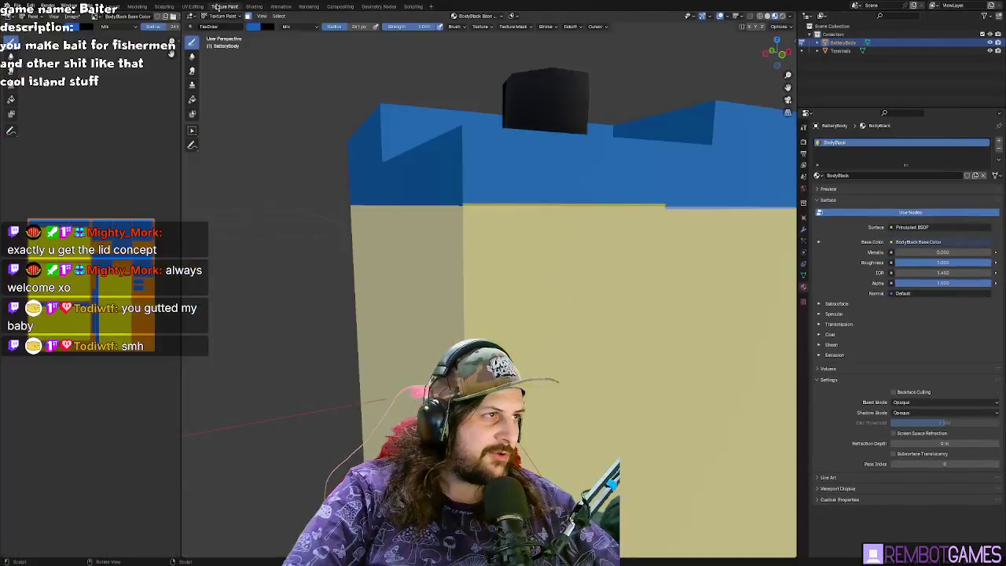
scroll(87, 260, "up", 5)
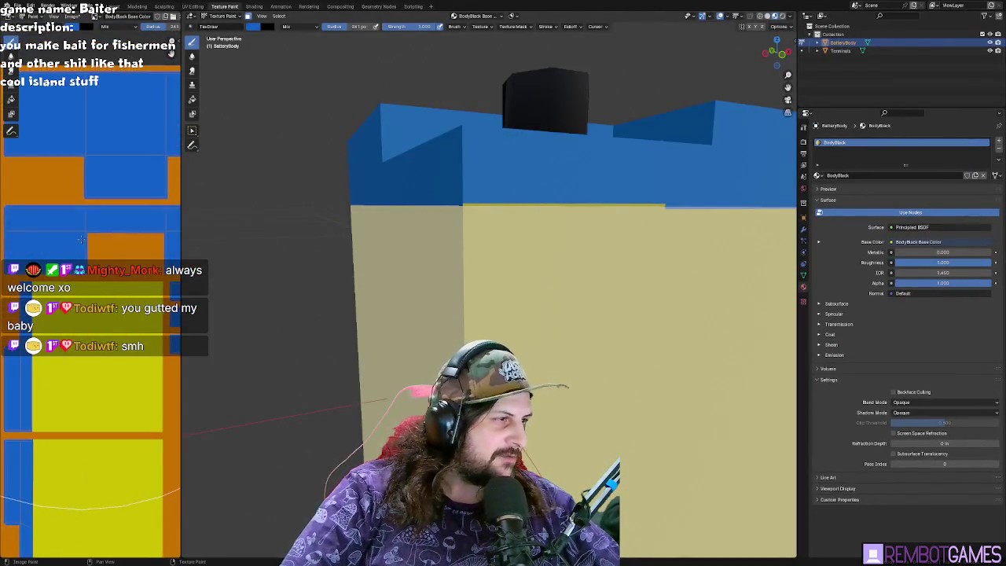
scroll(85, 263, "down", 2)
scroll(118, 236, "down", 3)
mouse_move(535, 173)
middle_mouse_down()
mouse_move(535, 239)
mouse_move(441, 168)
middle_mouse_up()
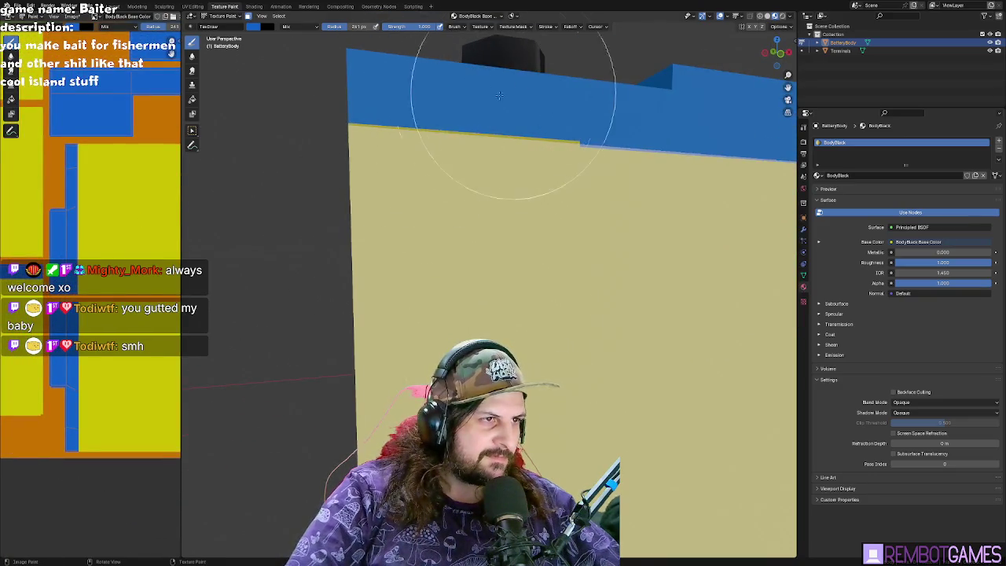
middle_click_drag(515, 90, 354, 102)
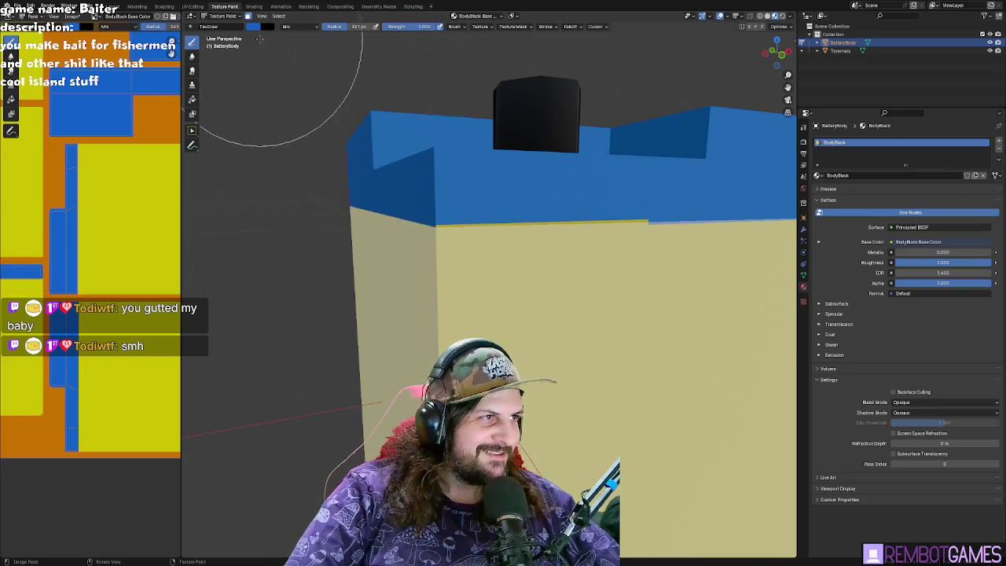
middle_click_drag(506, 219, 552, 242)
key("Tab")
- Select the slanted top face and box-select the faces along the battery's top
left_click(553, 242)
scroll(553, 242, "down", 5)
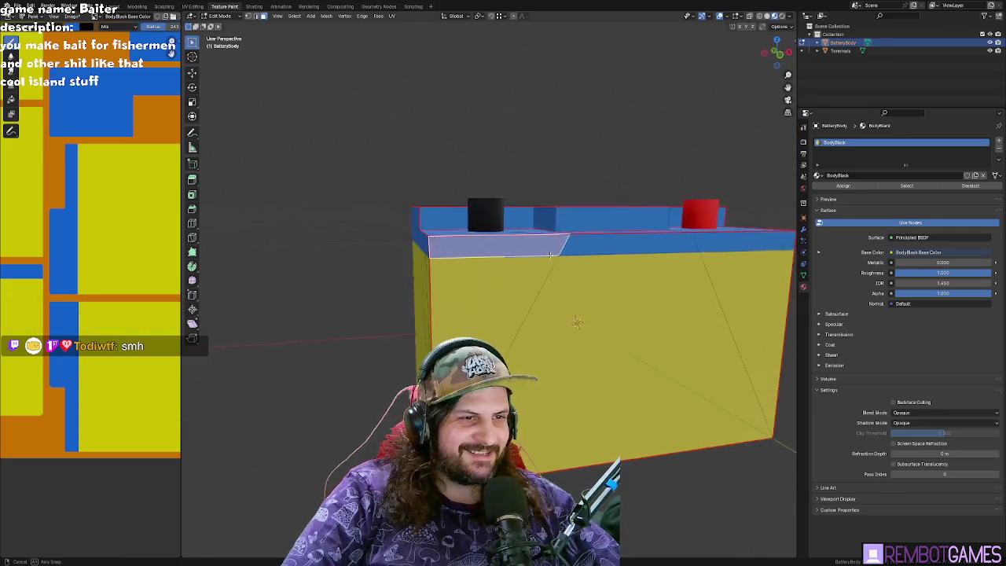
scroll(86, 229, "down", 2)
scroll(86, 229, "down", 2)
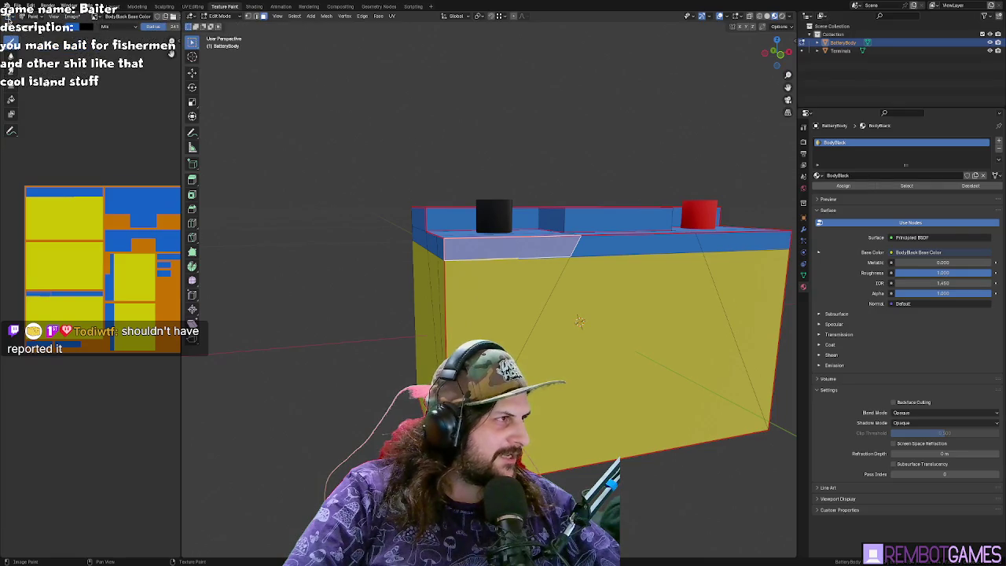
scroll(103, 252, "up", 2)
scroll(103, 252, "up", 2)
scroll(103, 253, "up", 2)
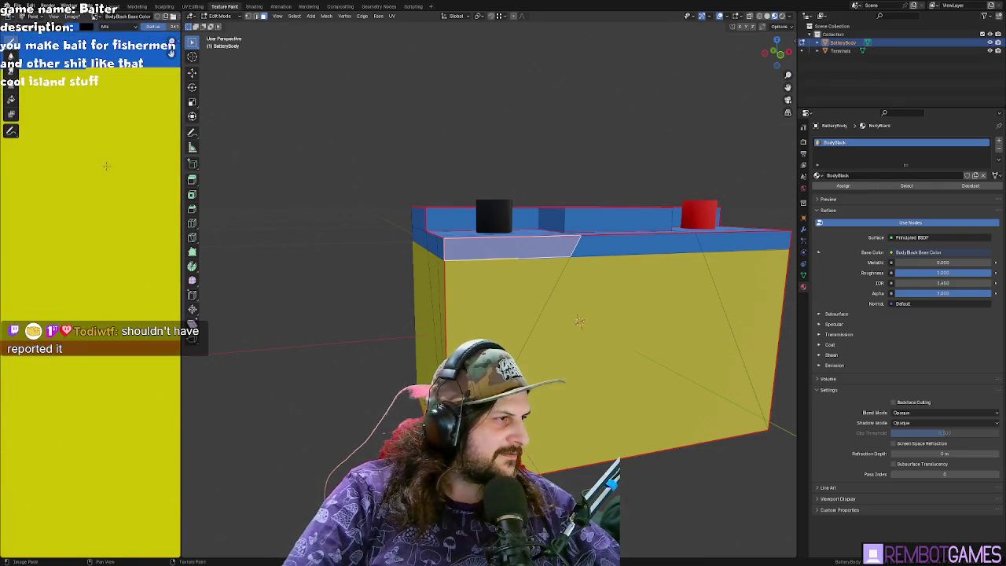
scroll(103, 252, "up", 1)
middle_click_drag(464, 252, 488, 256)
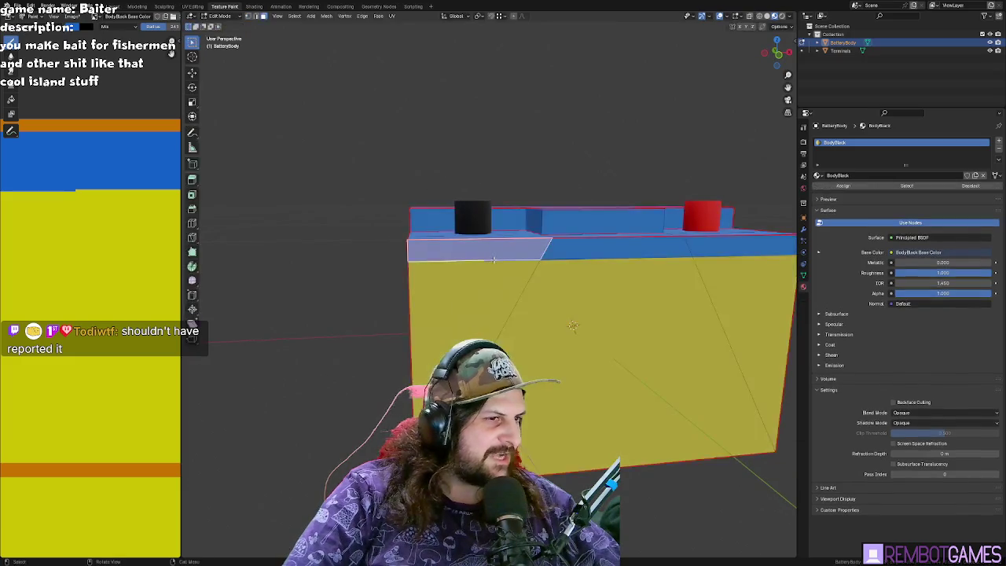
left_click_drag(488, 256, 440, 252)
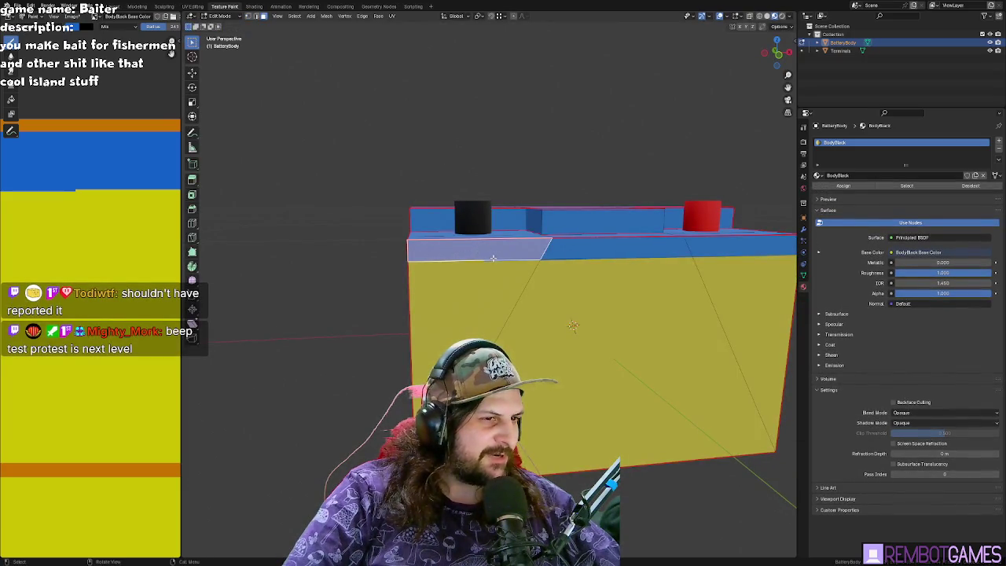
- Inspect the blue top in Texture Paint from higher and frontal views, then return to Edit Mode
key("Tab")
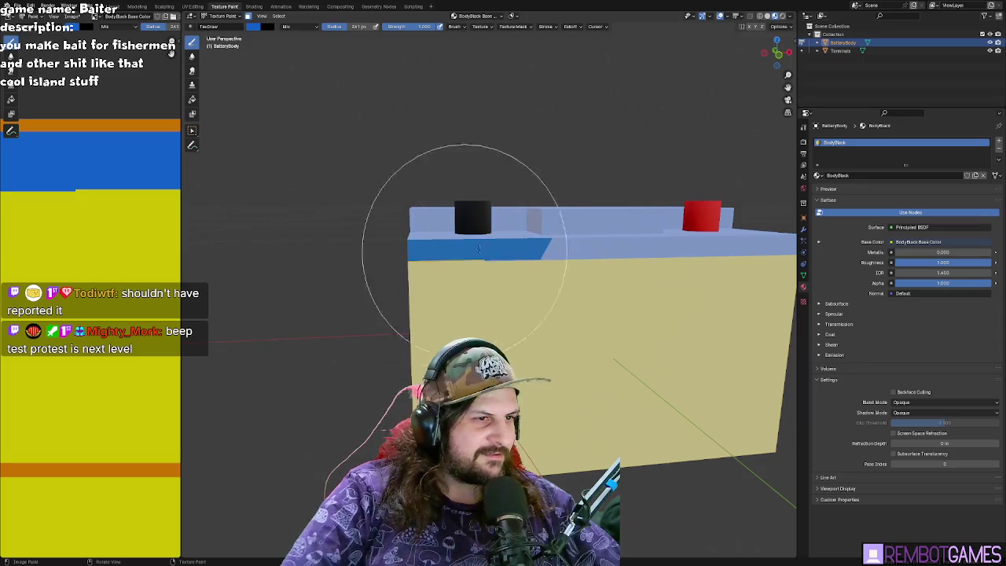
scroll(471, 275, "up", 5)
middle_click_drag(471, 304, 511, 322)
middle_click_drag(432, 325, 491, 319)
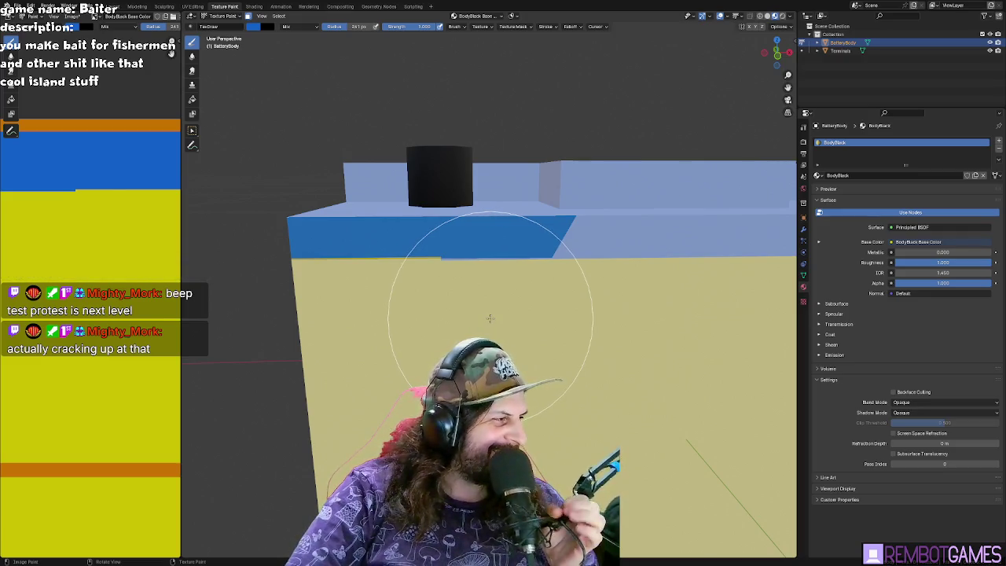
middle_click_drag(490, 319, 442, 314)
key("Tab")
middle_click_drag(367, 278, 337, 118)
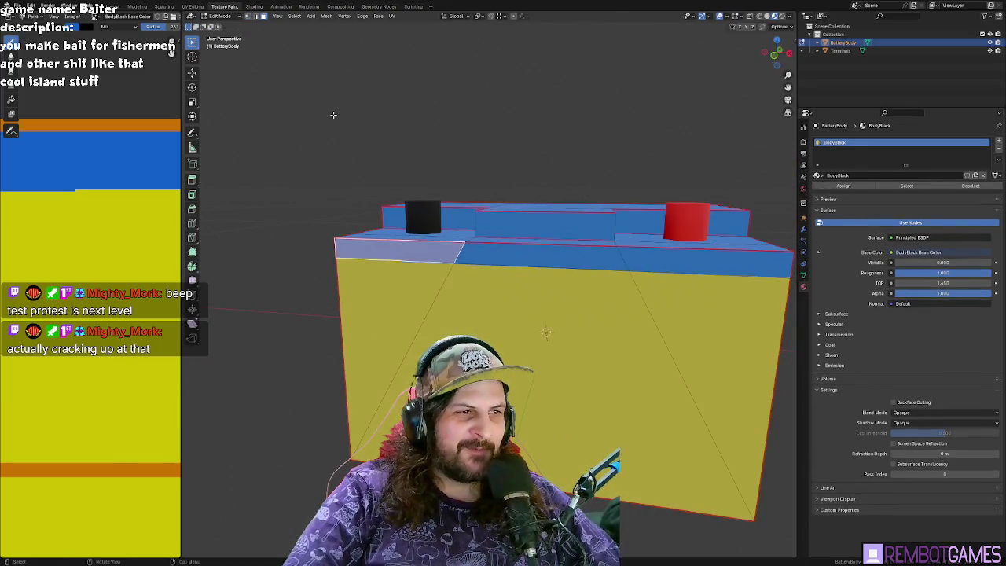
- Toggle repeatedly between Texture Paint and Edit Mode while orbiting and panning the battery
key("Tab")
mouse_move(627, 118)
middle_mouse_down()
mouse_move(487, 198)
mouse_move(618, 275)
mouse_move(550, 280)
mouse_move(618, 279)
middle_mouse_up()
key("Tab")
key("Tab")
key("Tab")
key("Tab")
key("Tab")
scroll(478, 179, "up", 3)
mouse_move(479, 178)
middle_mouse_down()
mouse_move(500, 176)
mouse_move(449, 231)
mouse_move(343, 235)
middle_mouse_up()
key("Tab")
key("Tab")
scroll(343, 234, "down", 2)
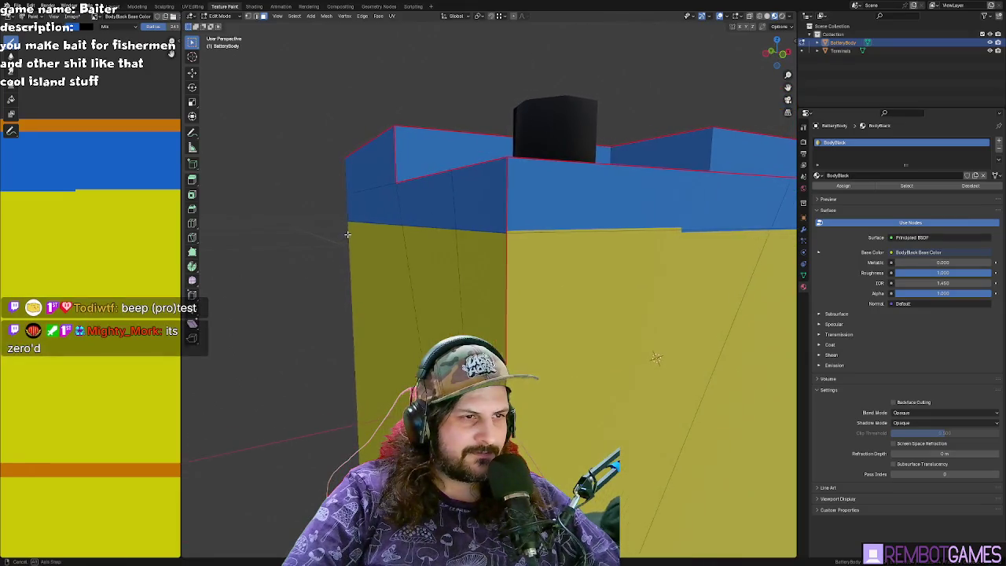
scroll(409, 230, "down", 3)
key("Tab")
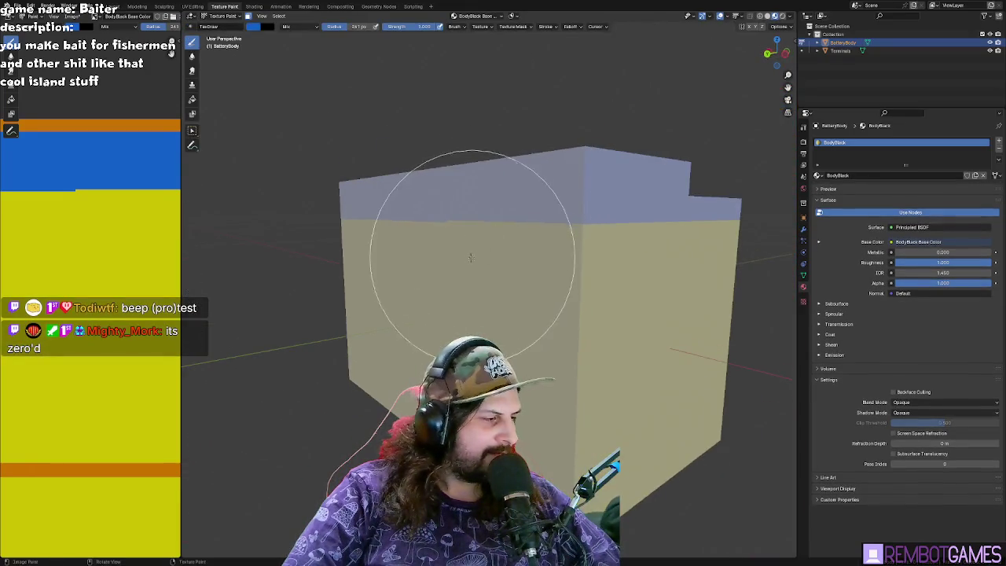
key("Tab")
scroll(503, 236, "up", 3)
scroll(509, 261, "down", 3)
middle_click_drag(508, 260, 552, 261, "shift")
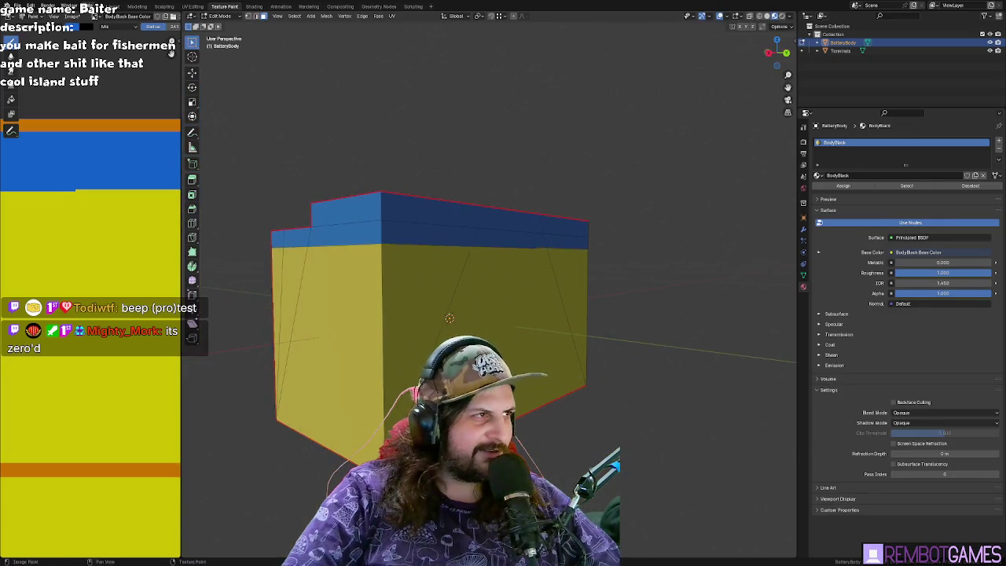
- Open the Modeling layout and view the battery straight from the left side
left_click(137, 6)
scroll(420, 261, "up", 8)
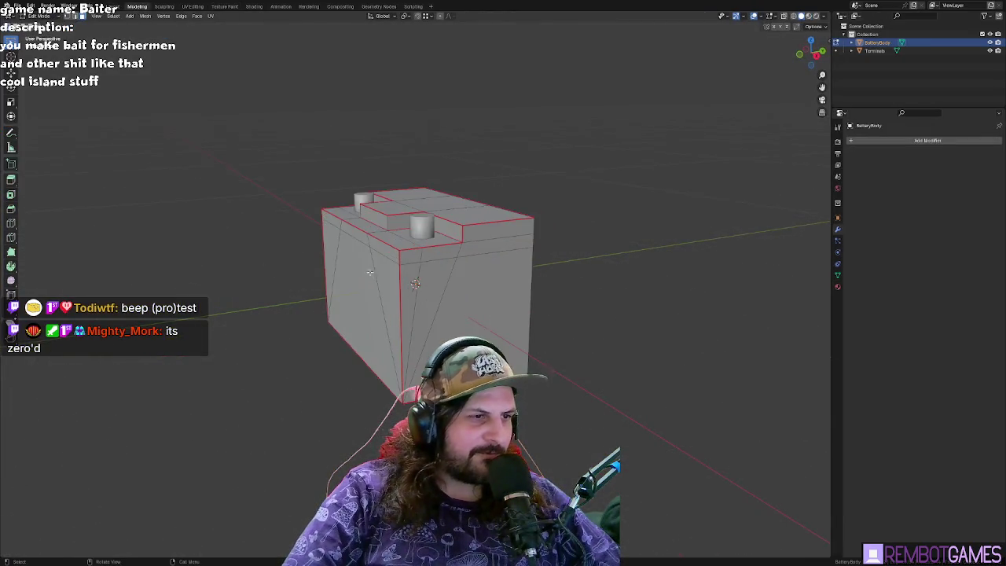
scroll(419, 262, "up", 2)
key("grave")
left_click(214, 220)
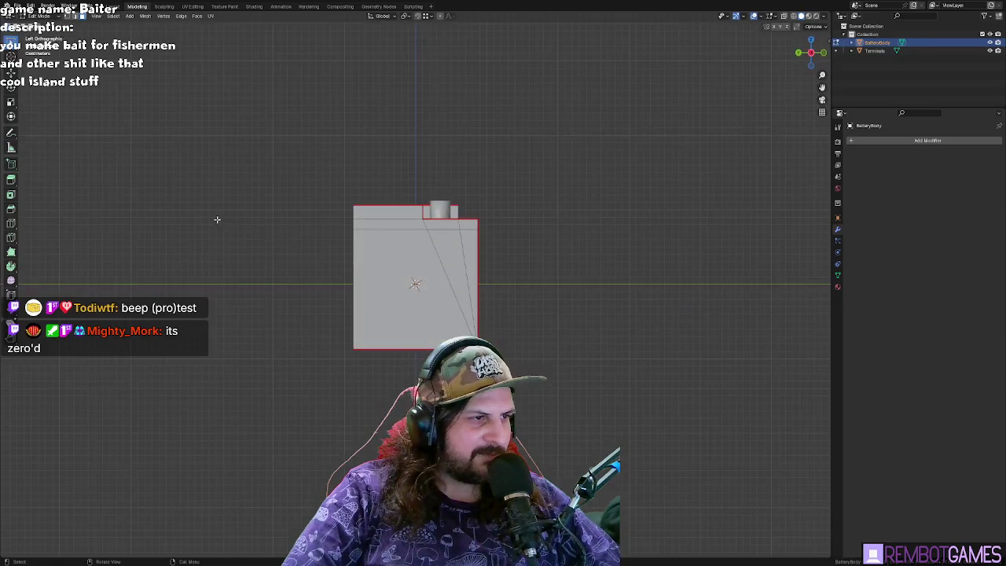
scroll(369, 212, "up", 5)
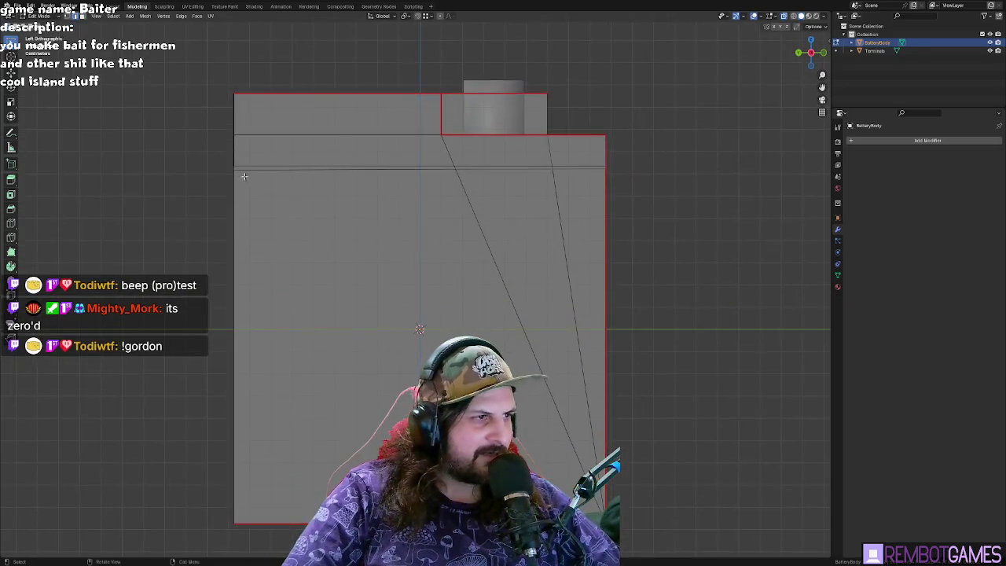
- Box-select the horizontal edge loop near the top and cancel a Z-axis move, leaving it in place
left_click_drag(214, 155, 662, 179)
key("g")
key("z")
right_click(447, 55)
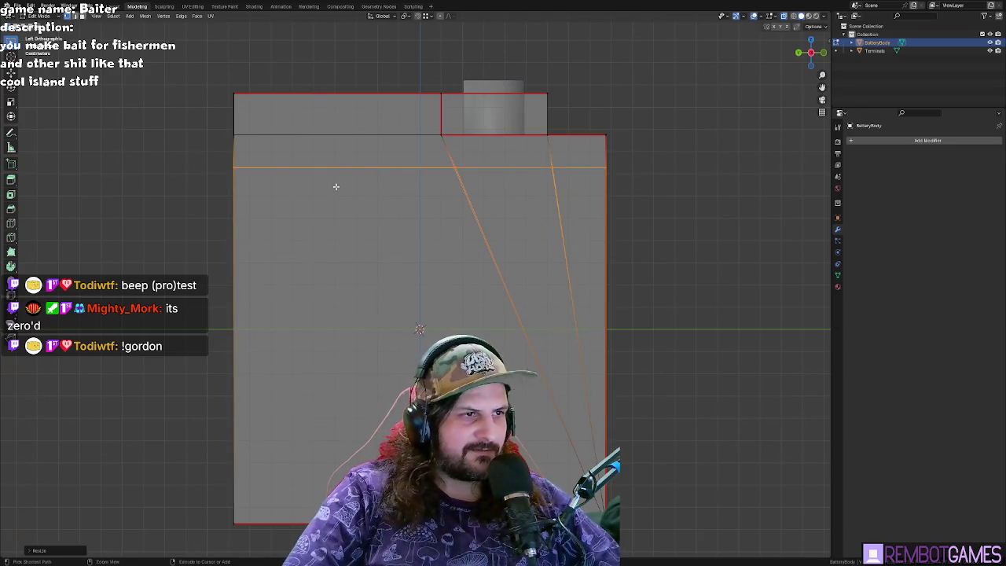
- Orbit to a perspective view and switch briefly into Texture Paint and back to Edit Mode
mouse_move(335, 186)
middle_mouse_down()
mouse_move(351, 206)
mouse_move(405, 206)
mouse_move(391, 194)
mouse_move(378, 203)
mouse_move(303, 197)
middle_mouse_up()
key("ctrl+Tab")
scroll(350, 206, "down", 5)
key("Tab")
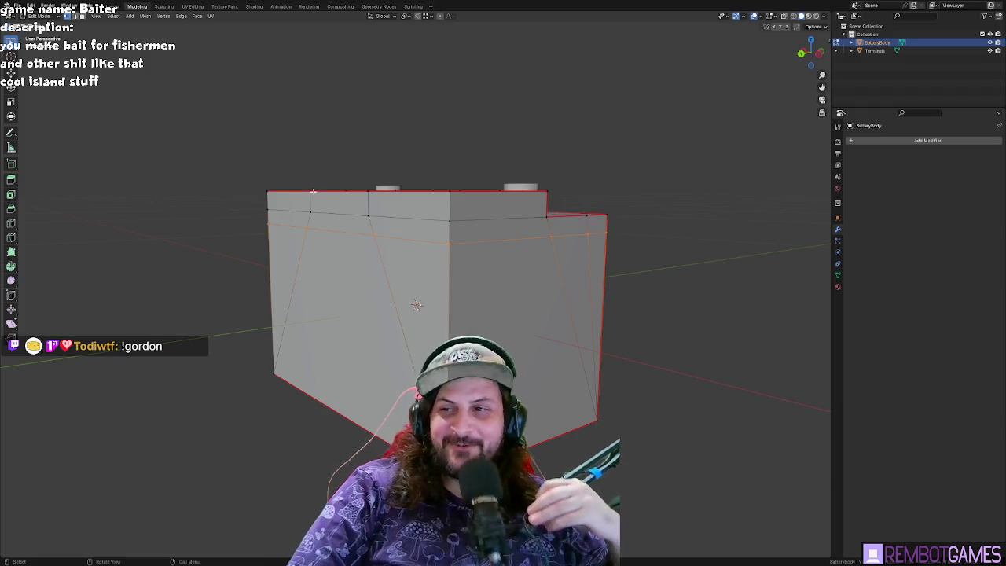
mouse_move(314, 191)
middle_mouse_down()
mouse_move(344, 205)
mouse_move(464, 203)
mouse_move(349, 193)
middle_mouse_up()
- Switch to UV Editing, frame the battery, and toggle out of and back into Edit Mode
left_click(193, 6)
mouse_move(511, 220)
middle_mouse_down()
mouse_move(519, 196)
mouse_move(529, 215)
mouse_move(508, 213)
mouse_move(602, 212)
mouse_move(596, 228)
middle_mouse_up()
scroll(521, 194, "down", 3)
scroll(521, 195, "up", 5)
scroll(542, 215, "down", 4)
key("Tab")
scroll(626, 216, "up", 3)
scroll(626, 216, "up", 2)
key("Tab")
key("Tab")
mouse_move(528, 118)
middle_mouse_down()
mouse_move(564, 155)
mouse_move(688, 139)
mouse_move(556, 190)
mouse_move(649, 236)
mouse_move(620, 232)
middle_mouse_up()
scroll(626, 236, "down", 3)
scroll(594, 234, "down", 3)
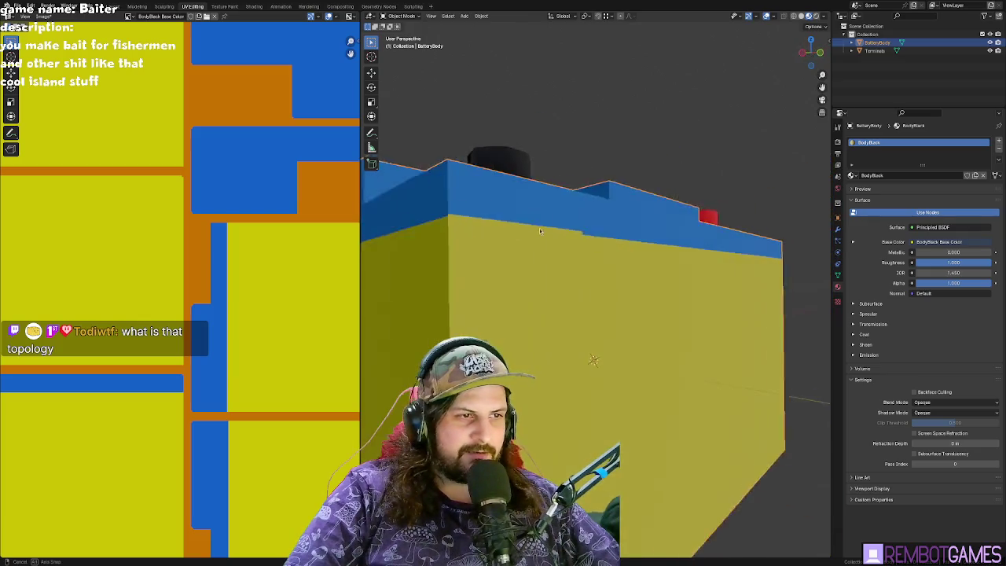
scroll(620, 232, "up", 2)
scroll(600, 233, "up", 2)
scroll(600, 234, "down", 3)
middle_click_drag(527, 236, 488, 235)
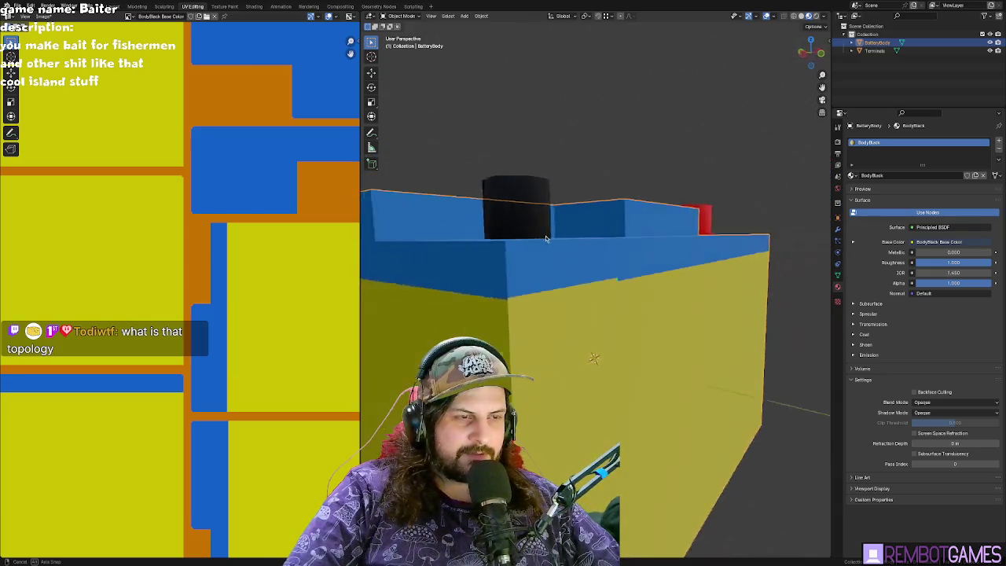
scroll(440, 232, "up", 3)
scroll(242, 226, "up", 2)
scroll(241, 227, "down", 2)
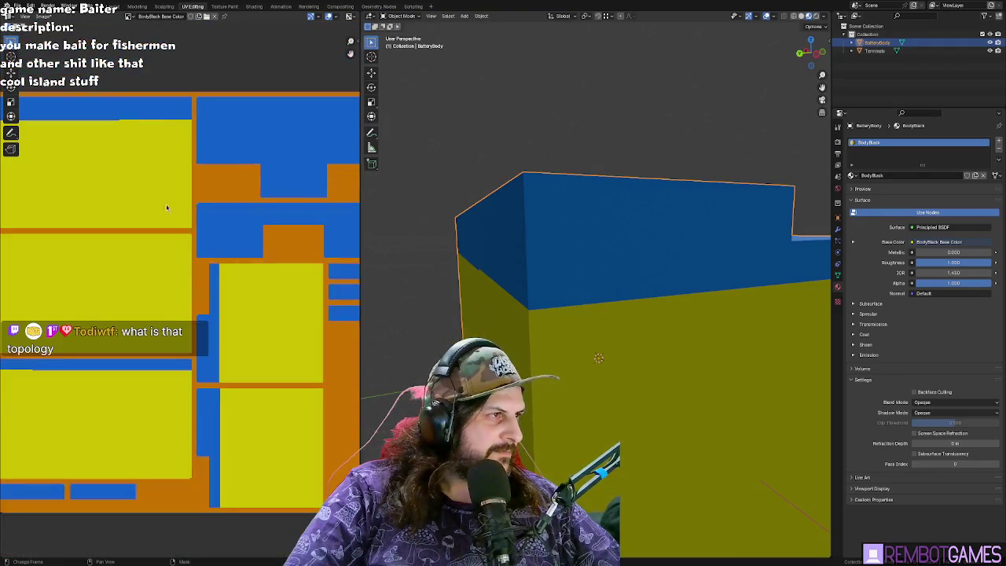
scroll(252, 190, "up", 1)
scroll(251, 188, "up", 1)
middle_click_drag(251, 189, 241, 191)
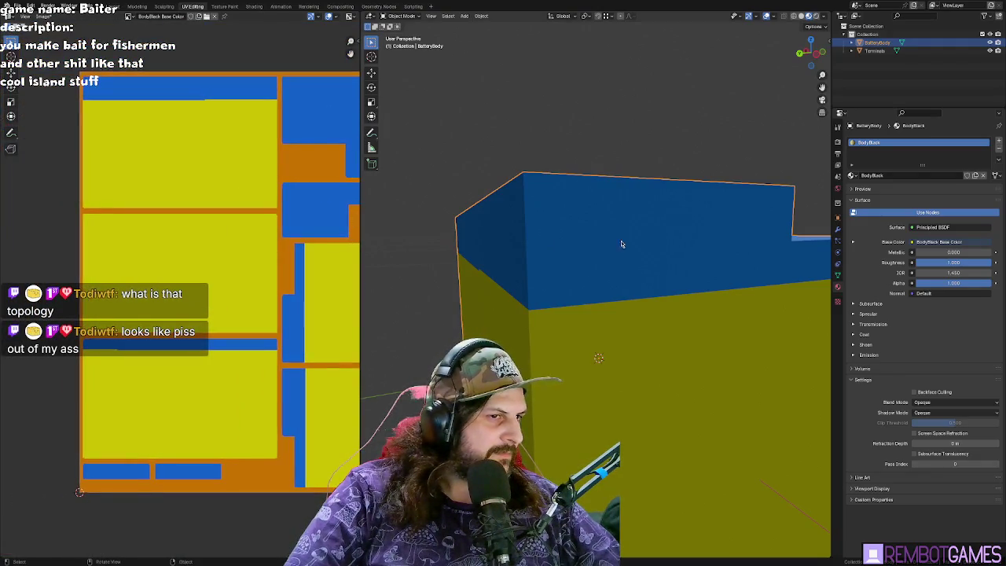
middle_click_drag(617, 240, 612, 246)
middle_click_drag(564, 221, 543, 228)
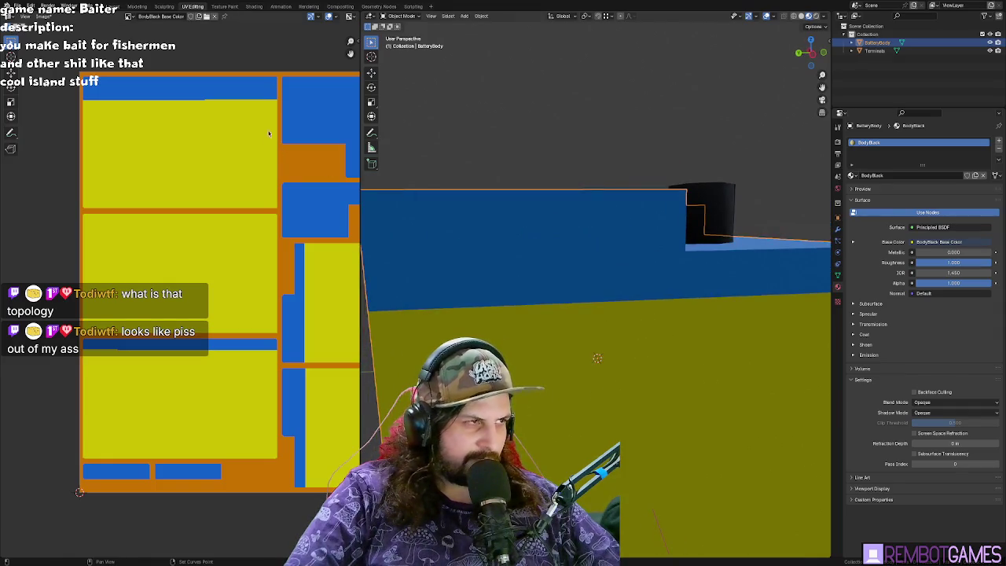
middle_click_drag(261, 126, 239, 126)
scroll(194, 79, "up", 3)
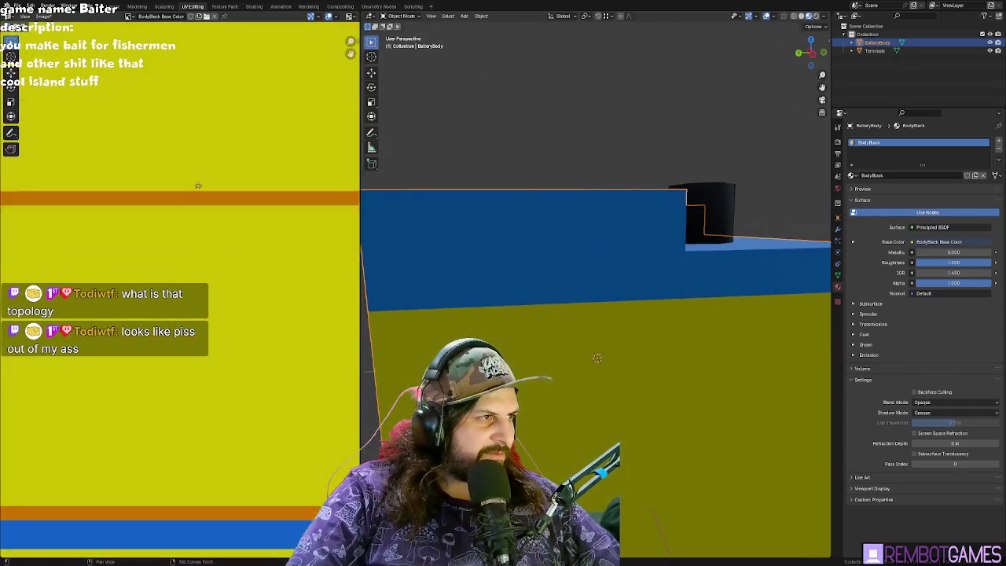
scroll(152, 218, "up", 2)
middle_click_drag(153, 155, 181, 381)
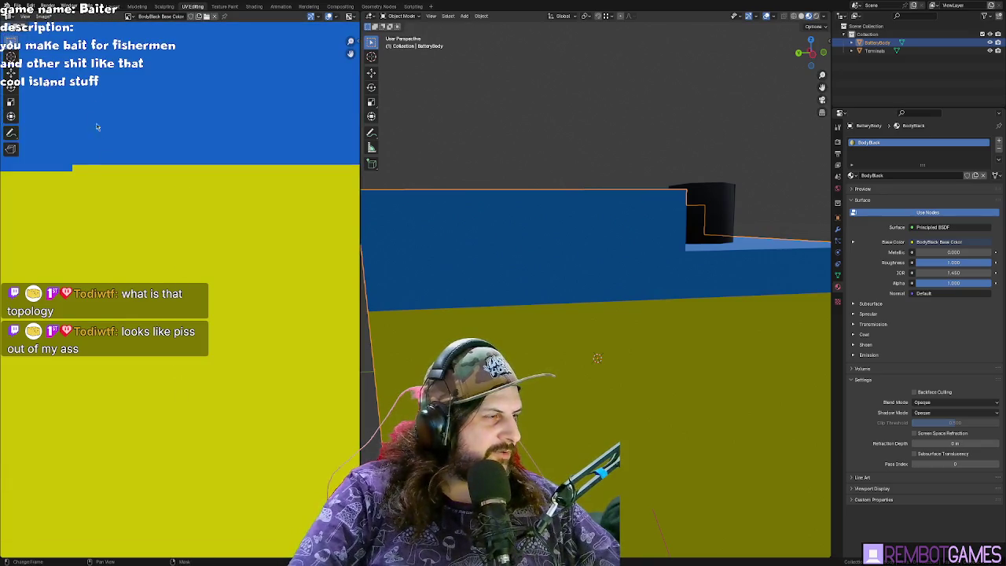
key("Tab")
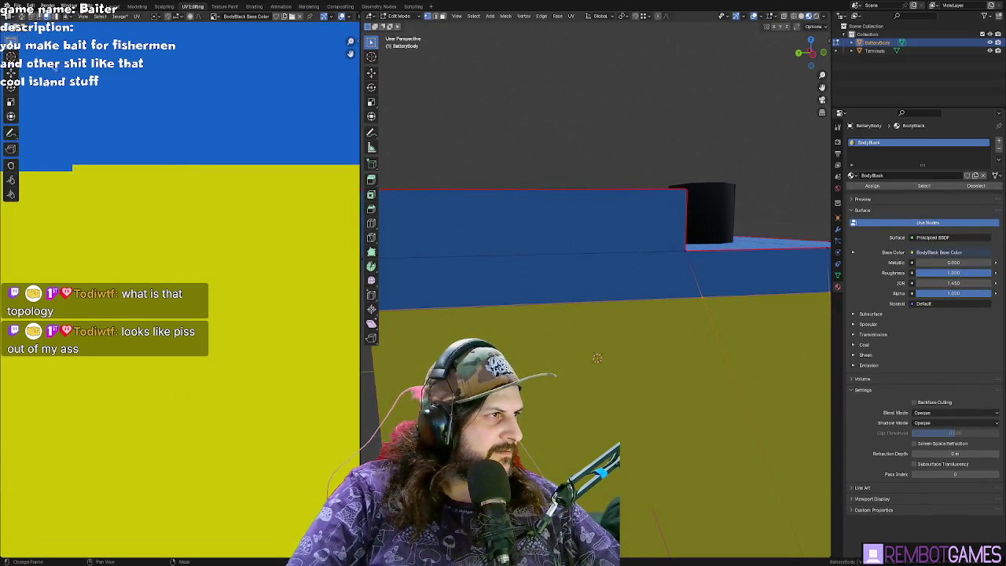
key("Tab")
scroll(153, 204, "down", 4)
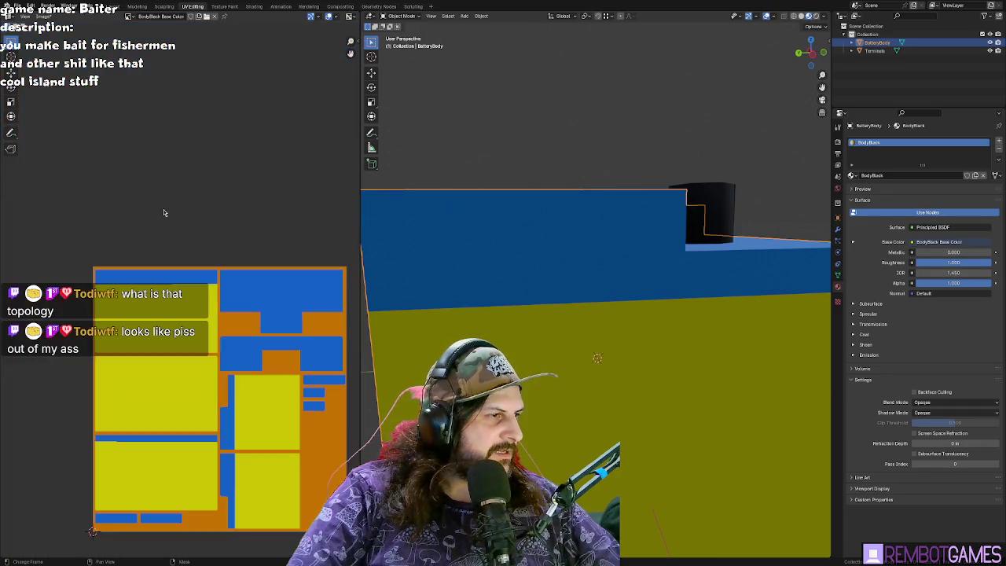
scroll(164, 213, "up", 4)
left_click(223, 7)
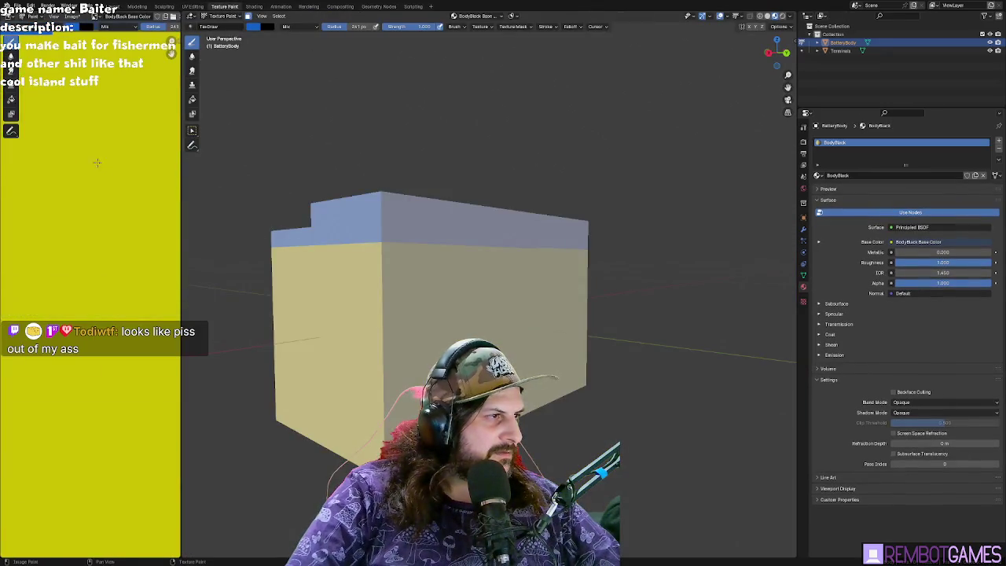
- Widen the texture image area and shrink the brush radius to 1 px
key("Tab")
key("Tab")
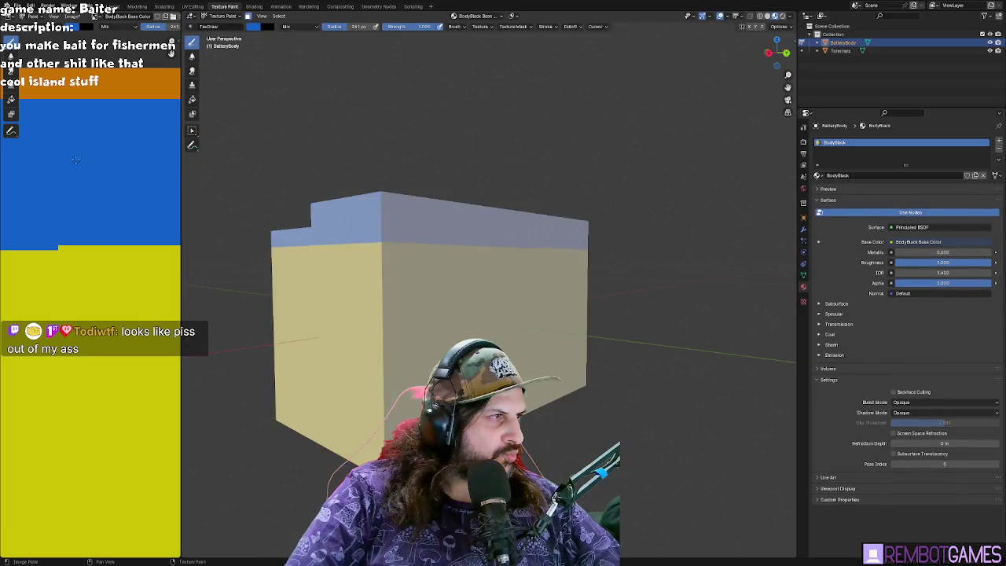
left_click_drag(180, 121, 729, 122)
scroll(476, 291, "down", 2)
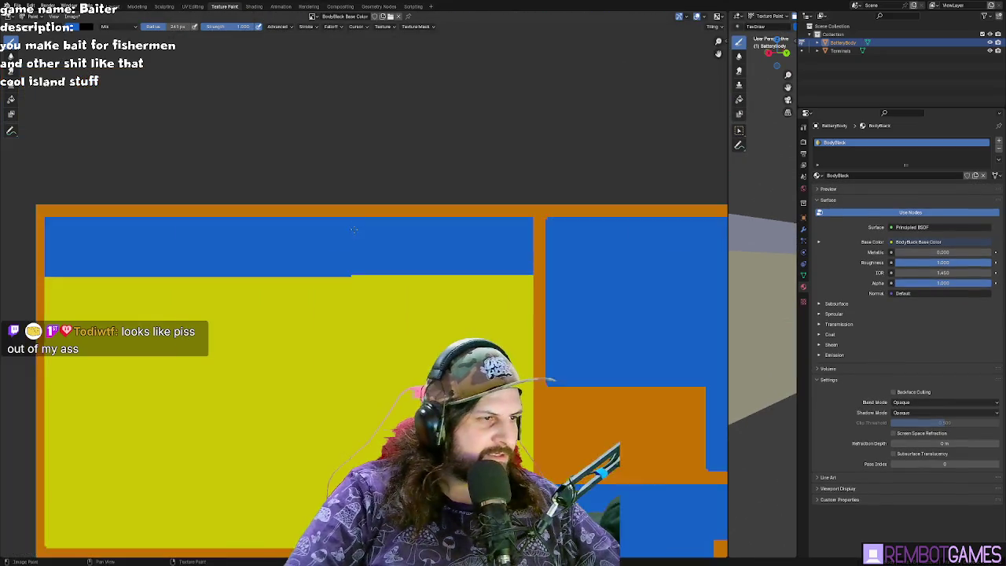
scroll(358, 245, "up", 3)
scroll(358, 244, "up", 2)
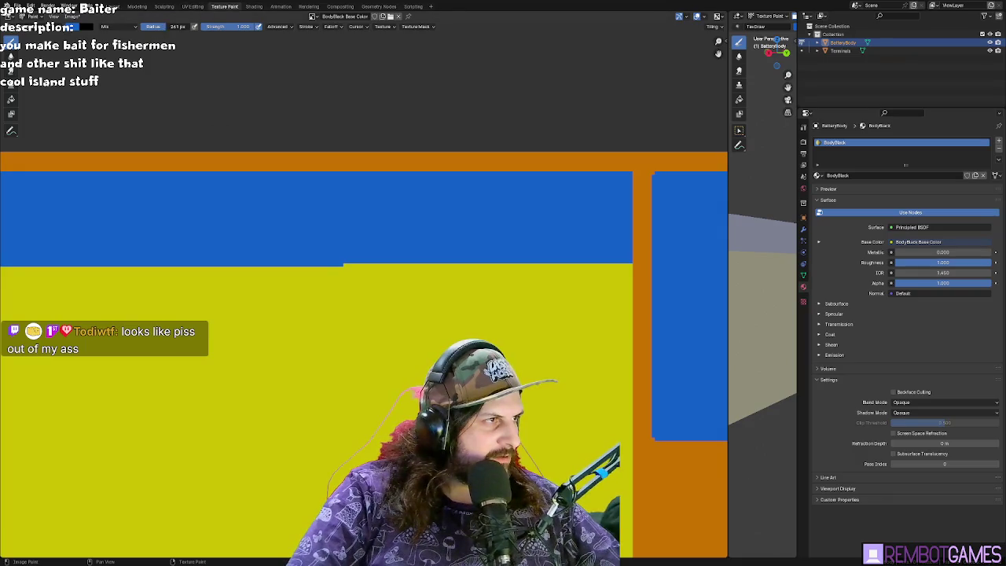
left_click(173, 26)
type("5")
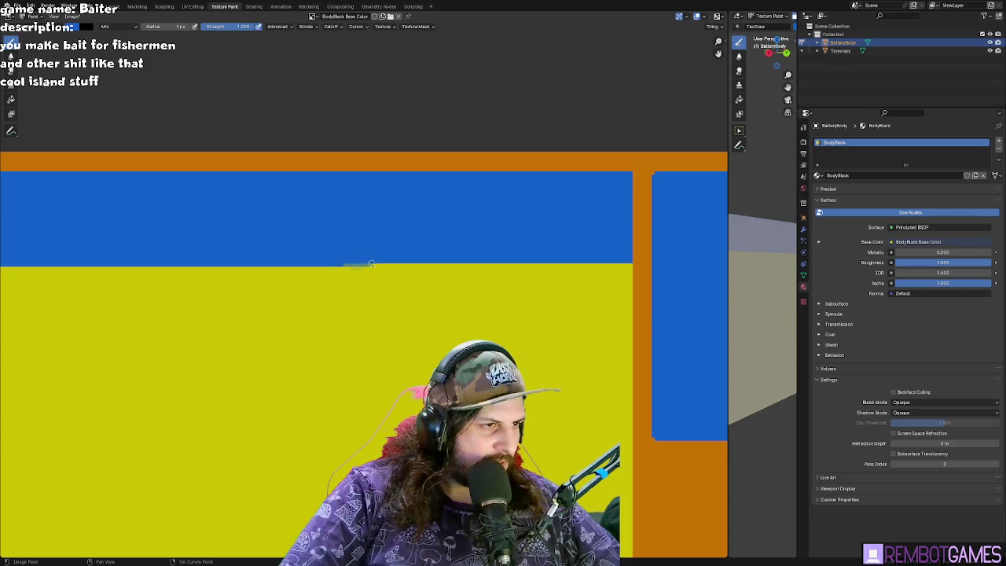
scroll(391, 278, "up", 2)
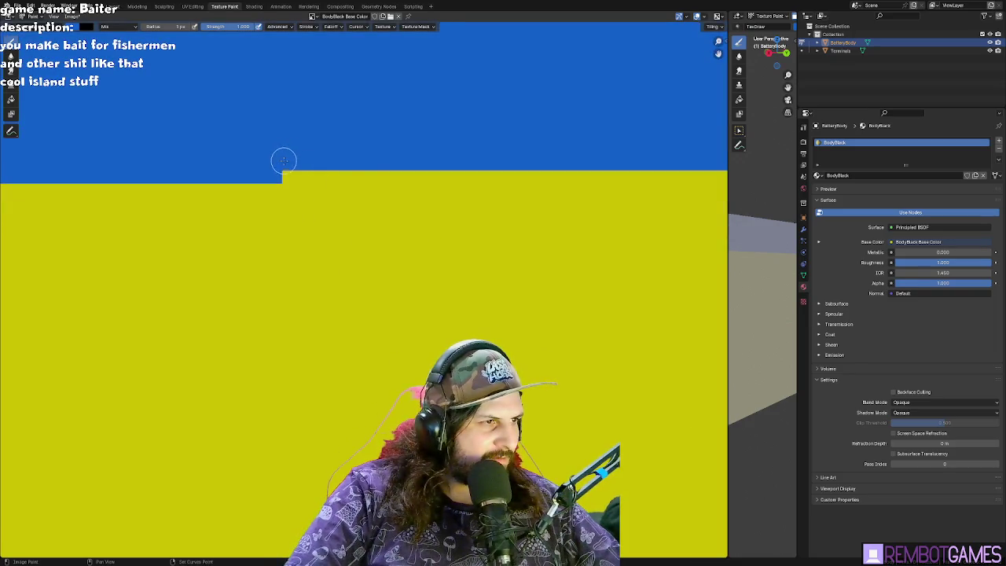
- Smear along the blue-yellow boundary, working the smoothing rightward across the seam
mouse_move(279, 170)
left_mouse_down()
mouse_move(655, 172)
mouse_move(336, 171)
mouse_move(179, 184)
mouse_move(575, 175)
mouse_move(530, 183)
left_mouse_up()
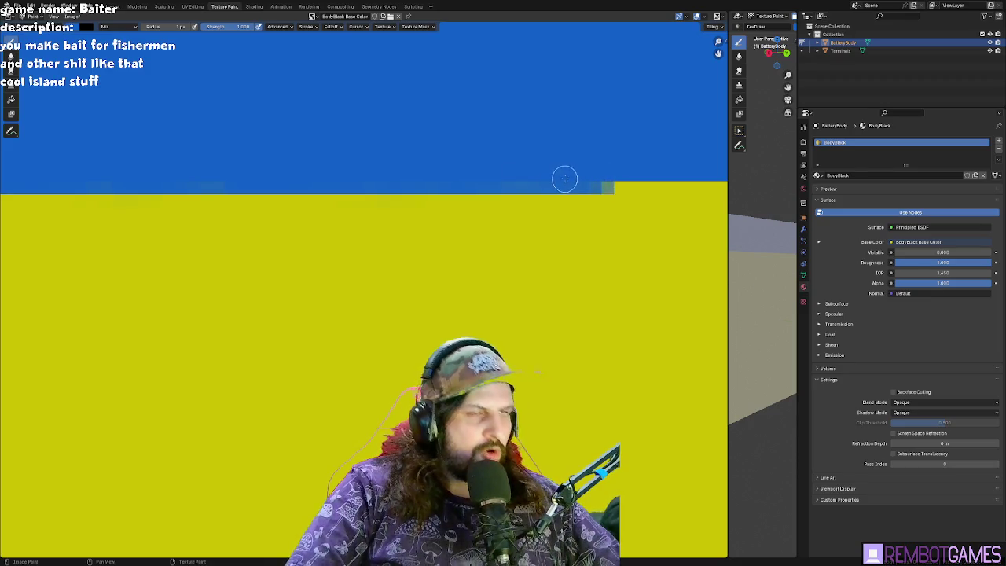
middle_click_drag(530, 162, 266, 173)
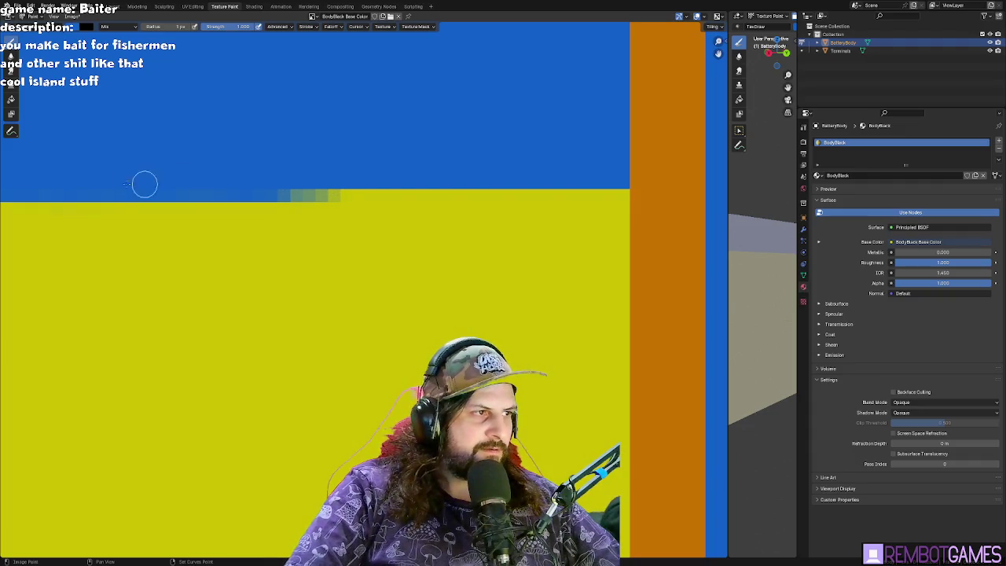
left_click_drag(283, 189, 449, 187)
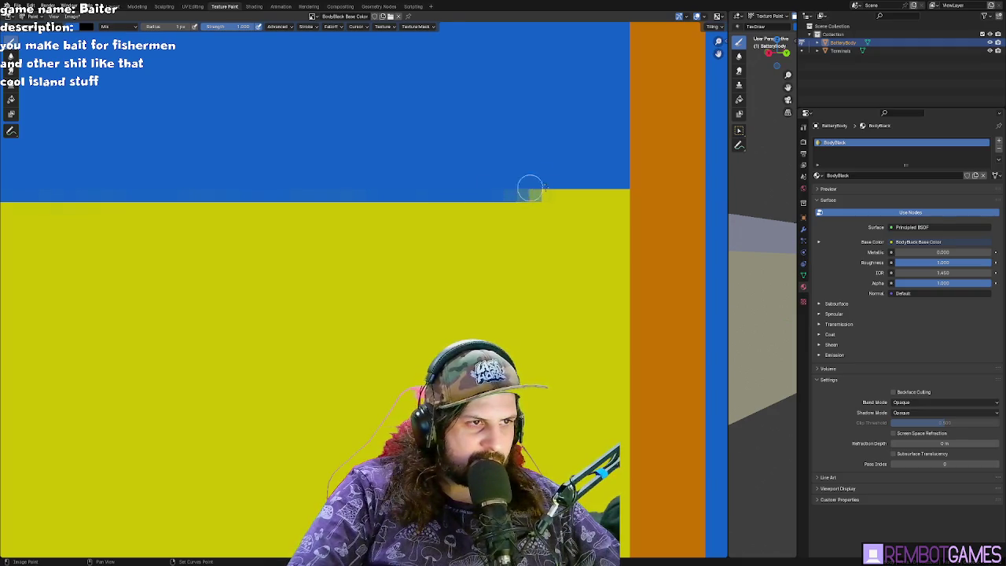
left_click_drag(529, 189, 521, 189)
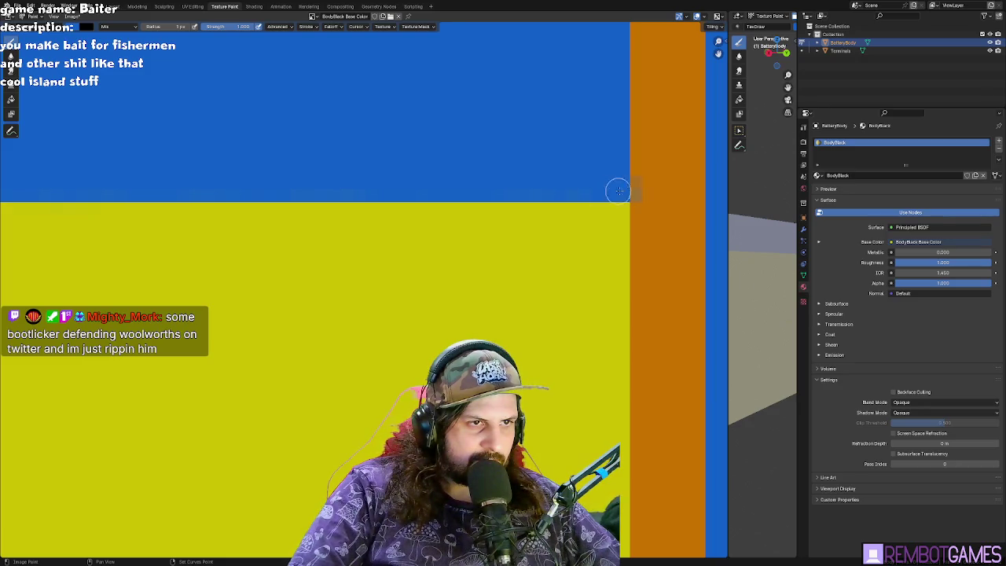
scroll(619, 189, "down", 3)
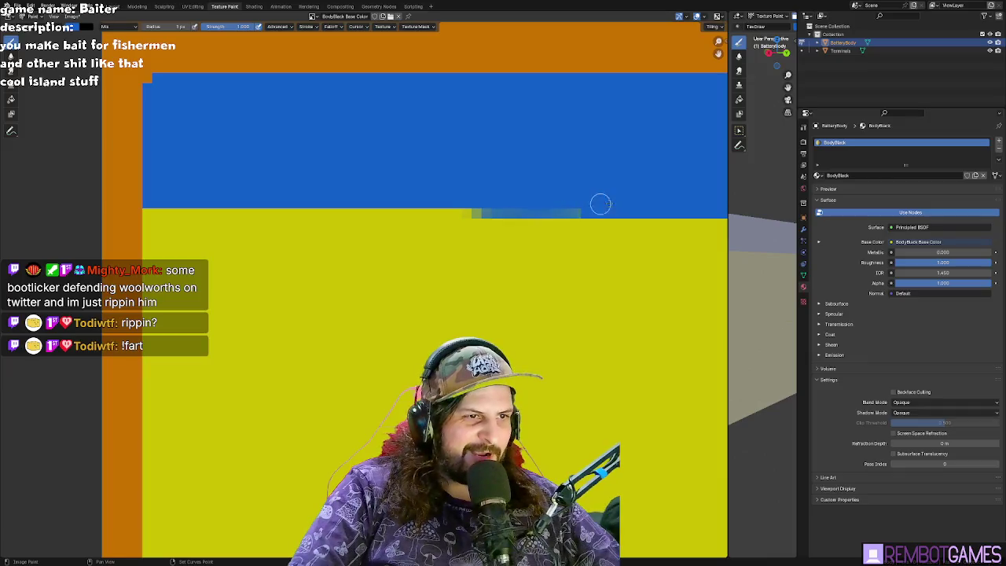
- Switch to a different brush falloff preset and touch up the boundary leftward
left_click(331, 26)
left_click(321, 132)
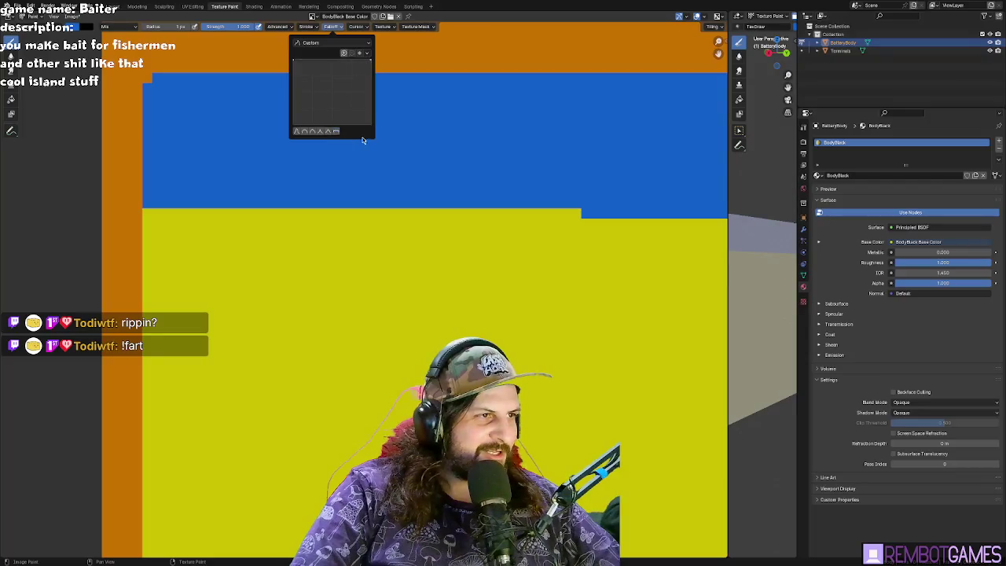
left_click_drag(582, 206, 489, 212)
mouse_move(579, 202)
left_mouse_down()
mouse_move(306, 203)
mouse_move(554, 201)
left_mouse_up()
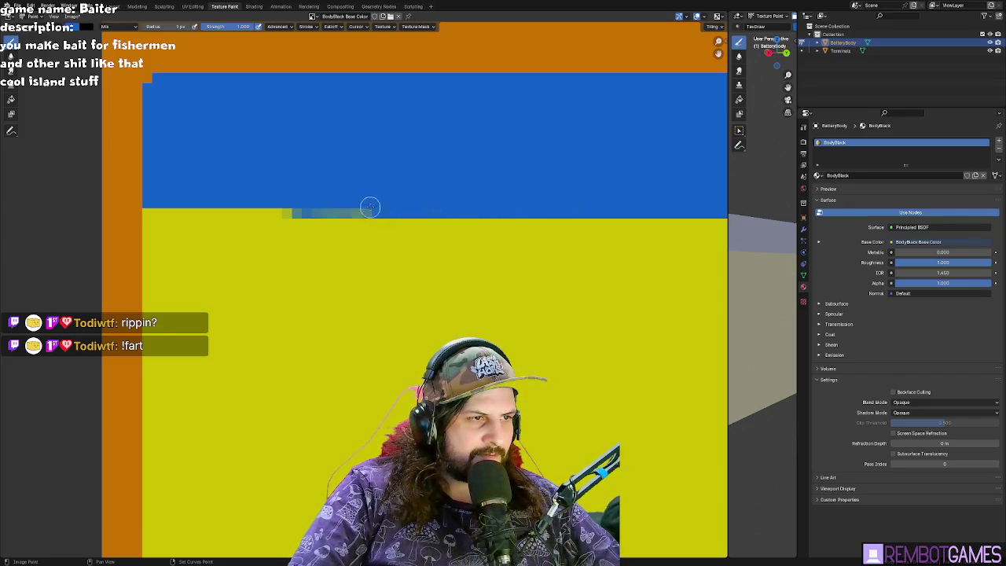
mouse_move(273, 207)
left_mouse_down()
mouse_move(208, 209)
mouse_move(216, 206)
left_mouse_up()
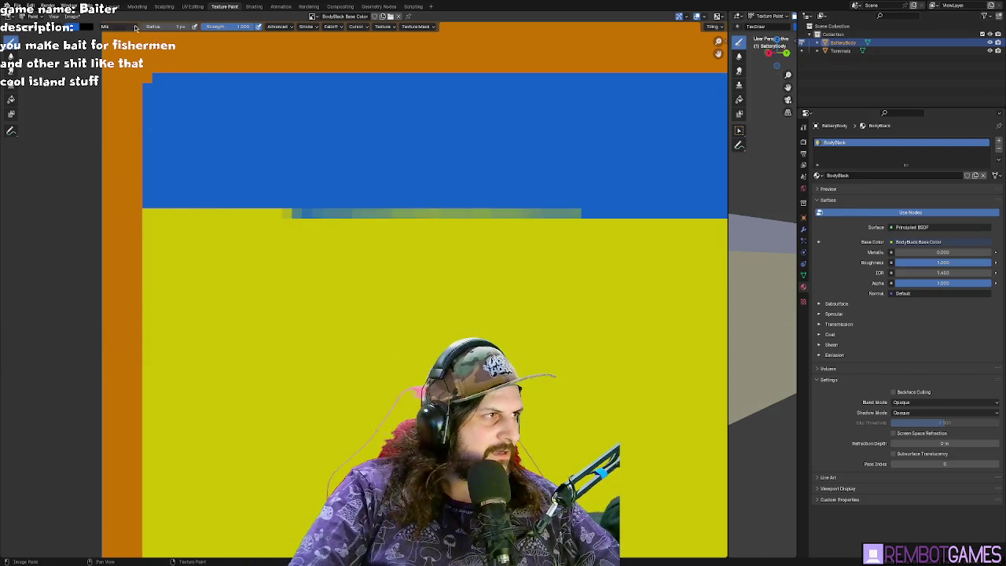
- Paint blue and yellow over the seam's left stretch to finish the straight edge
left_click_drag(315, 195, 490, 196)
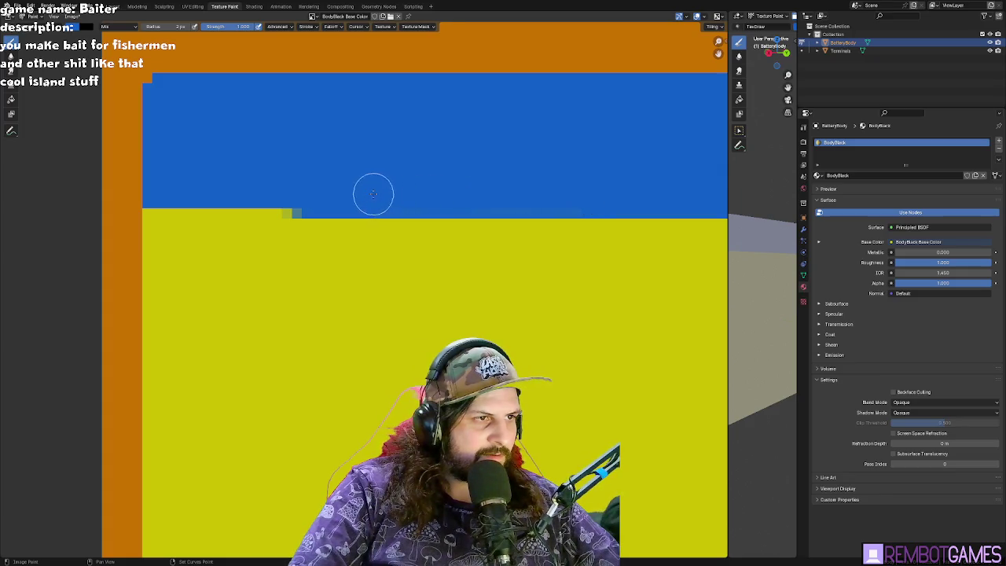
left_click_drag(304, 192, 278, 195)
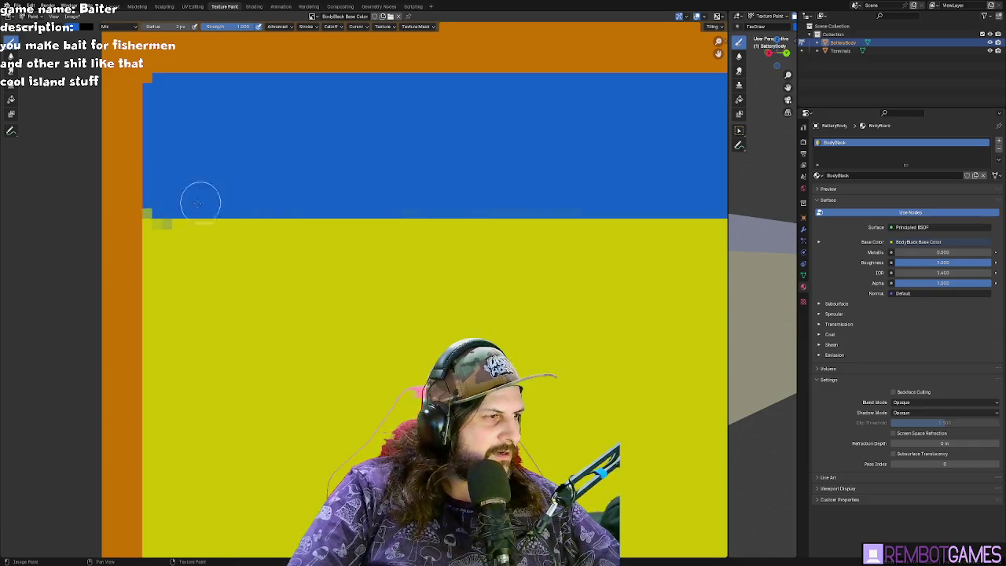
left_click_drag(183, 198, 202, 189)
mouse_move(314, 194)
left_mouse_down()
mouse_move(183, 194)
mouse_move(294, 196)
left_mouse_up()
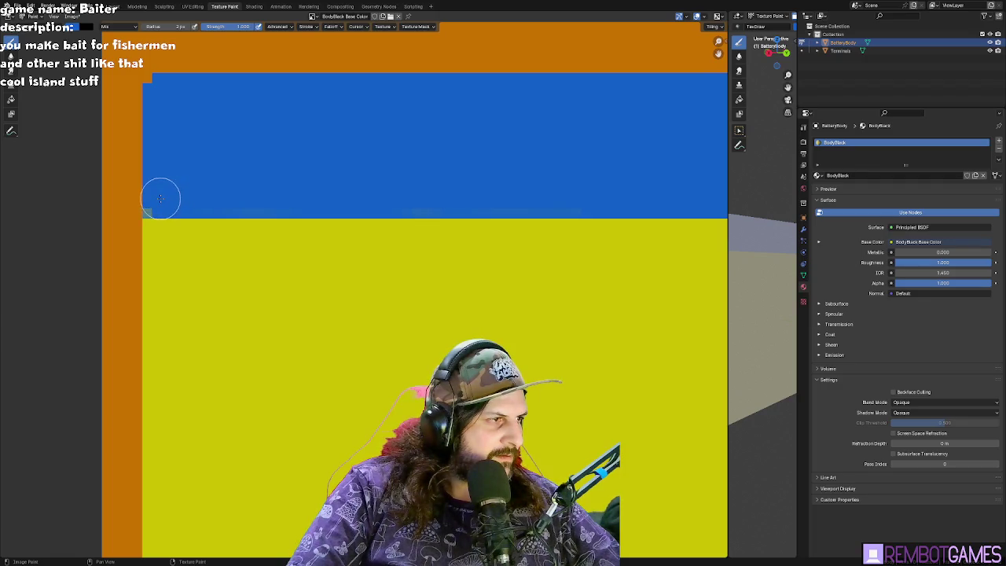
scroll(224, 148, "down", 2)
scroll(408, 233, "down", 3)
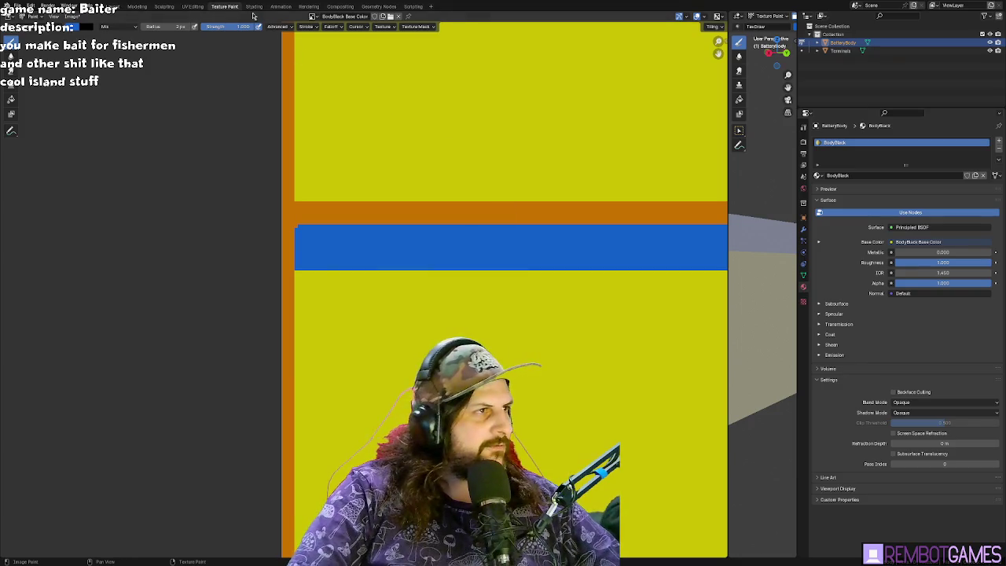
left_click(192, 6)
mouse_move(662, 233)
middle_mouse_down()
mouse_move(723, 234)
mouse_move(692, 264)
mouse_move(582, 251)
mouse_move(569, 225)
middle_mouse_up()
- Select the whole battery mesh, apply Smart UV Project, and return to the Texture Paint workspace
key("Tab")
key("Tab")
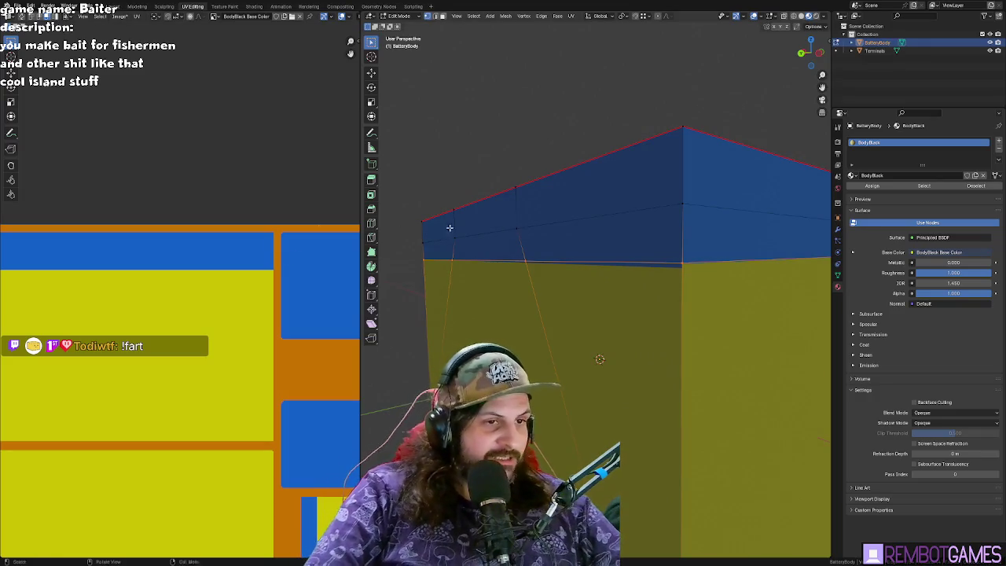
scroll(261, 235, "down", 4)
scroll(202, 198, "down", 3)
mouse_move(575, 247)
middle_mouse_down()
mouse_move(523, 252)
mouse_move(582, 259)
mouse_move(584, 274)
mouse_move(600, 273)
middle_mouse_up()
key("a")
key("u")
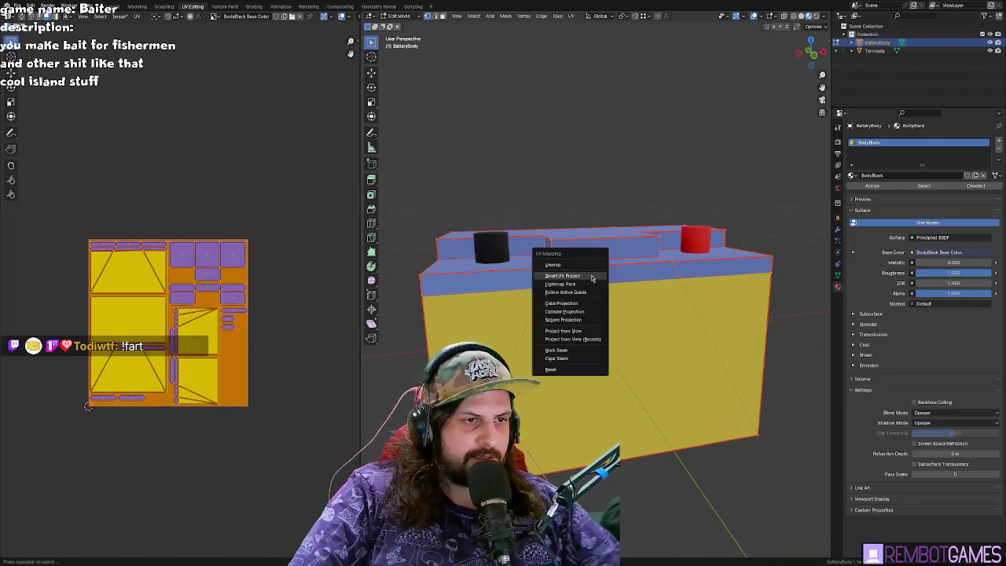
left_click(593, 277)
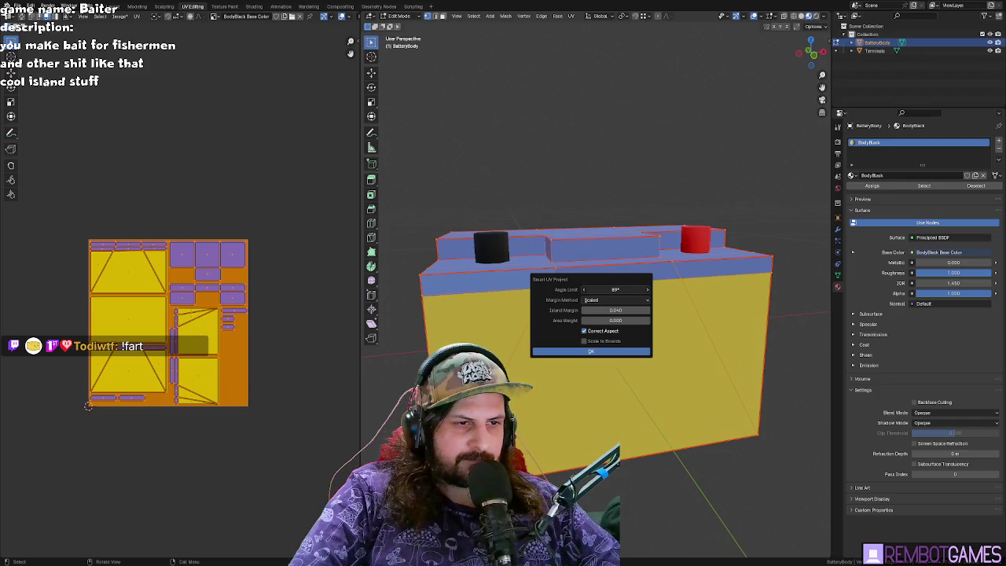
left_click(592, 352)
mouse_move(591, 351)
middle_mouse_down()
mouse_move(589, 311)
mouse_move(648, 309)
mouse_move(617, 299)
middle_mouse_up()
mouse_move(159, 235)
middle_mouse_down()
mouse_move(147, 216)
mouse_move(146, 177)
middle_mouse_up()
left_click(224, 6)
scroll(344, 227, "down", 5)
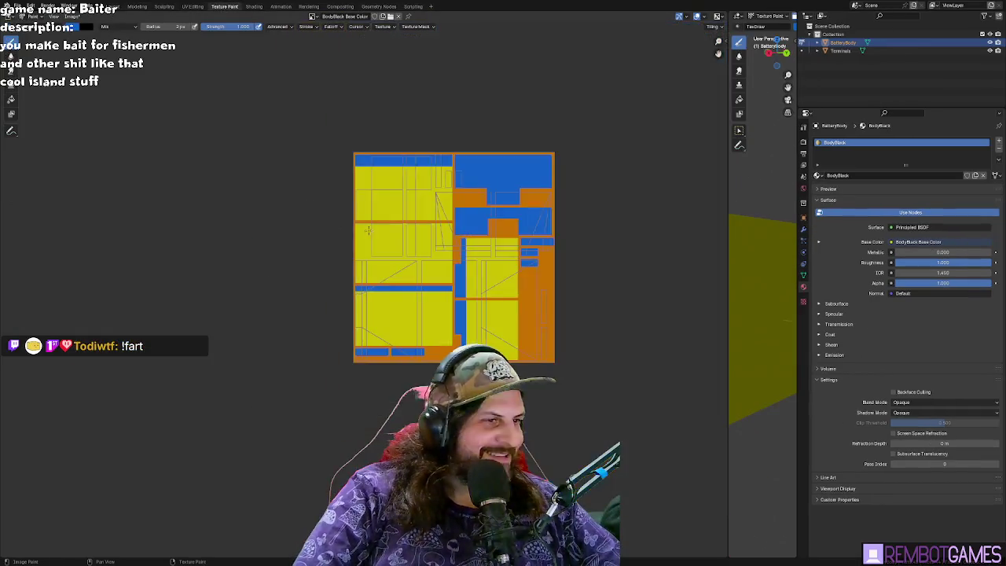
- Pick orange, enlarge the brush with F, and fill the entire texture solid orange
middle_click_drag(344, 227, 221, 232)
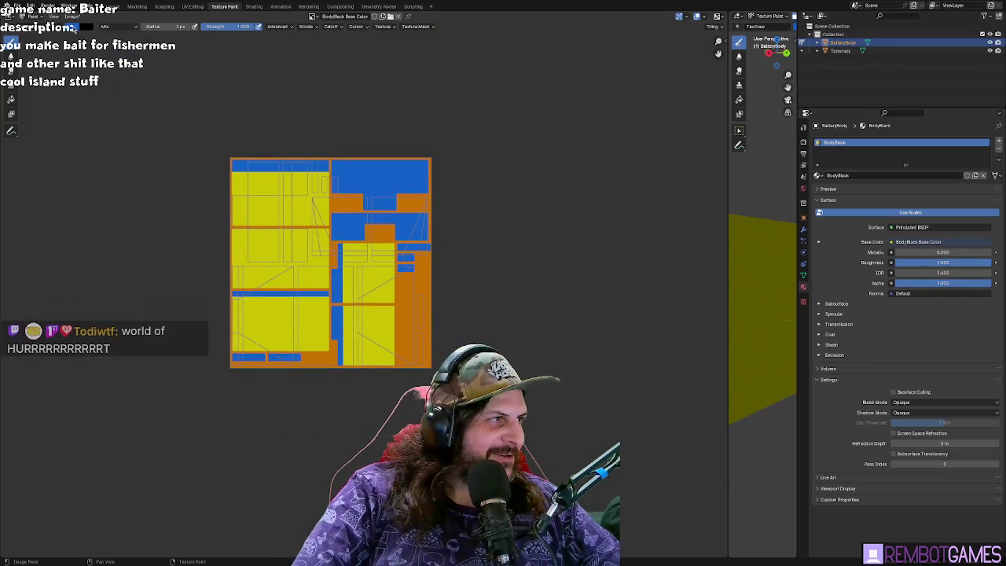
left_click(79, 27)
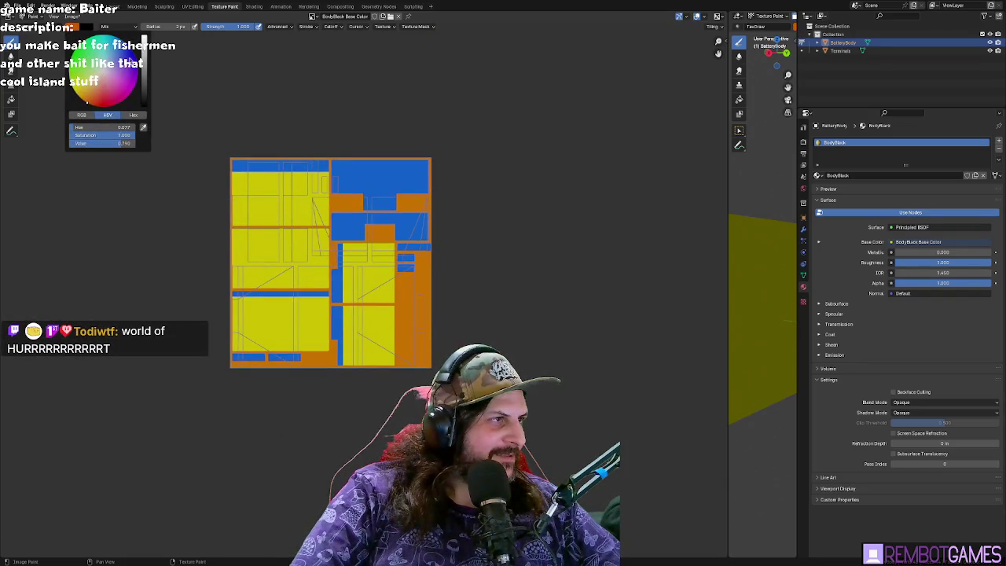
key("f")
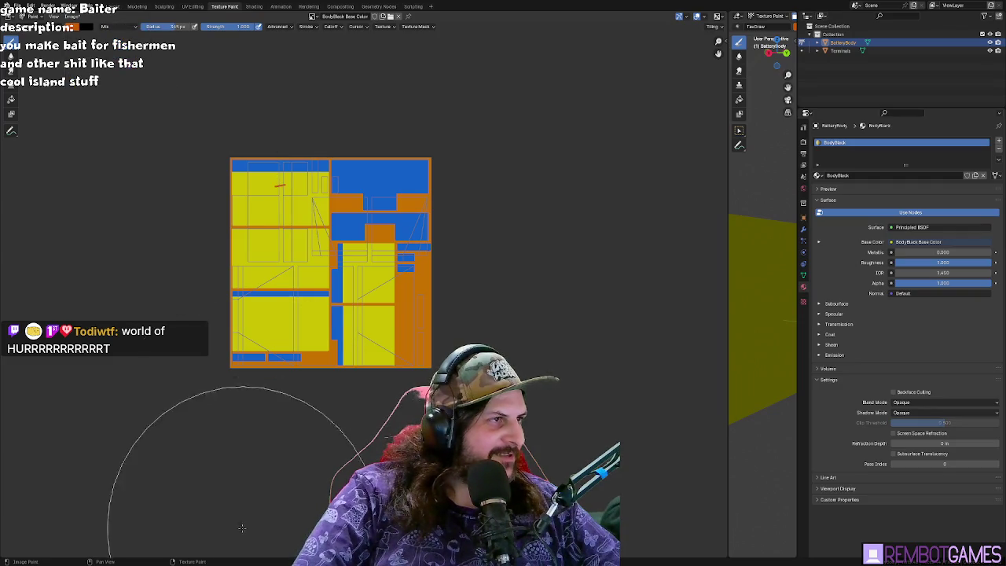
left_click_drag(213, 480, 423, 275)
scroll(423, 276, "up", 3)
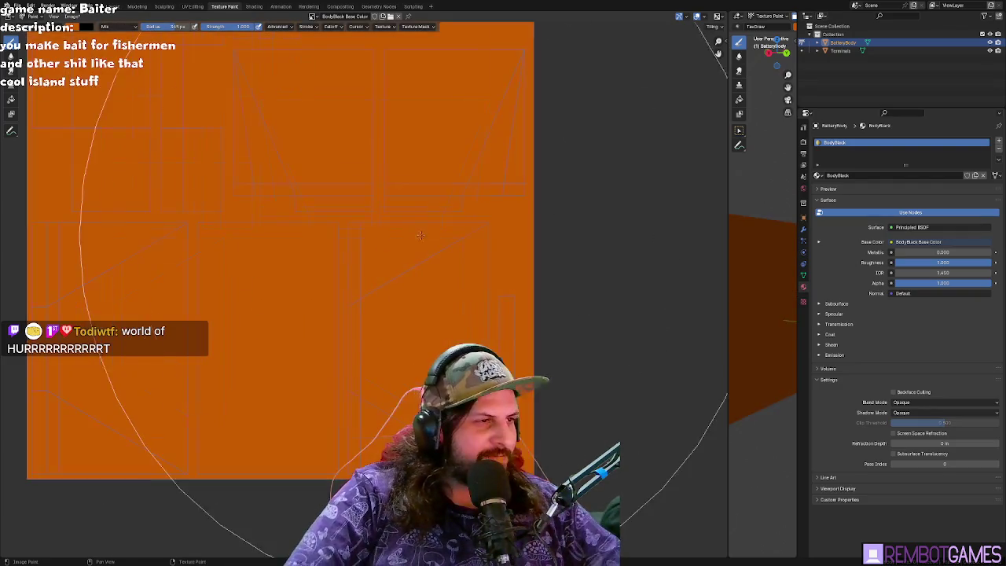
scroll(412, 241, "down", 2)
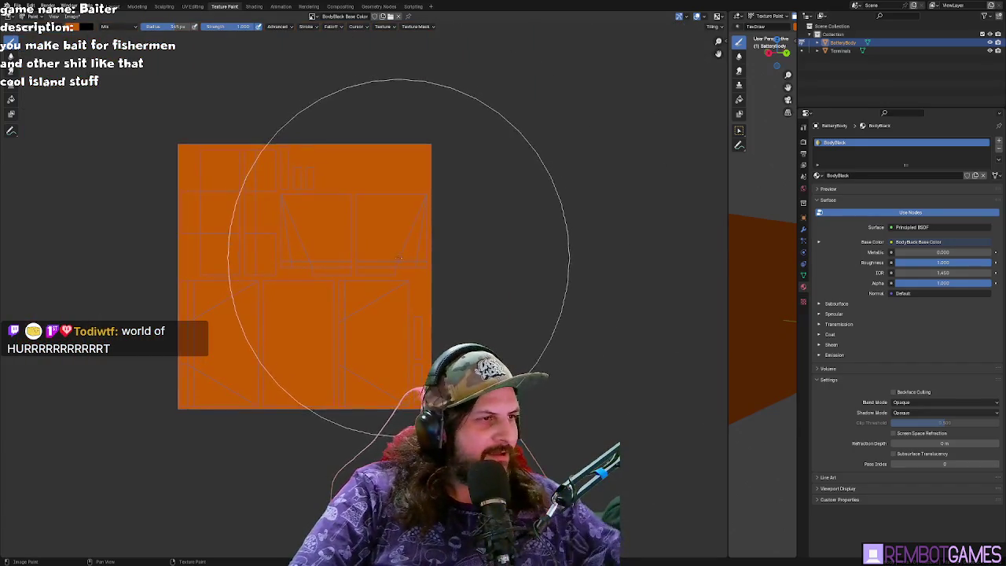
- Widen the 3D view beside the texture, orbit to a front view, and enter Edit Mode
middle_click_drag(411, 241, 351, 262)
scroll(351, 263, "up", 1)
scroll(347, 256, "down", 1)
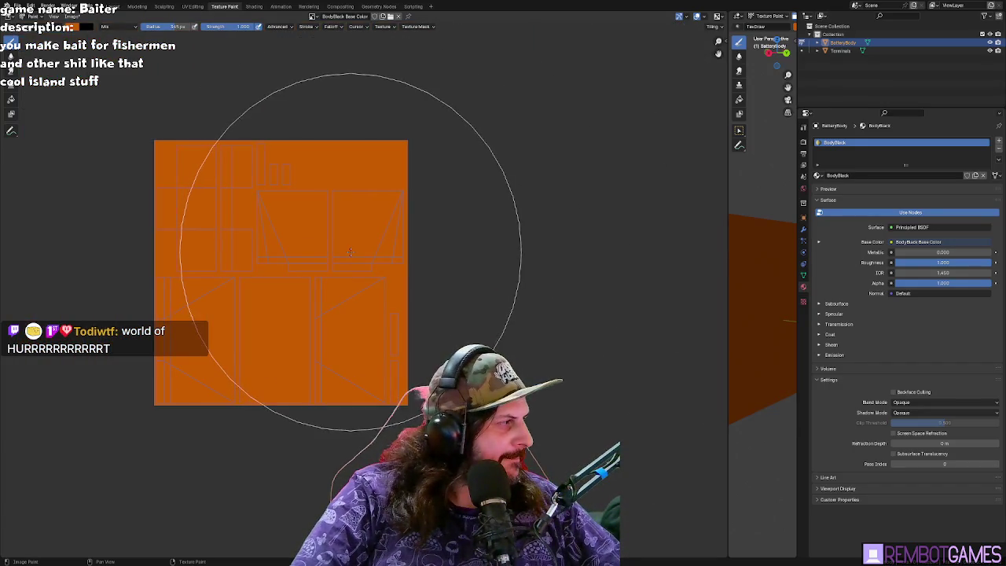
scroll(338, 267, "up", 2)
scroll(471, 267, "down", 1)
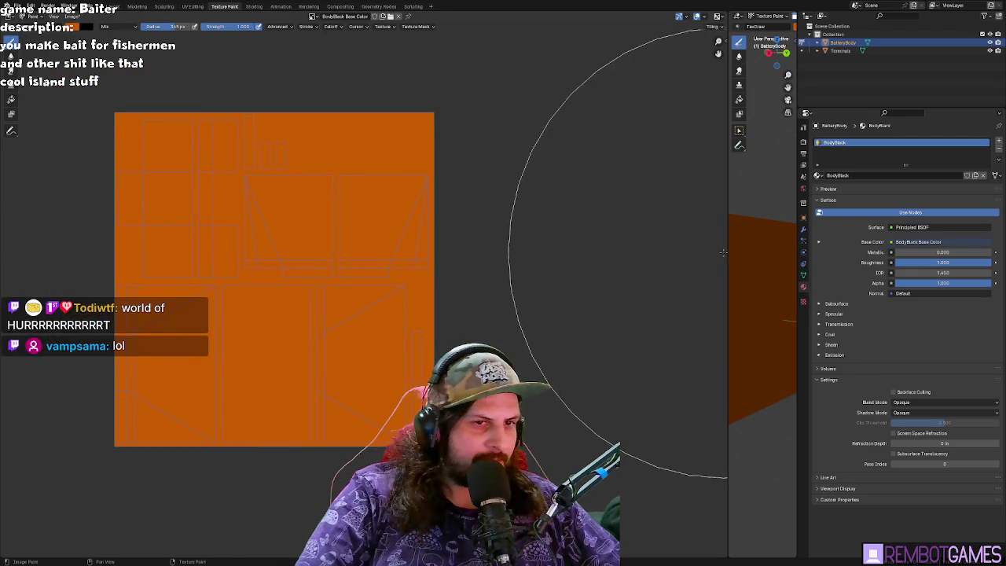
left_click_drag(729, 267, 244, 268)
mouse_move(456, 314)
middle_mouse_down()
mouse_move(524, 279)
mouse_move(506, 249)
middle_mouse_up()
key("Tab")
- Select the whole battery mesh and apply a Smart UV Project unwrap
left_click(506, 249)
mouse_move(595, 250)
middle_mouse_down()
mouse_move(586, 262)
mouse_move(567, 250)
middle_mouse_up()
left_click(582, 249)
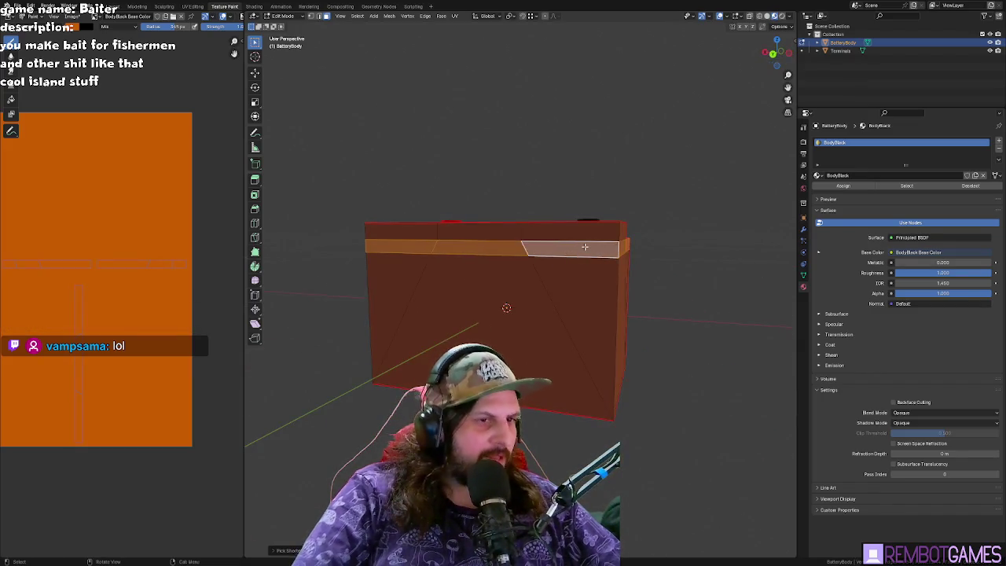
key("a")
middle_click_drag(530, 269, 459, 282)
left_click(526, 256)
key("a")
middle_click_drag(526, 256, 533, 260)
key("u")
left_click(528, 260)
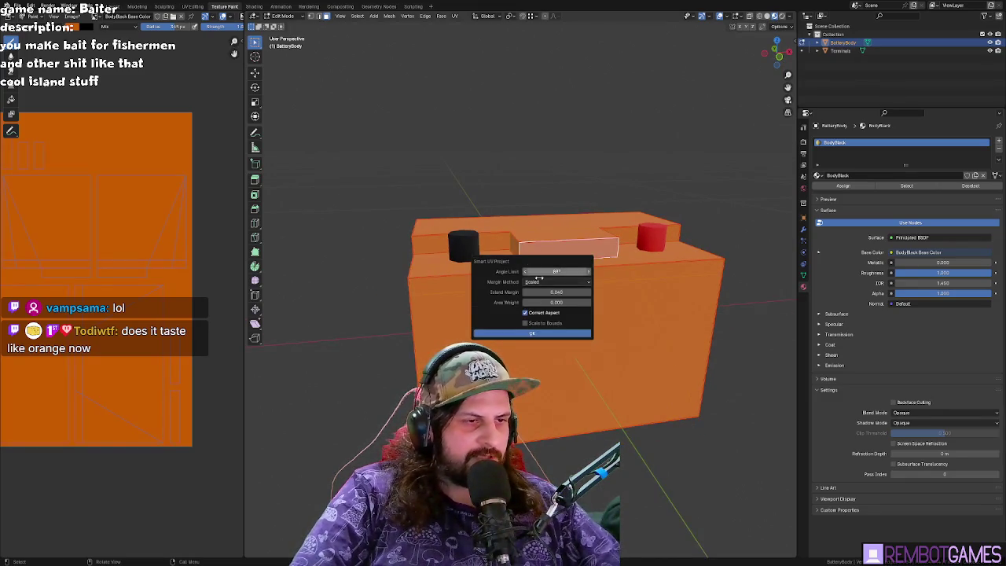
left_click(533, 334)
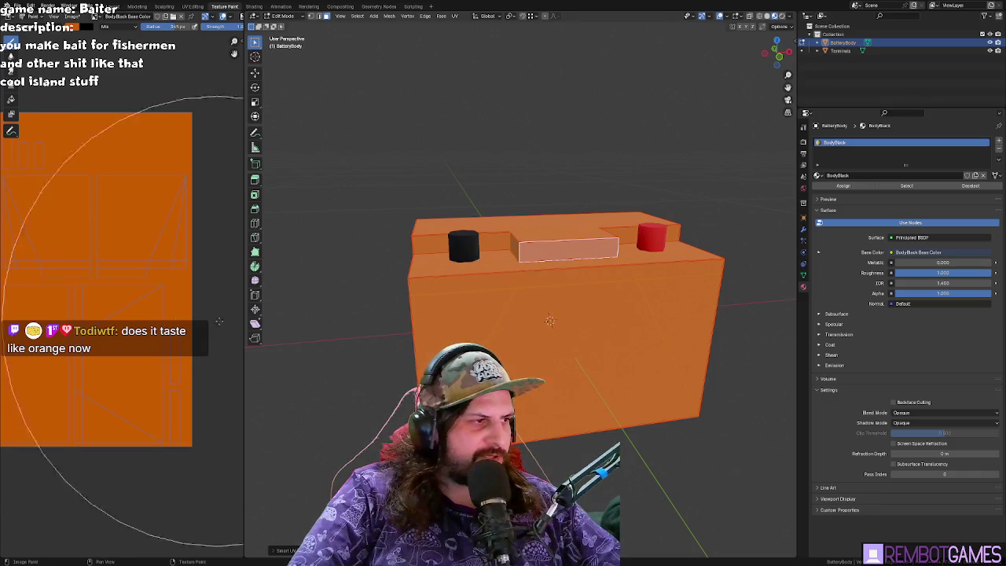
- Toggle the battery into Texture Paint and bring up the UV Editing workspace
scroll(181, 290, "down", 1)
scroll(162, 287, "down", 2)
scroll(162, 287, "up", 1)
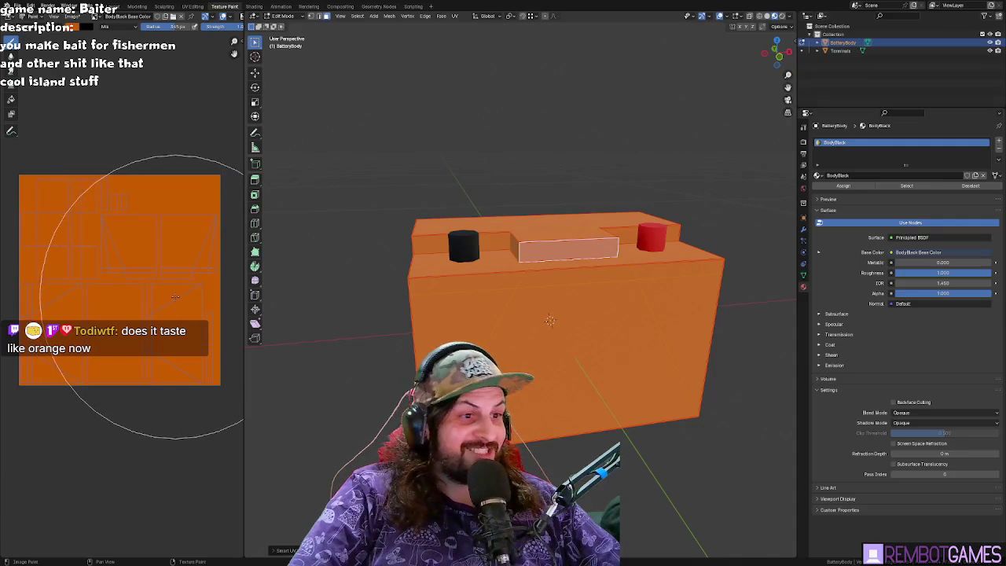
key("Tab")
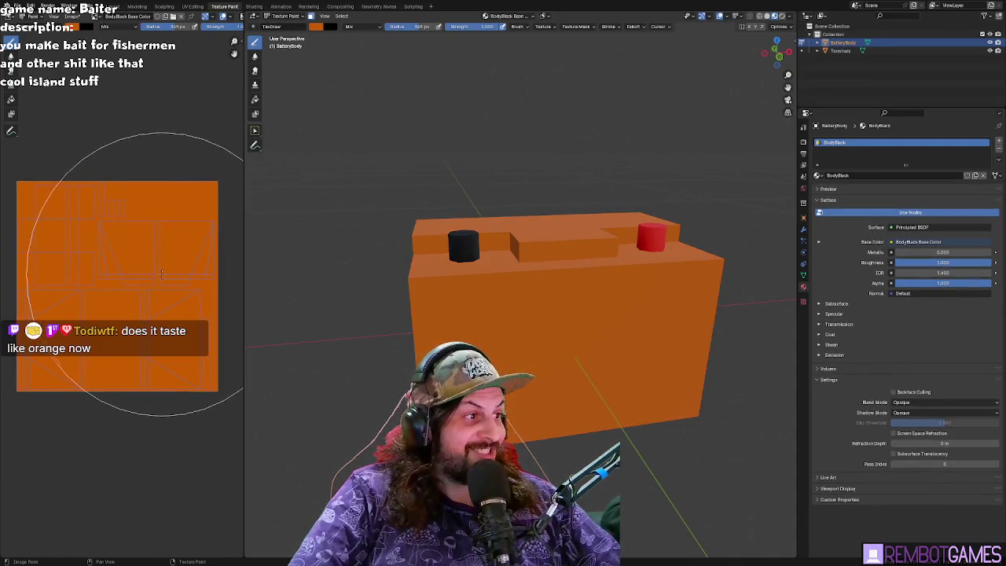
key("Tab")
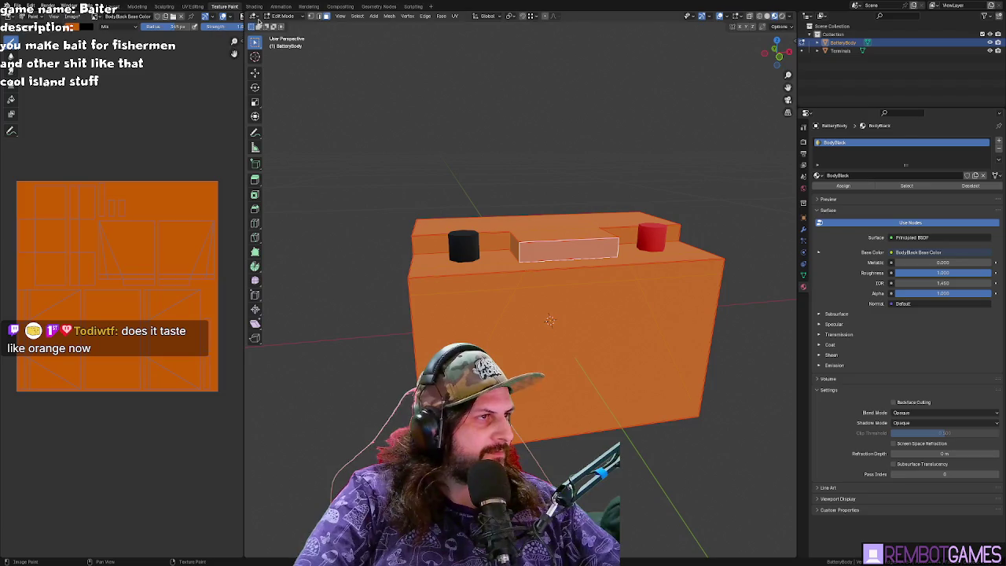
key("Tab")
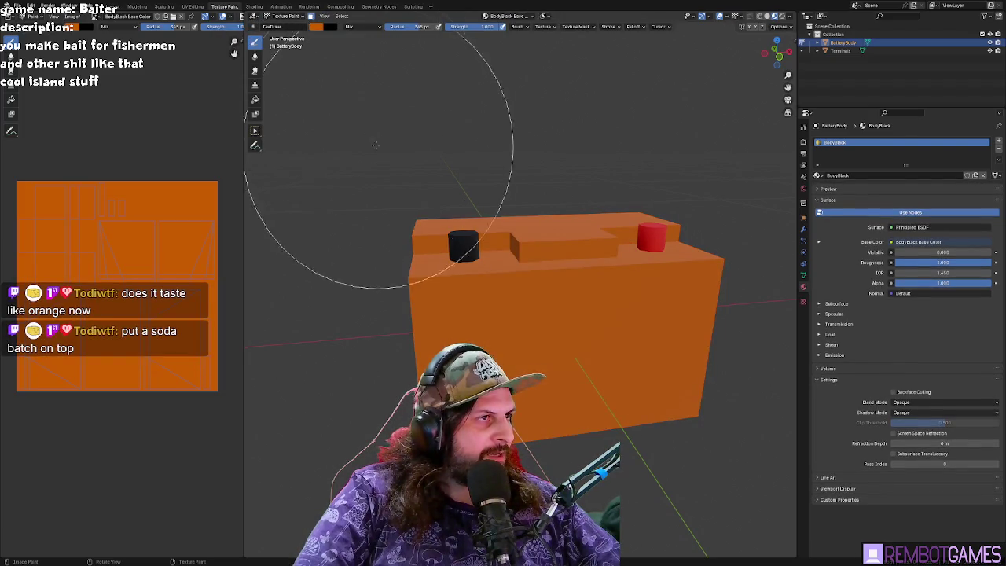
key("ctrl+Page_Up")
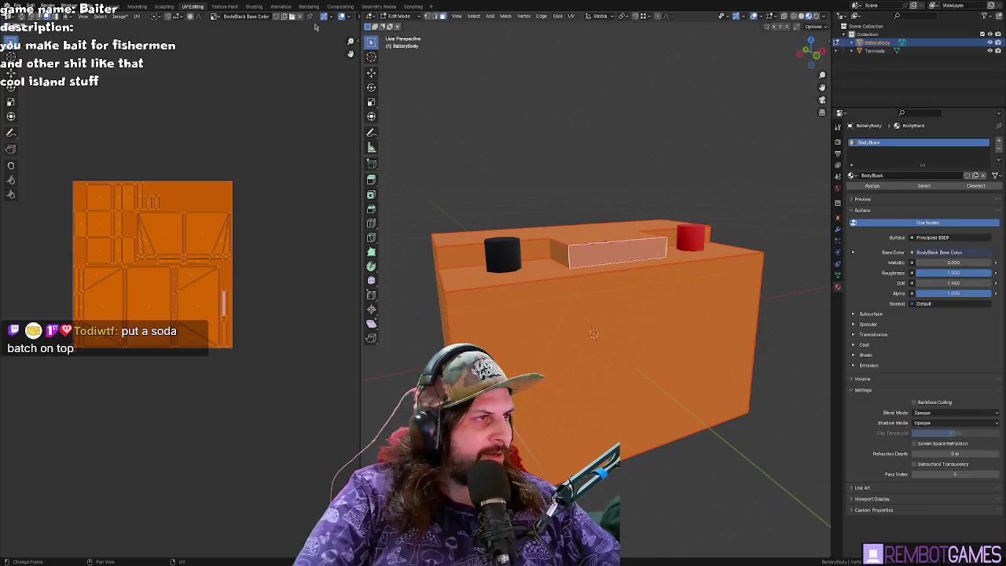
- Repack the battery's UV islands into a new layout with Ctrl+P
middle_click_drag(452, 94, 465, 102)
key("Tab")
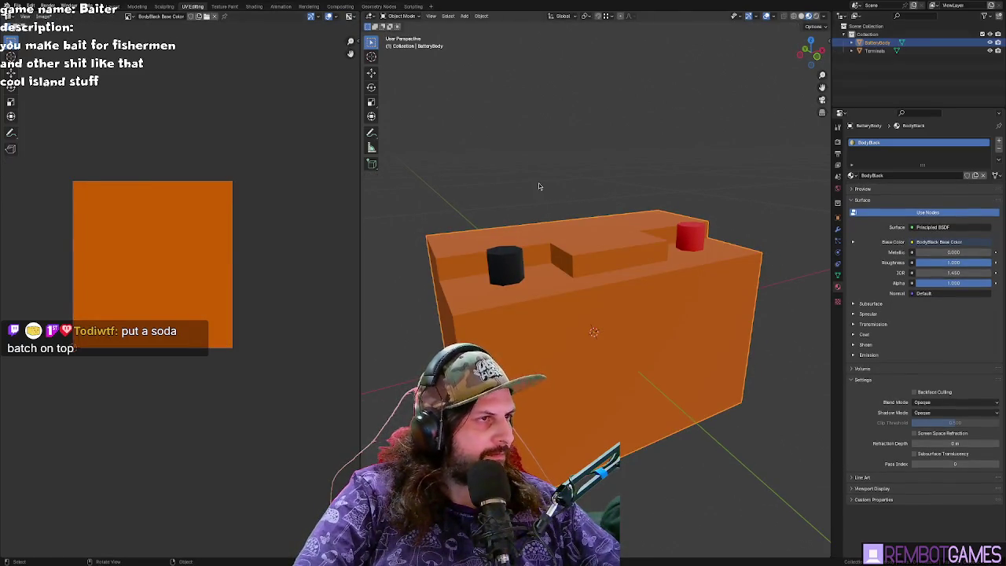
key("Tab")
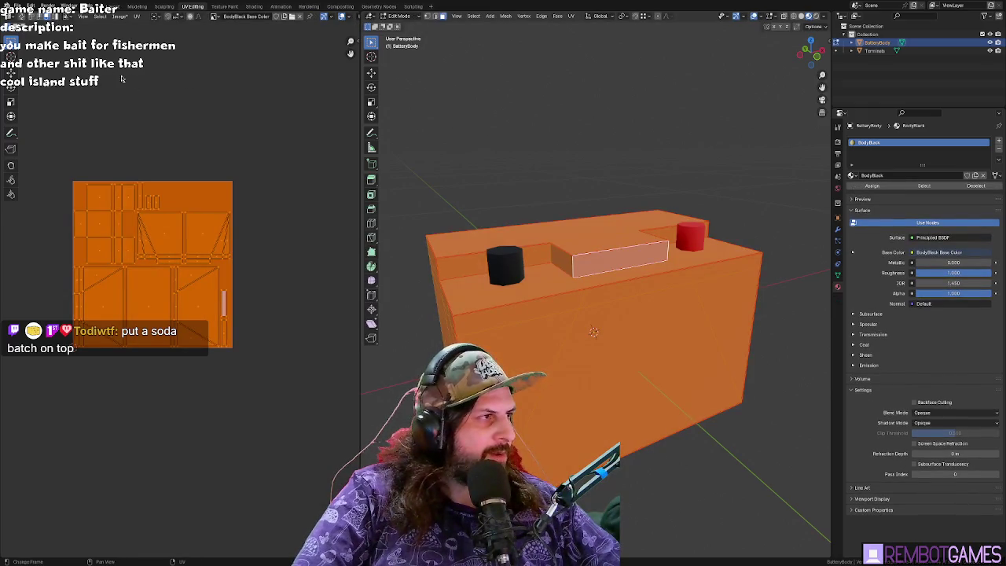
middle_click_drag(222, 184, 220, 185)
key("ctrl+p")
scroll(220, 186, "up", 3)
scroll(220, 186, "up", 2)
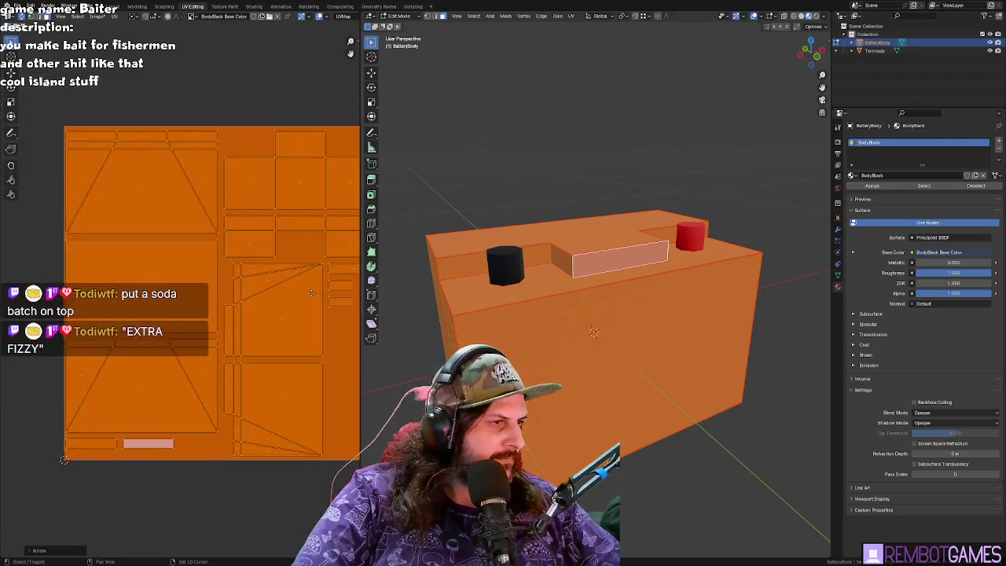
key("g")
left_click(291, 290)
middle_click_drag(291, 291, 233, 272)
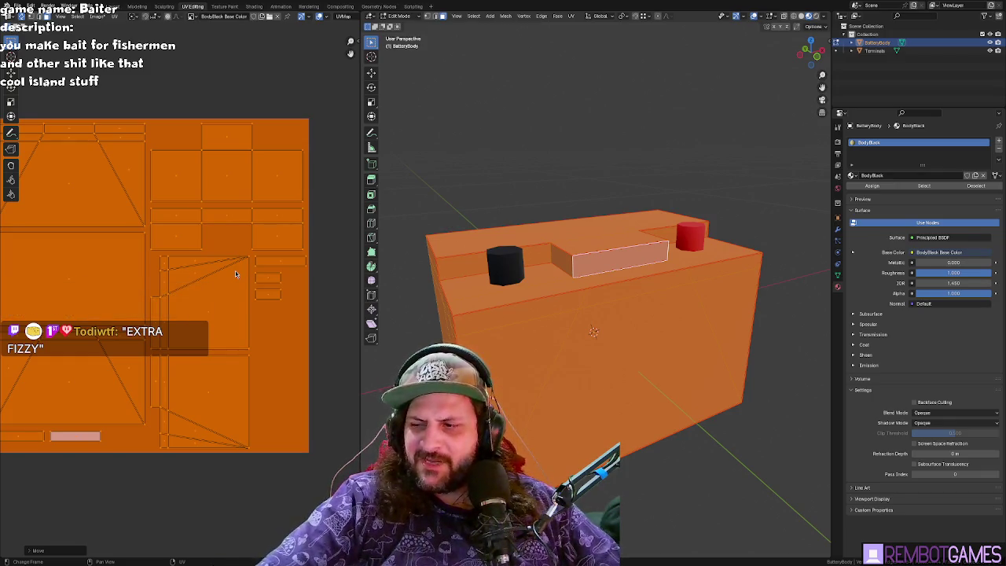
middle_click_drag(235, 273, 236, 273)
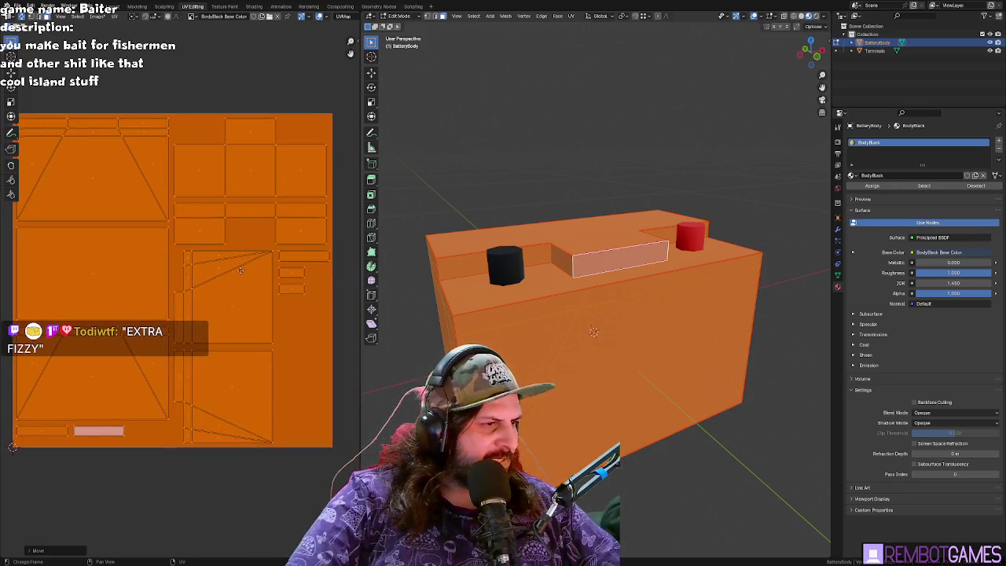
- Check the UVs of individual top and strip faces, then return to Texture Paint
left_click(90, 280)
key("a")
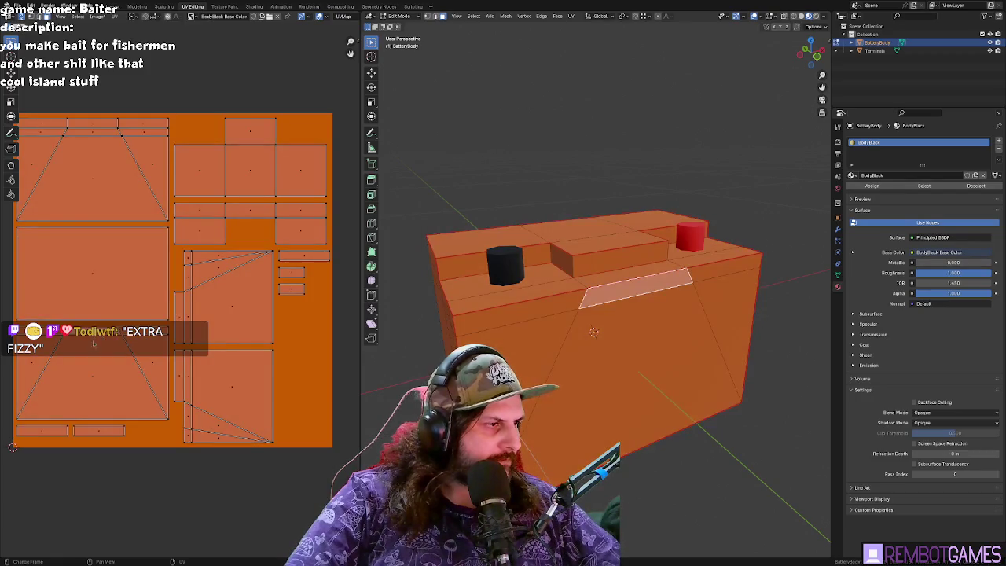
left_click(95, 135)
mouse_move(551, 299)
middle_mouse_down()
mouse_move(581, 294)
mouse_move(553, 294)
mouse_move(578, 303)
mouse_move(571, 324)
mouse_move(562, 302)
middle_mouse_up()
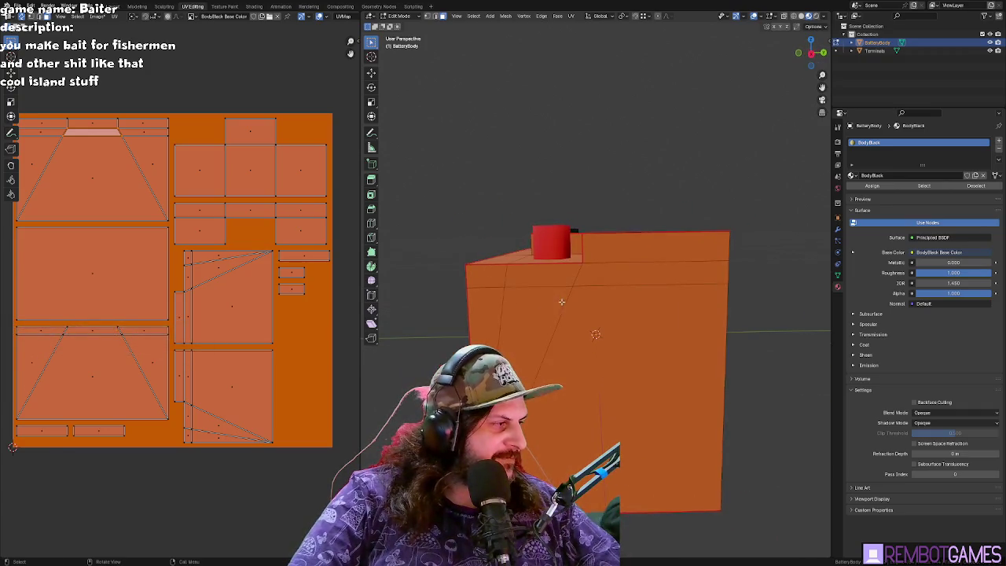
mouse_move(569, 245)
middle_mouse_down()
mouse_move(592, 291)
mouse_move(703, 276)
mouse_move(612, 274)
mouse_move(620, 250)
mouse_move(568, 262)
mouse_move(625, 268)
middle_mouse_up()
left_click(625, 268)
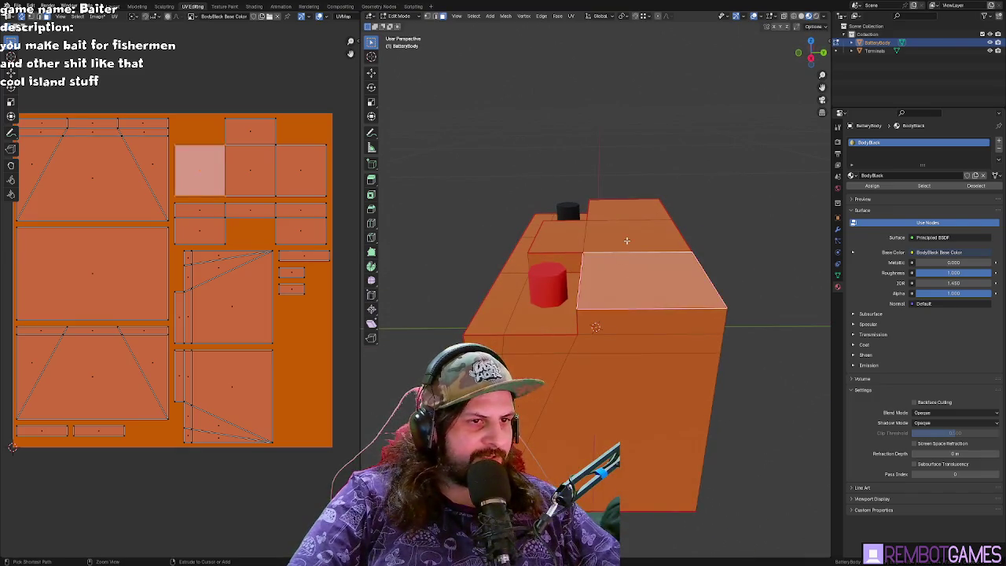
left_click(618, 217)
mouse_move(617, 216)
middle_mouse_down()
mouse_move(519, 222)
mouse_move(526, 280)
mouse_move(559, 294)
middle_mouse_up()
left_click(526, 279)
left_click(572, 291)
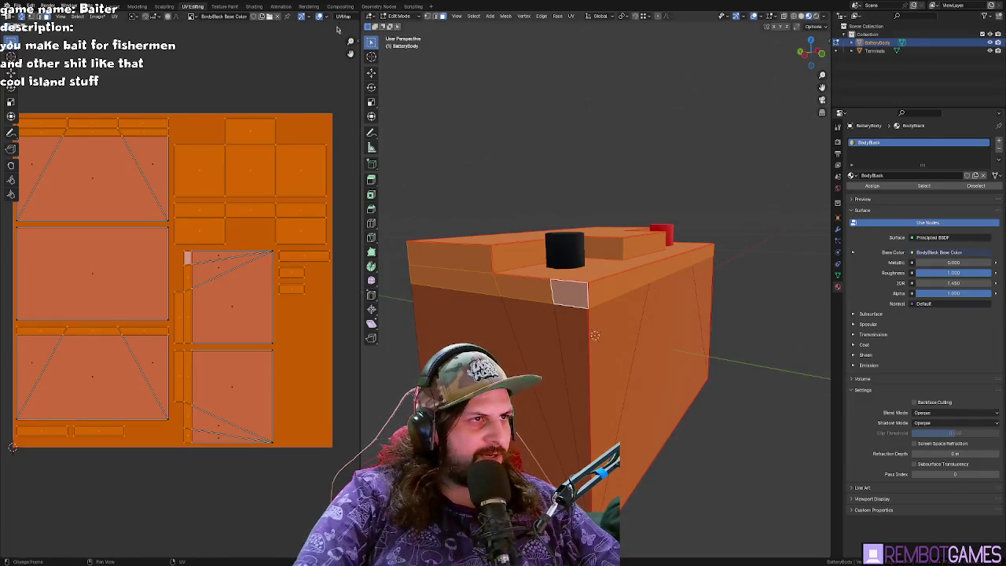
key("Tab")
left_click(217, 7)
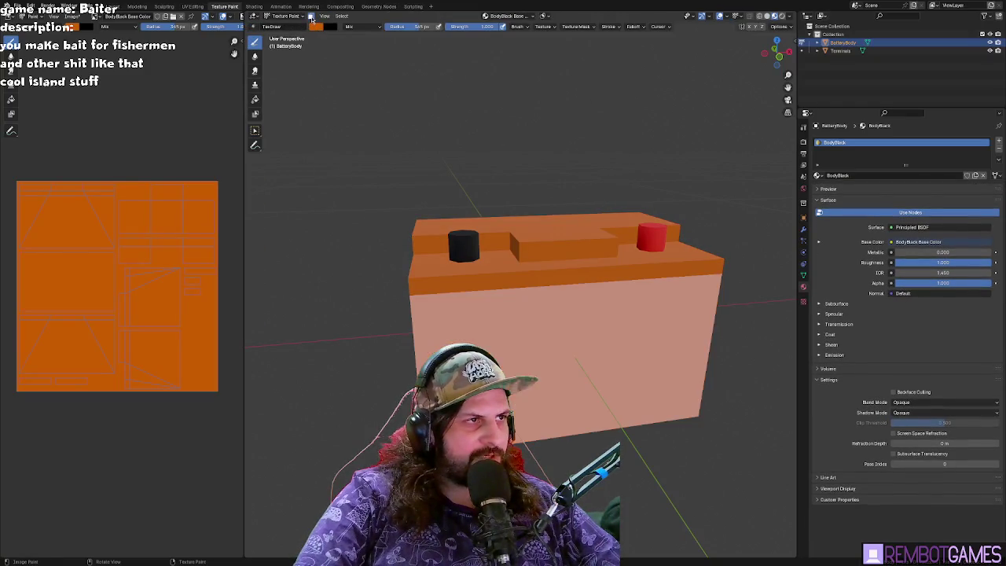
- Pick a blue brush colour and paint the battery's lid blue
middle_click_drag(464, 217, 340, 151)
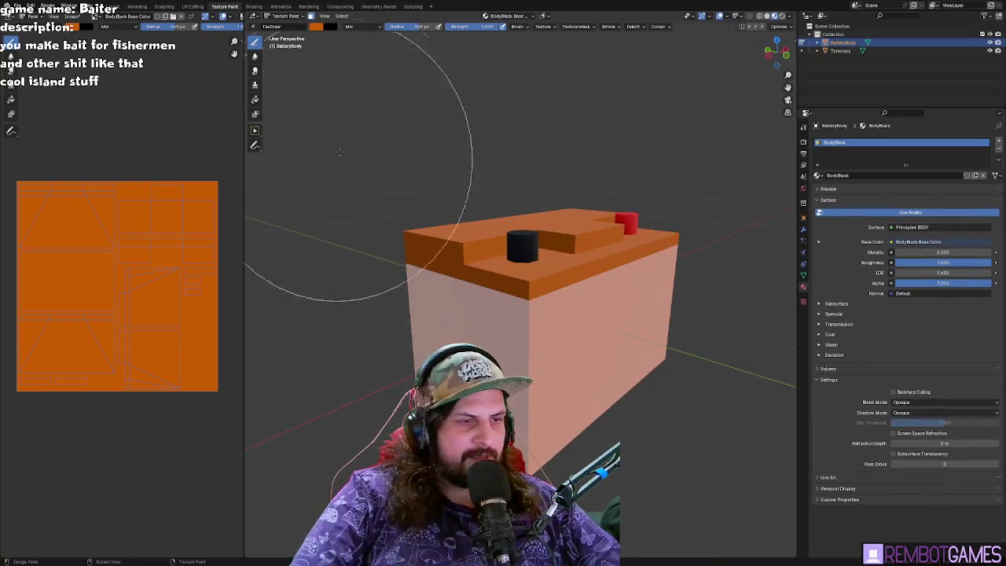
left_click(315, 27)
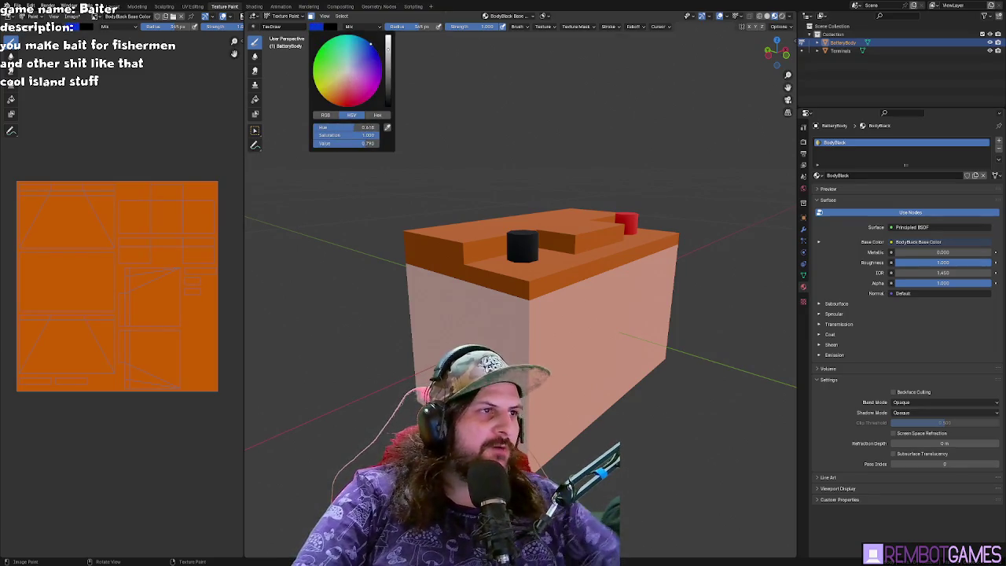
left_click_drag(440, 236, 645, 236)
mouse_move(370, 247)
middle_mouse_down()
mouse_move(562, 270)
mouse_move(420, 262)
middle_mouse_up()
left_click_drag(422, 261, 440, 260)
mouse_move(440, 260)
middle_mouse_down()
mouse_move(582, 291)
mouse_move(449, 308)
middle_mouse_up()
left_click_drag(449, 308, 472, 307)
mouse_move(472, 307)
middle_mouse_down()
mouse_move(685, 321)
mouse_move(602, 252)
mouse_move(420, 249)
middle_mouse_up()
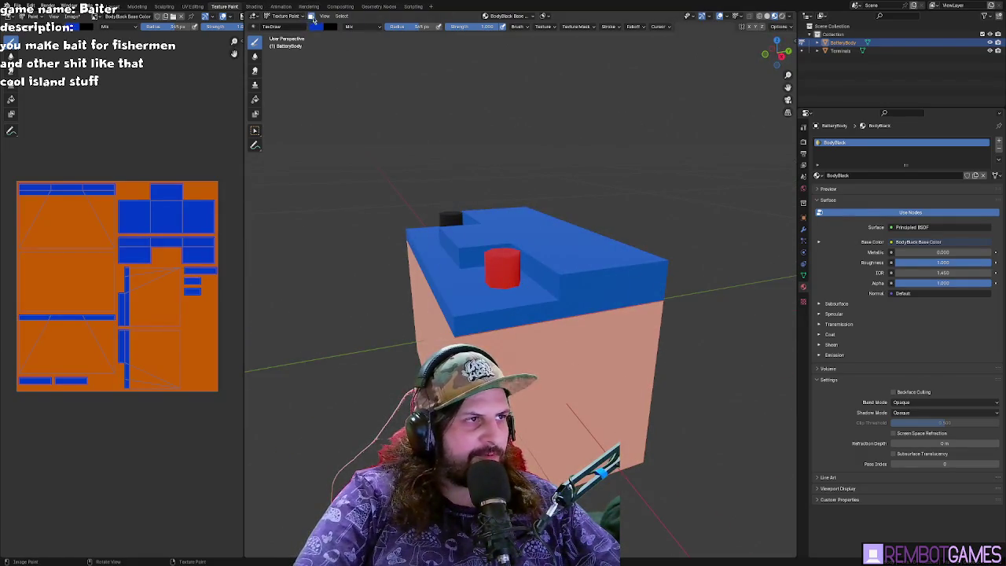
- Inspect the blue lid from several angles, then switch the mesh to Edit Mode
mouse_move(408, 260)
middle_mouse_down()
mouse_move(528, 288)
mouse_move(614, 273)
middle_mouse_up()
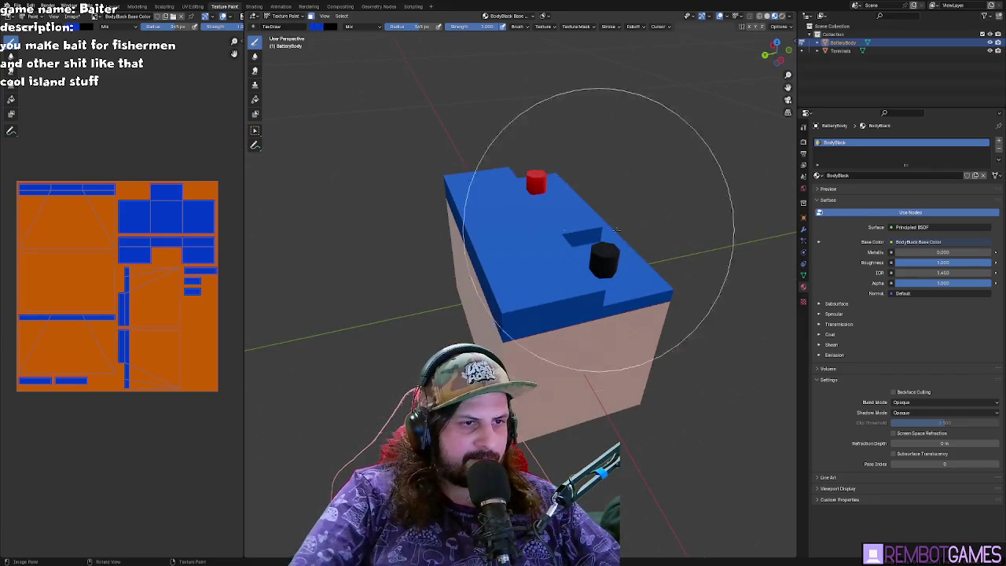
middle_click_drag(572, 247, 595, 225)
middle_click_drag(517, 225, 413, 259)
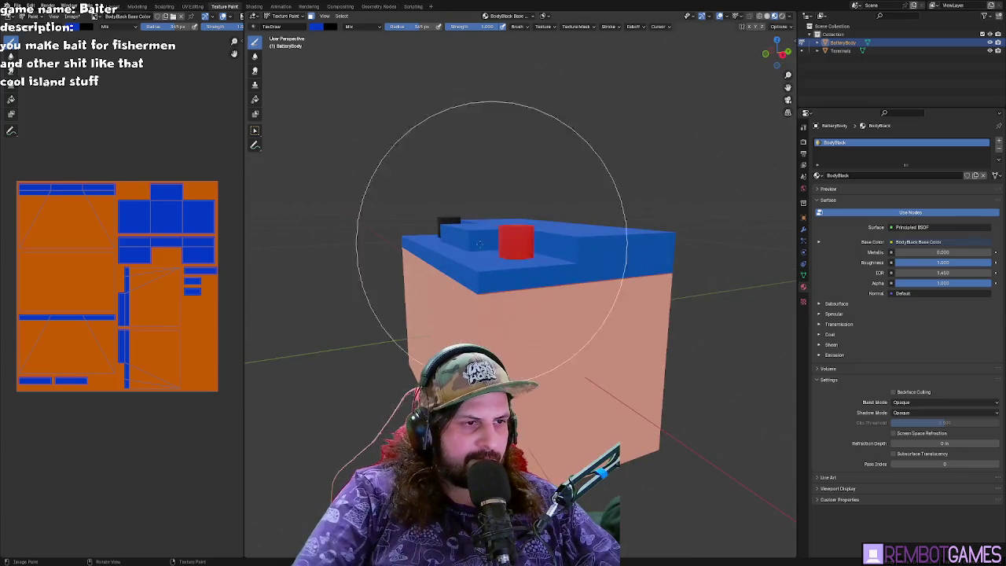
scroll(536, 288, "up", 5)
mouse_move(540, 353)
middle_mouse_down()
mouse_move(548, 316)
mouse_move(532, 308)
mouse_move(547, 299)
middle_mouse_up()
scroll(548, 316, "down", 3)
scroll(532, 308, "up", 4)
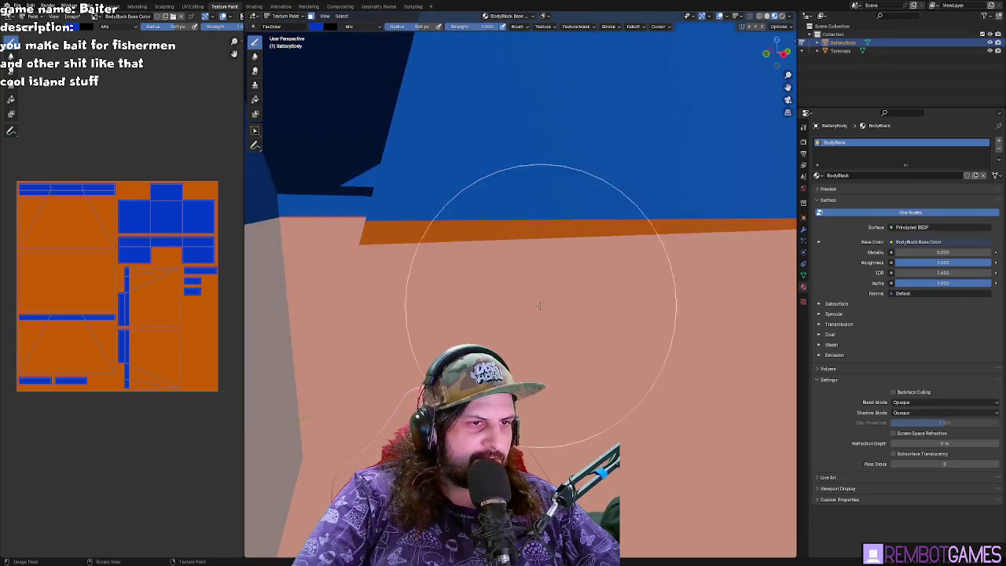
scroll(547, 299, "down", 3)
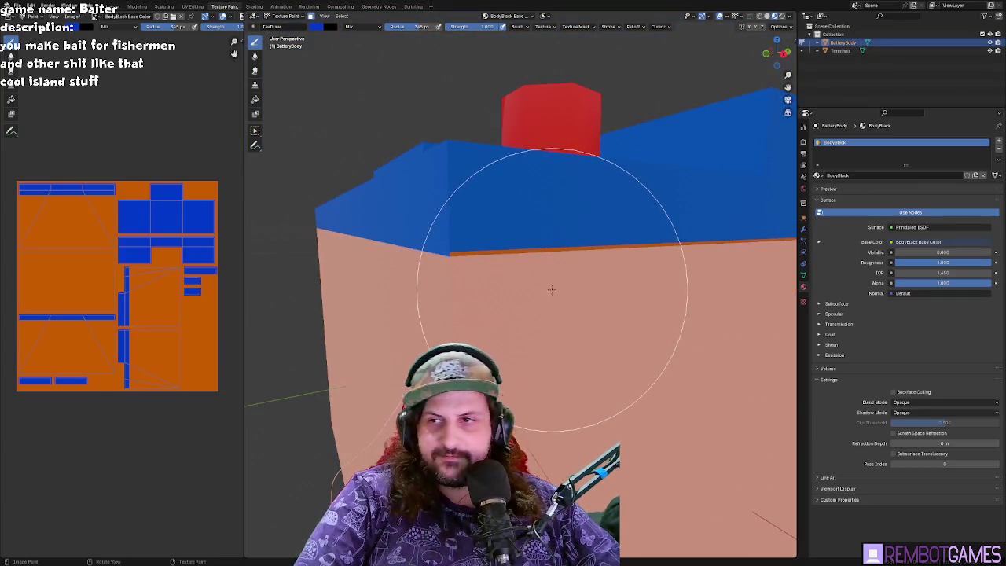
scroll(467, 240, "up", 3)
middle_click_drag(467, 240, 474, 234)
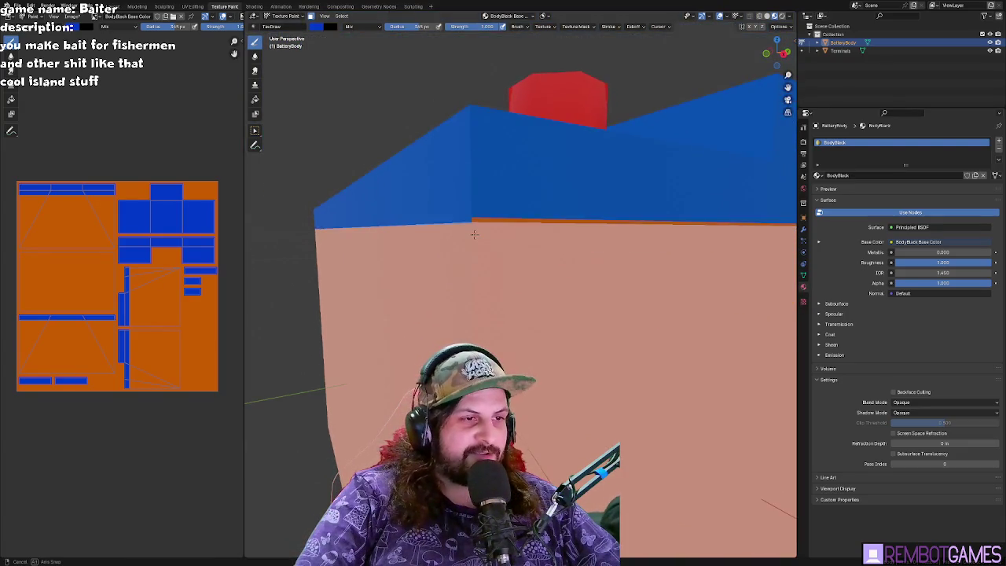
key("Tab")
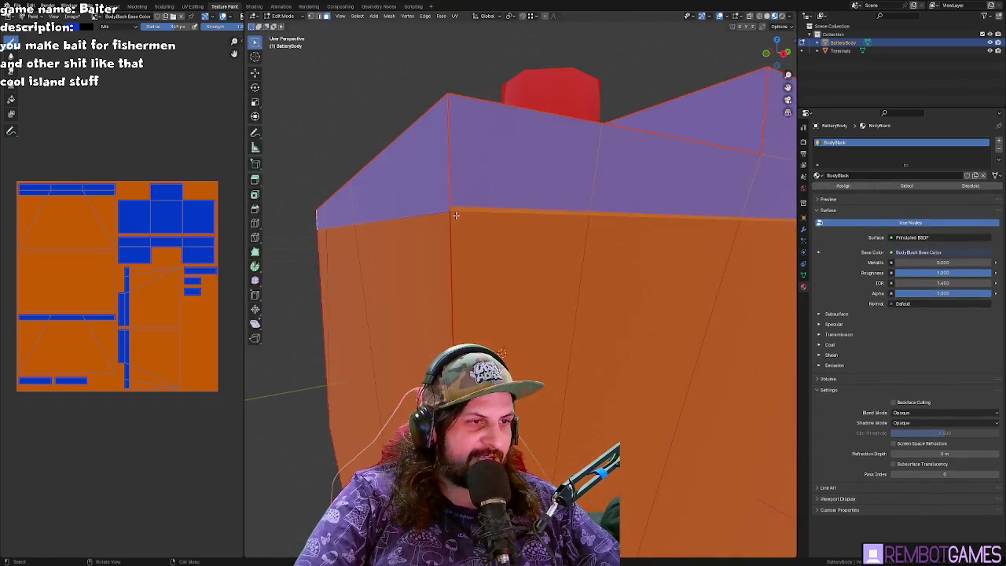
- Select a single lid face, zoom out the texture, and switch to UV Editing
left_click(464, 210)
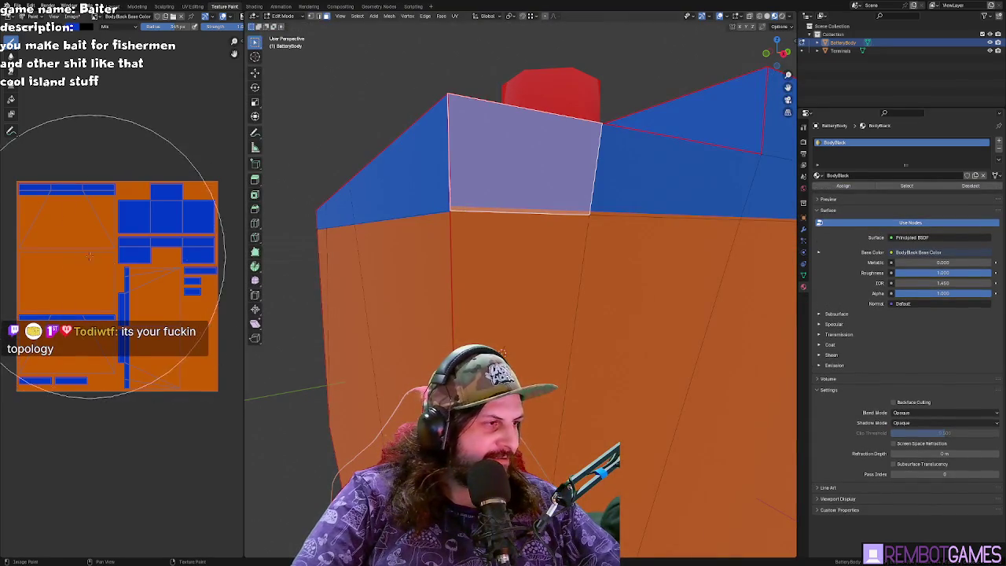
middle_click_drag(89, 257, 100, 265)
scroll(558, 272, "down", 2)
scroll(553, 274, "up", 3)
scroll(542, 279, "down", 3)
scroll(499, 269, "down", 1)
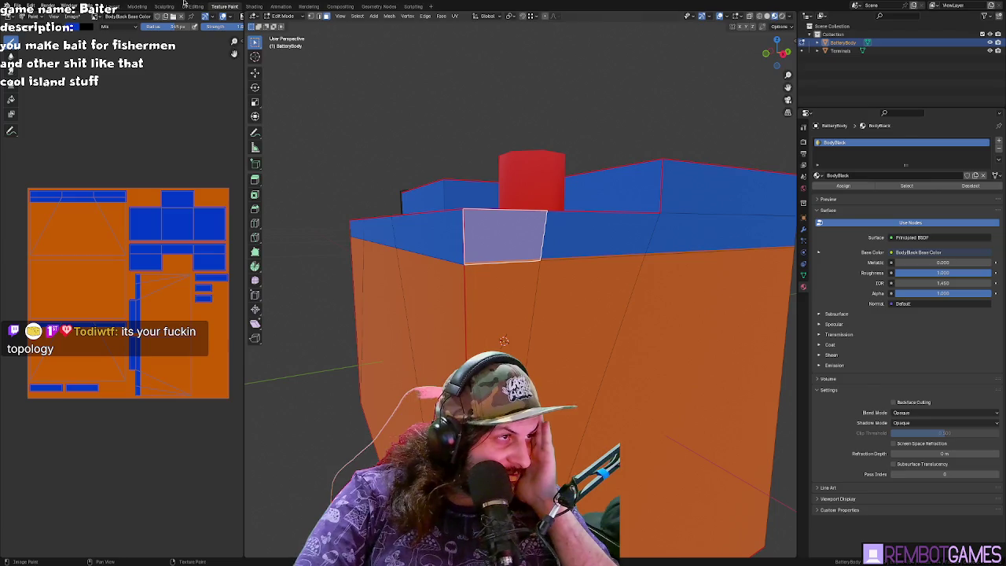
left_click(192, 6)
mouse_move(454, 172)
middle_mouse_down()
mouse_move(582, 273)
mouse_move(616, 254)
middle_mouse_up()
- Select both blue lid faces and bring their UV island into view
scroll(610, 255, "up", 3)
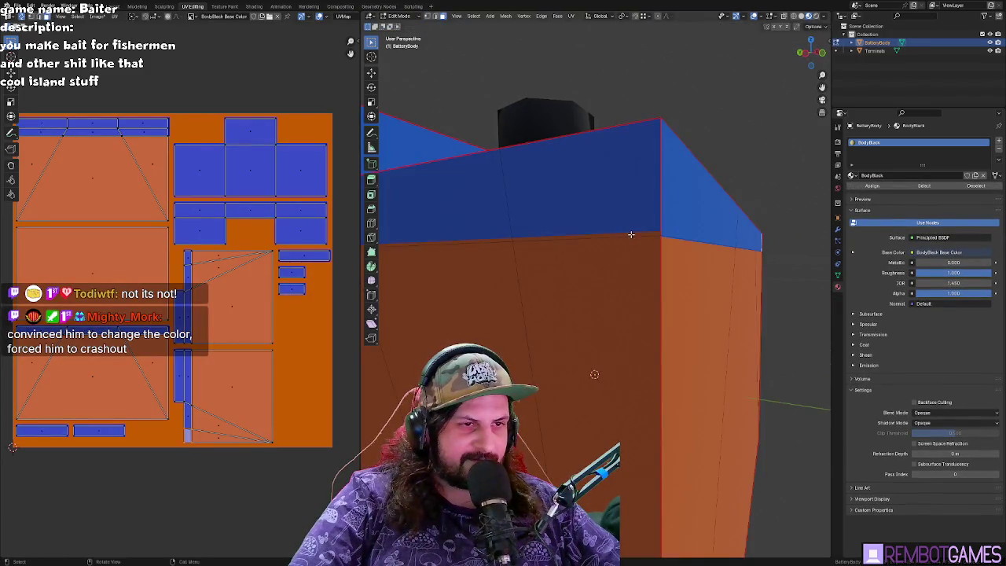
left_click(629, 233)
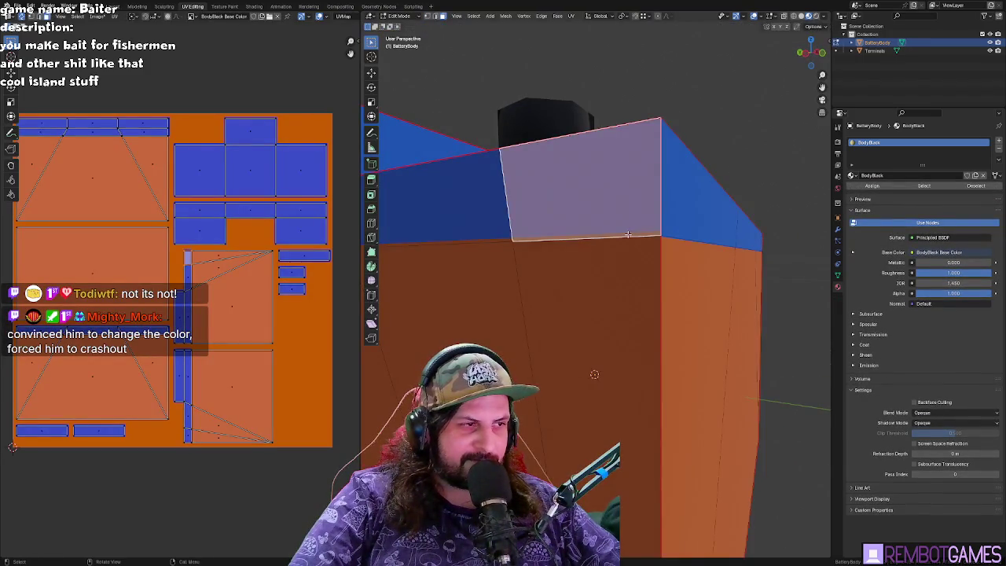
left_click(499, 228, "shift")
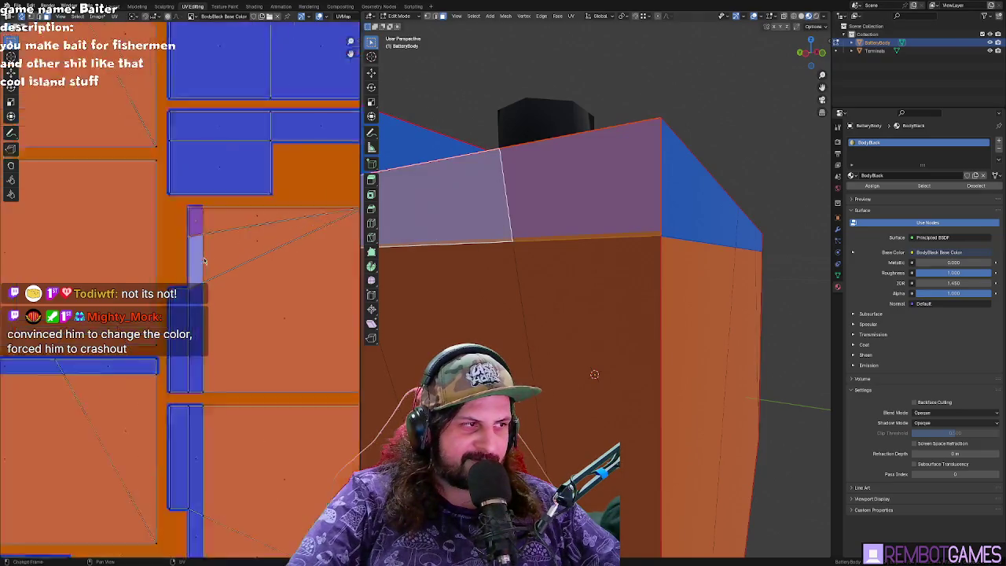
scroll(303, 177, "up", 3)
scroll(302, 177, "up", 2)
scroll(303, 177, "up", 2)
middle_click_drag(302, 177, 258, 251)
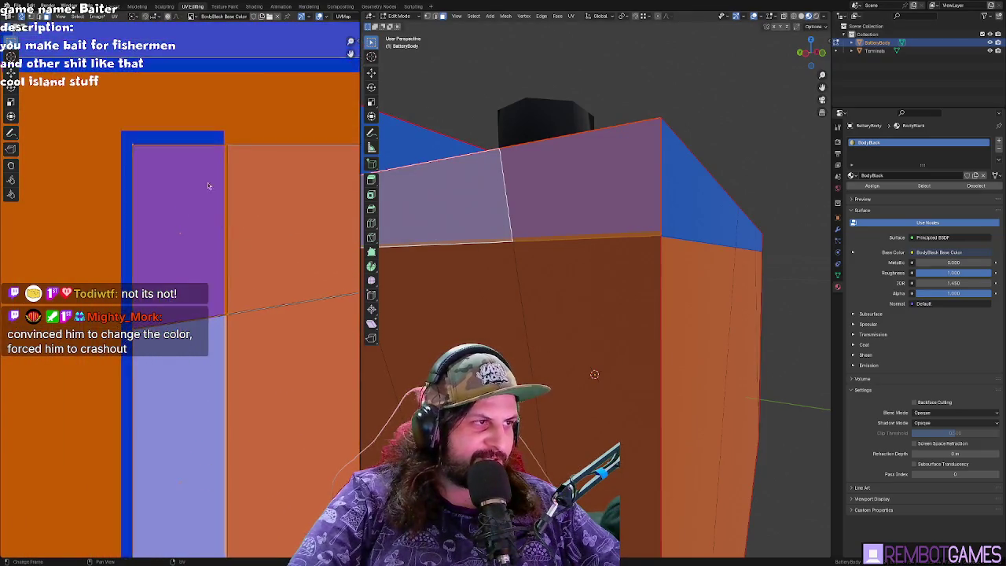
scroll(259, 235, "up", 3)
scroll(261, 196, "down", 2)
middle_click_drag(488, 236, 513, 264)
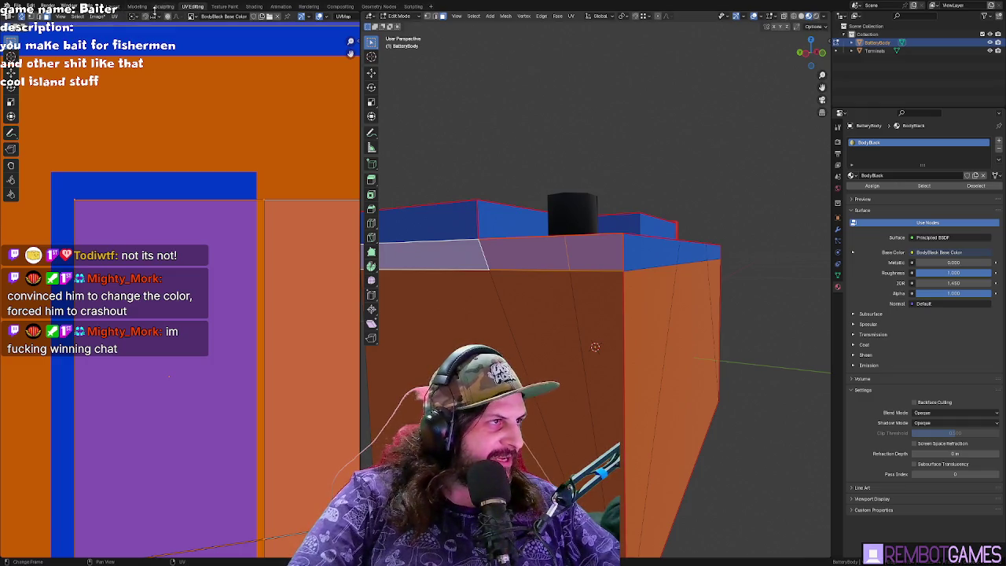
- Return to the Texture Paint workspace and frame the battery from a new angle
left_click(224, 7)
mouse_move(521, 247)
middle_mouse_down()
mouse_move(581, 251)
mouse_move(562, 191)
middle_mouse_up()
scroll(573, 202, "up", 5)
mouse_move(652, 203)
middle_mouse_down()
mouse_move(583, 277)
mouse_move(526, 310)
middle_mouse_up()
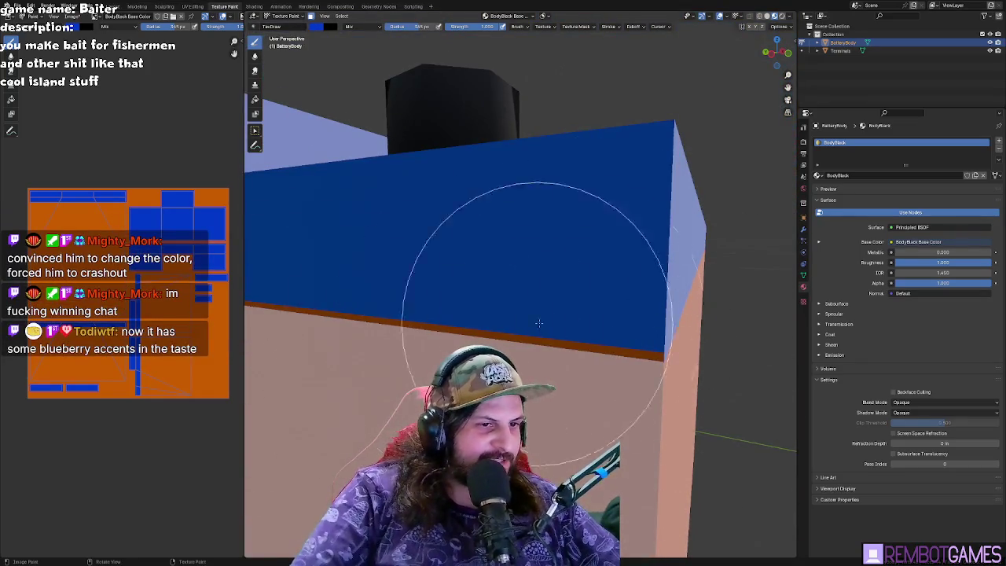
- Zoom in on the black terminal and blue lid, then return the battery to Edit Mode
middle_click_drag(417, 180, 283, 267)
scroll(128, 292, "up", 3)
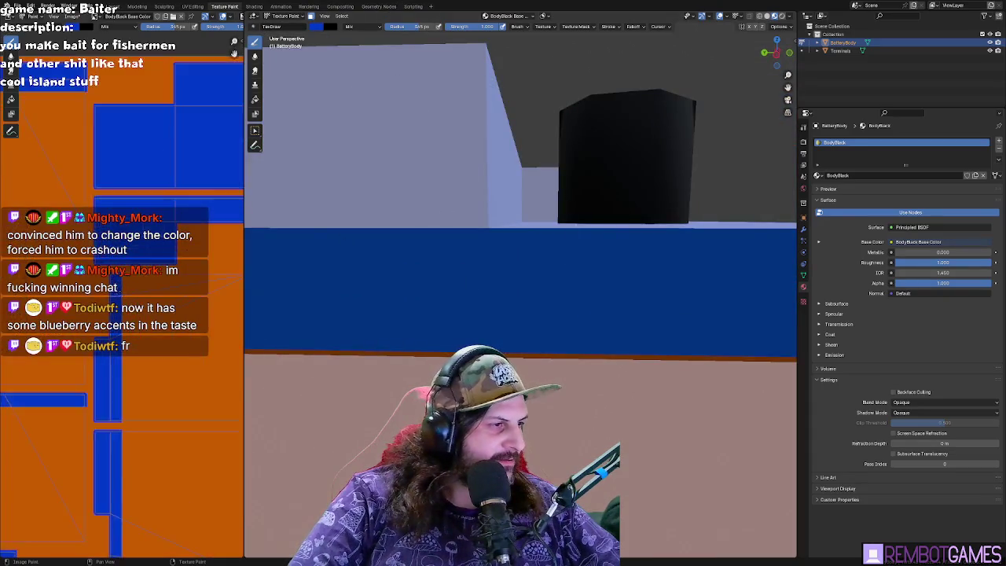
scroll(128, 179, "up", 3)
scroll(127, 179, "up", 1)
scroll(143, 210, "up", 2)
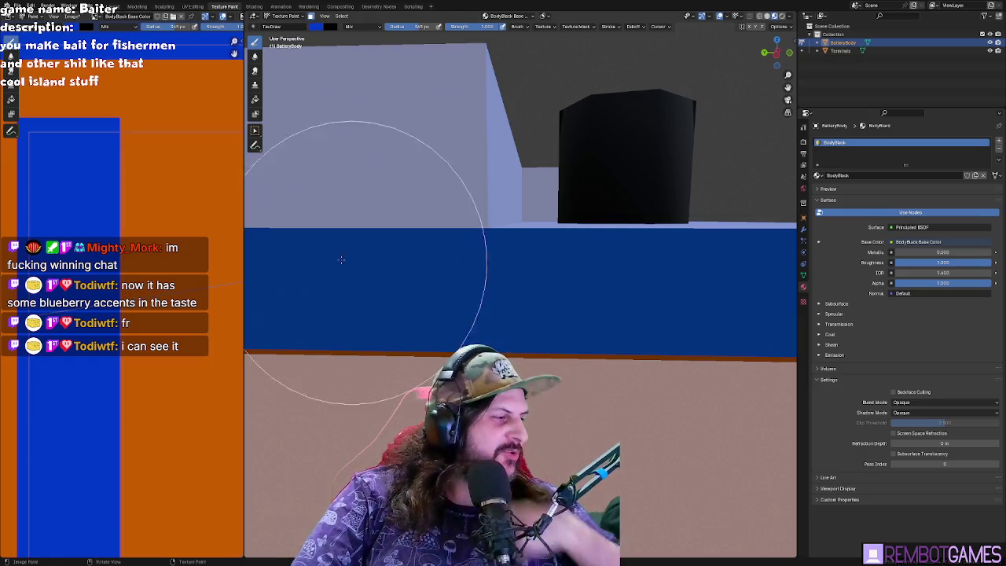
scroll(313, 252, "down", 3)
scroll(483, 291, "down", 3)
mouse_move(483, 292)
middle_mouse_down()
mouse_move(467, 298)
mouse_move(503, 265)
mouse_move(508, 282)
mouse_move(530, 292)
mouse_move(517, 281)
mouse_move(537, 207)
mouse_move(535, 236)
middle_mouse_up()
scroll(467, 299, "up", 2)
key("Tab")
scroll(534, 236, "down", 3)
scroll(122, 285, "down", 3)
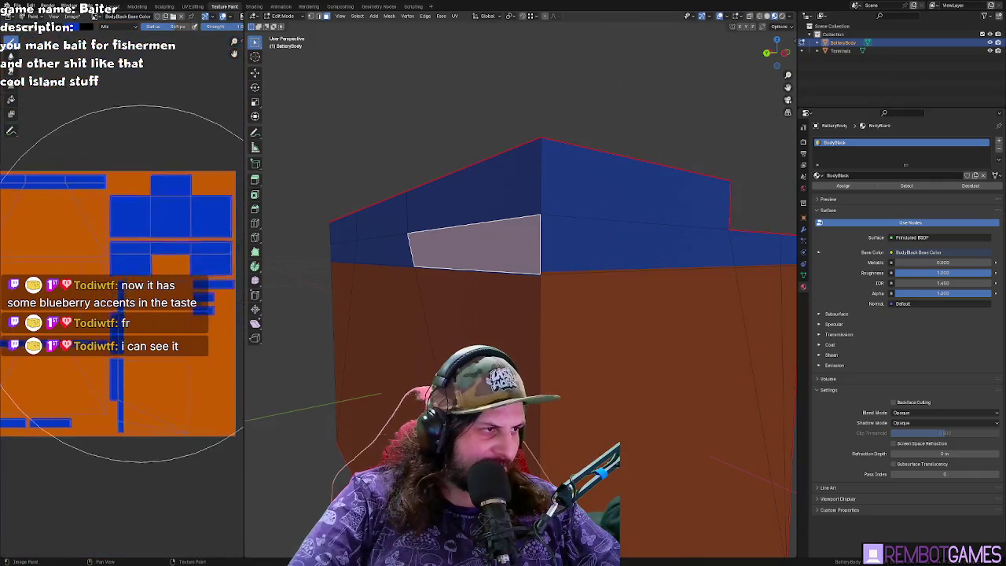
scroll(139, 295, "up", 5)
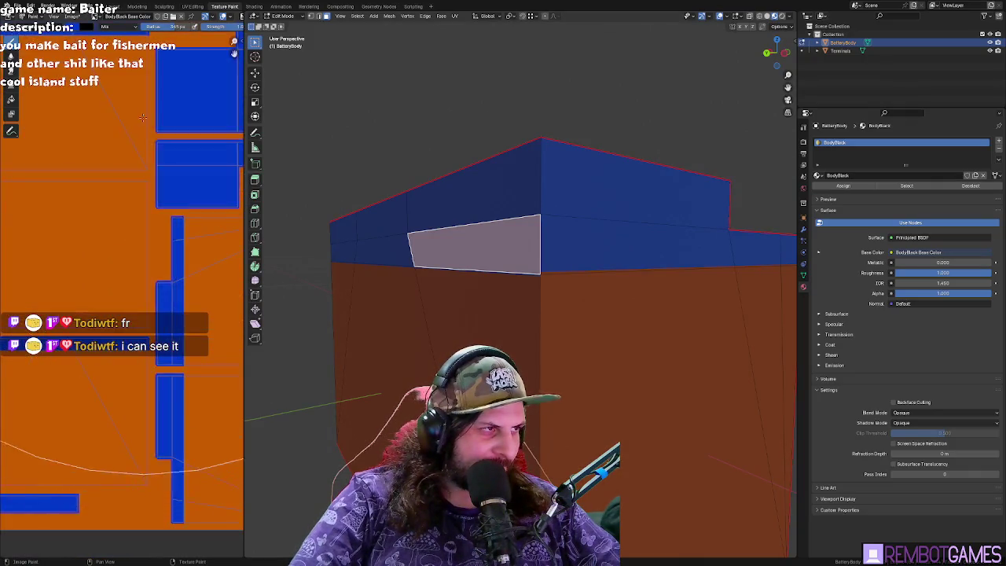
scroll(139, 122, "up", 2)
scroll(176, 195, "up", 1)
scroll(174, 190, "down", 3)
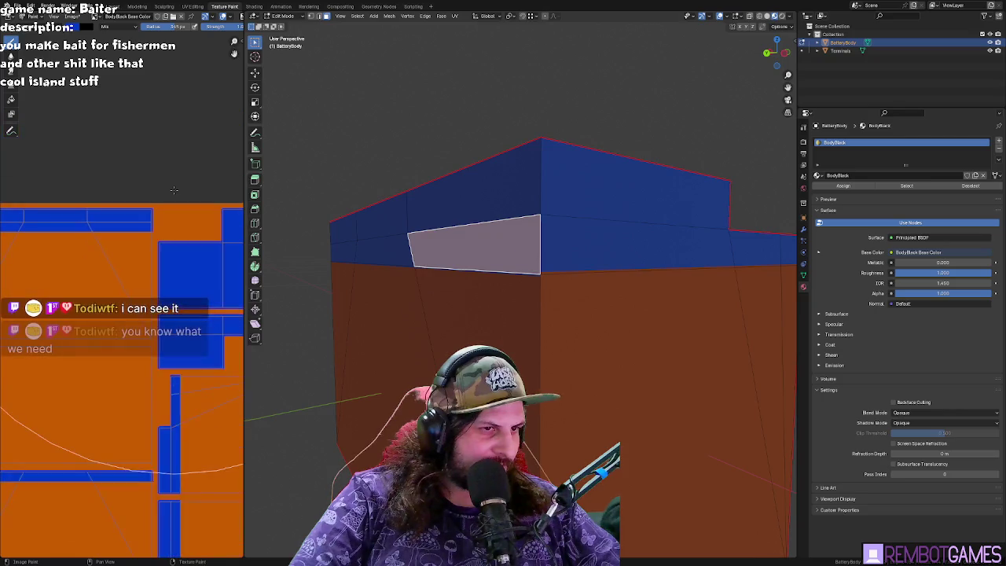
scroll(170, 228, "up", 2)
scroll(169, 228, "down", 2)
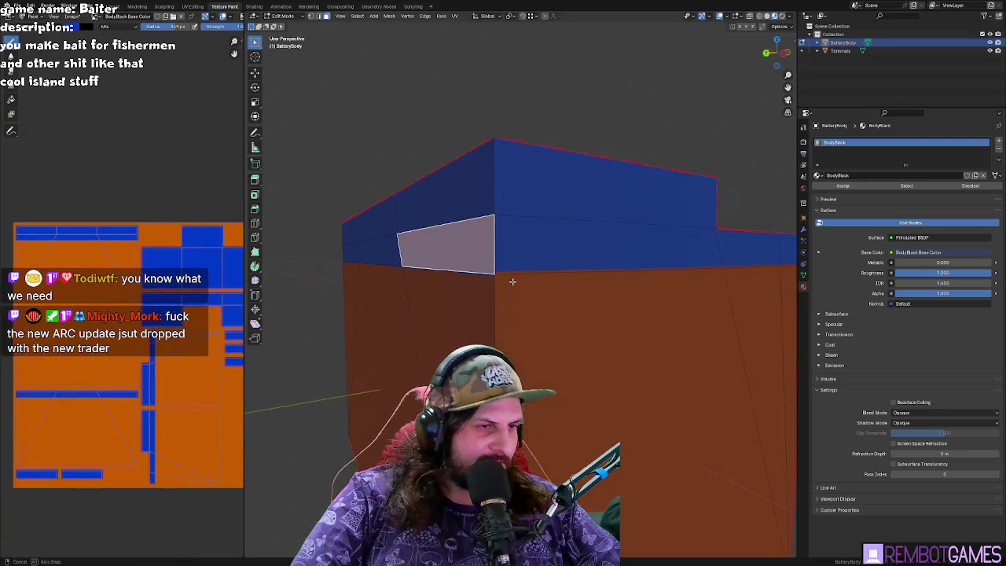
mouse_move(461, 315)
middle_mouse_down()
mouse_move(621, 316)
mouse_move(305, 296)
middle_mouse_up()
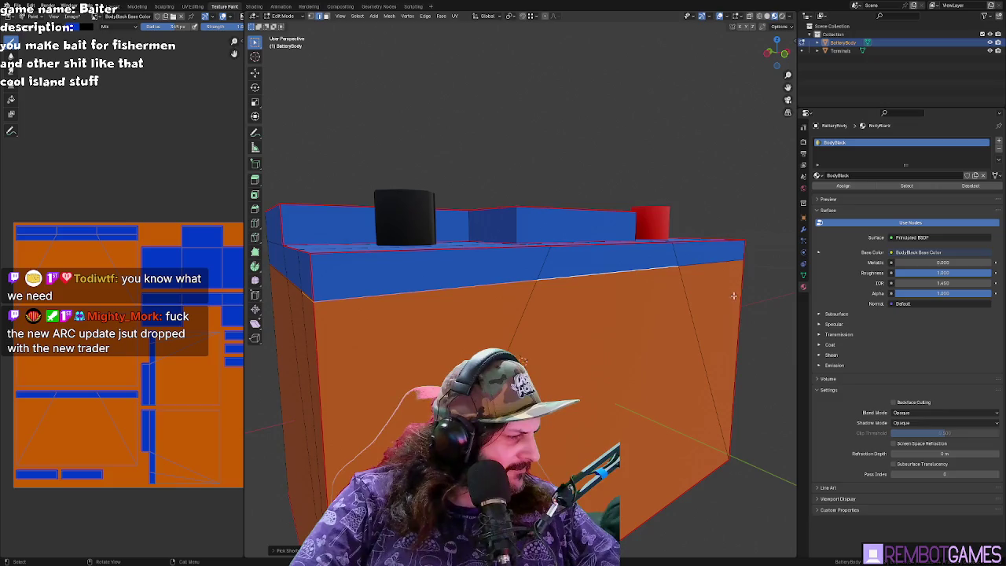
middle_click_drag(734, 296, 662, 285)
scroll(681, 248, "down", 5)
mouse_move(681, 248)
middle_mouse_down()
mouse_move(676, 267)
mouse_move(574, 277)
middle_mouse_up()
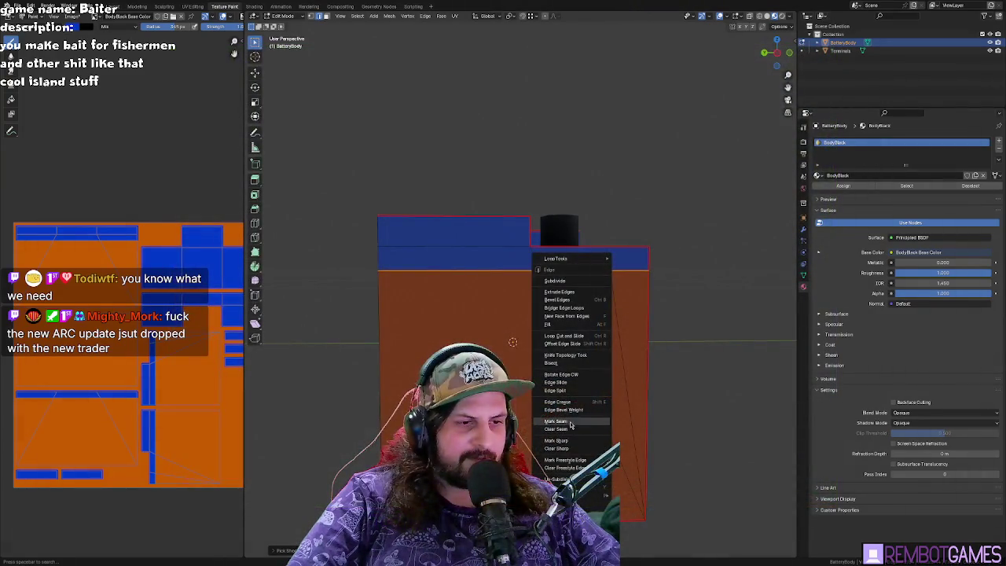
left_click(571, 425)
middle_click_drag(570, 425, 549, 314)
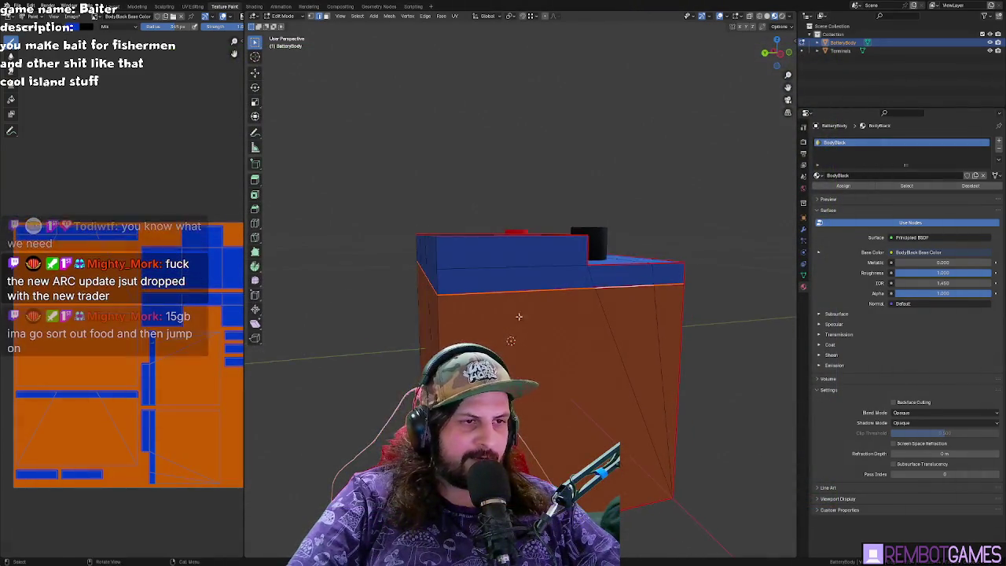
key("Tab")
key("Tab")
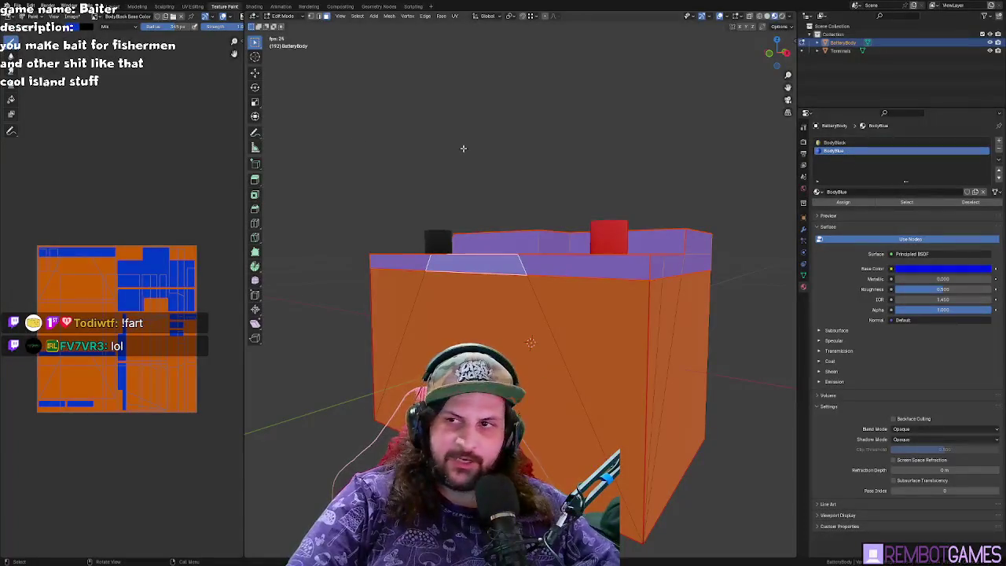
- Switch the battery between Edit Mode and Texture Paint while inspecting the lid edge
scroll(530, 251, "up", 4)
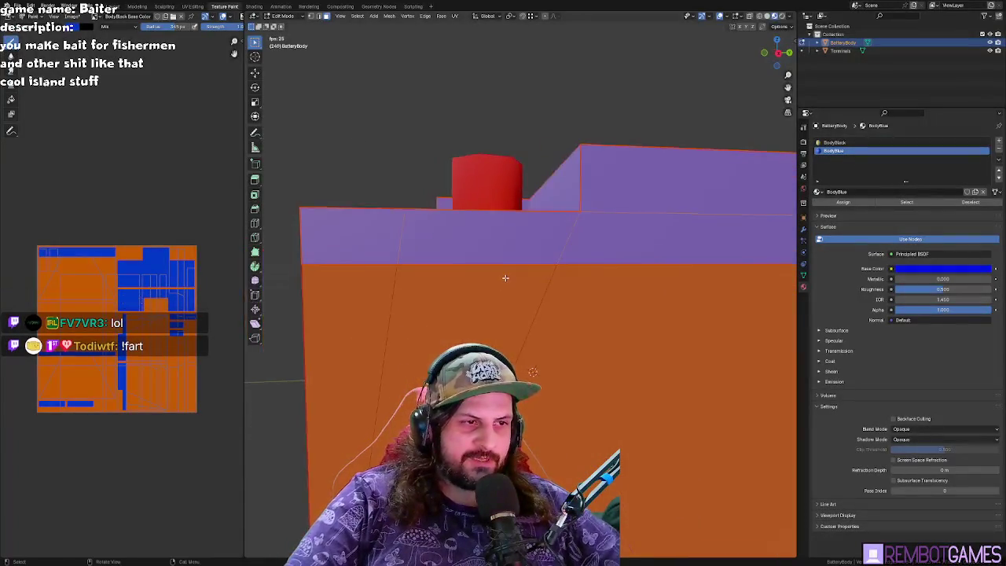
key("Tab")
scroll(479, 273, "up", 3)
scroll(464, 268, "up", 3)
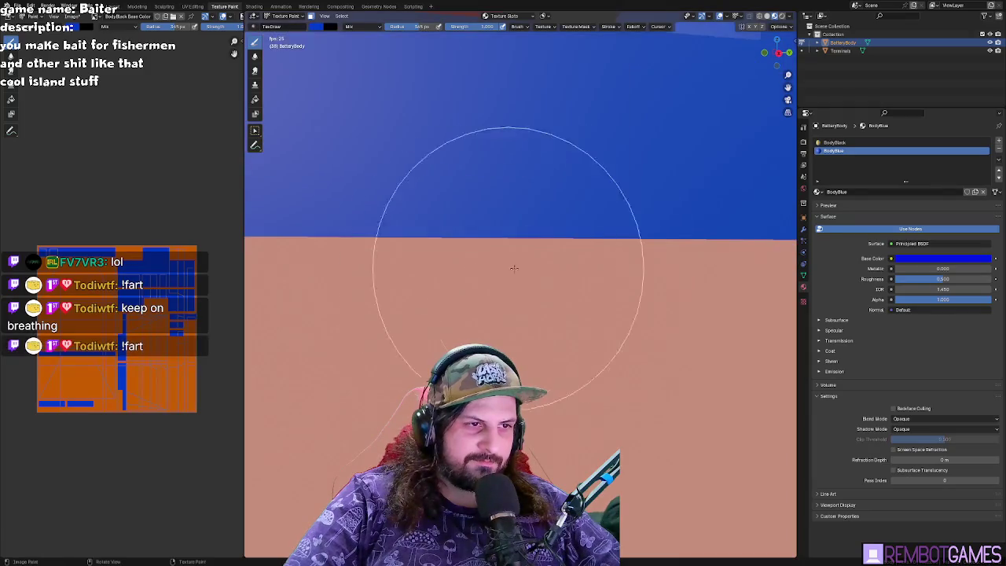
mouse_move(449, 267)
middle_mouse_down()
mouse_move(578, 264)
mouse_move(566, 259)
middle_mouse_up()
scroll(539, 247, "down", 4)
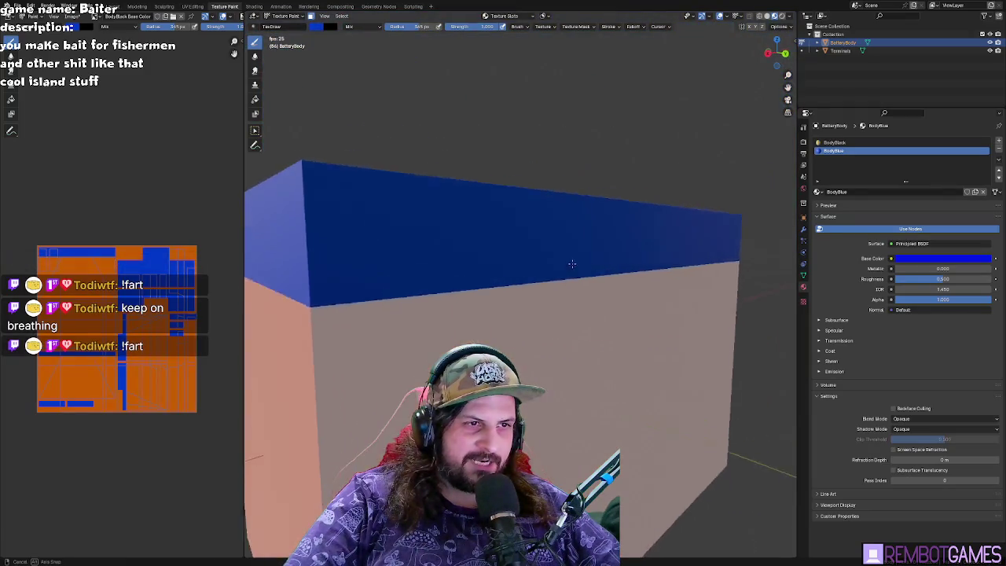
key("Tab")
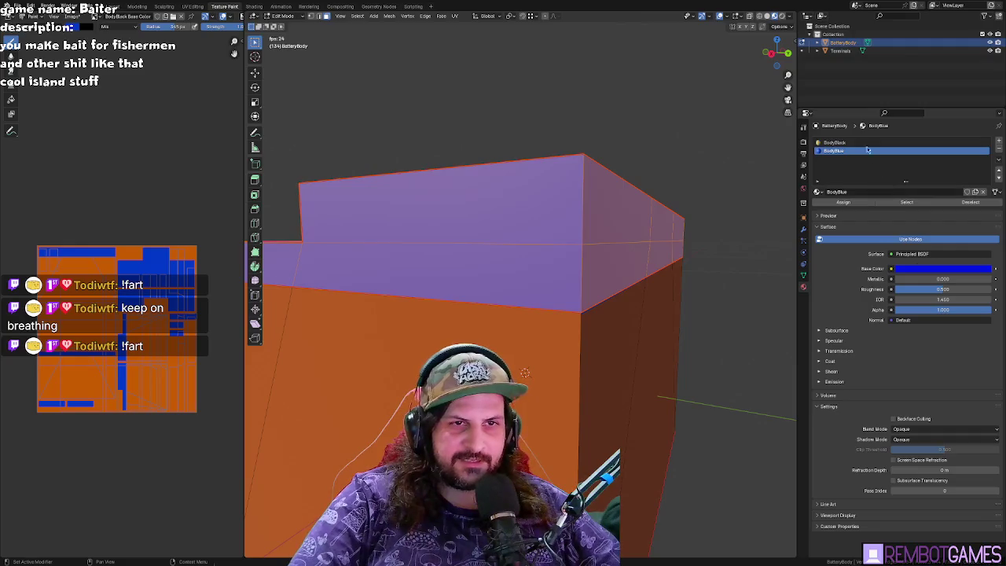
mouse_move(597, 298)
middle_mouse_down()
mouse_move(708, 276)
mouse_move(598, 346)
mouse_move(528, 410)
mouse_move(653, 396)
mouse_move(718, 406)
middle_mouse_up()
key("Tab")
scroll(597, 346, "down", 2)
key("Tab")
scroll(584, 357, "down", 2)
key("ctrl+Tab")
left_click(605, 410)
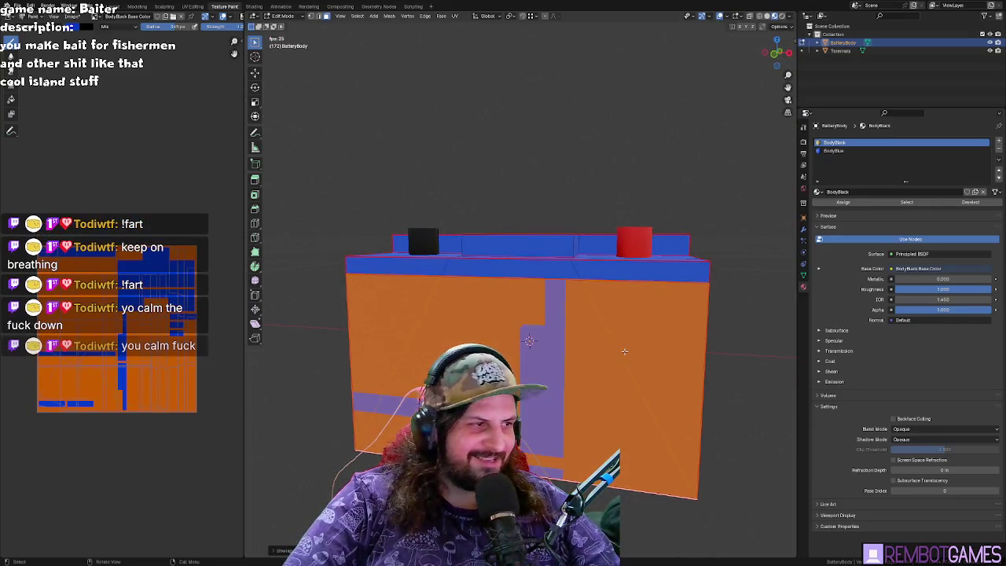
- Face the battery front squarely and re-project its UVs from the unwrap menu
middle_click_drag(530, 340, 529, 342, "alt")
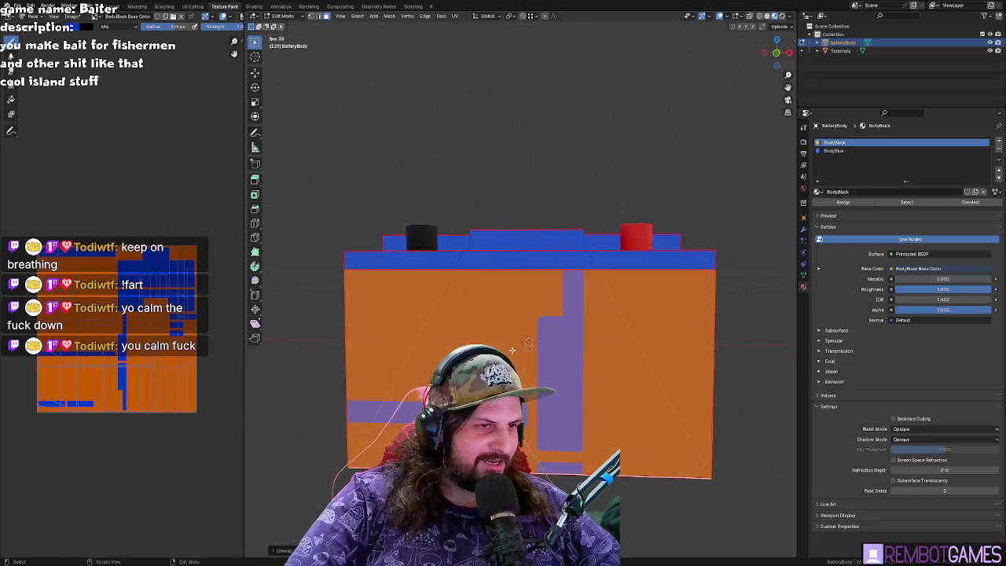
key("u")
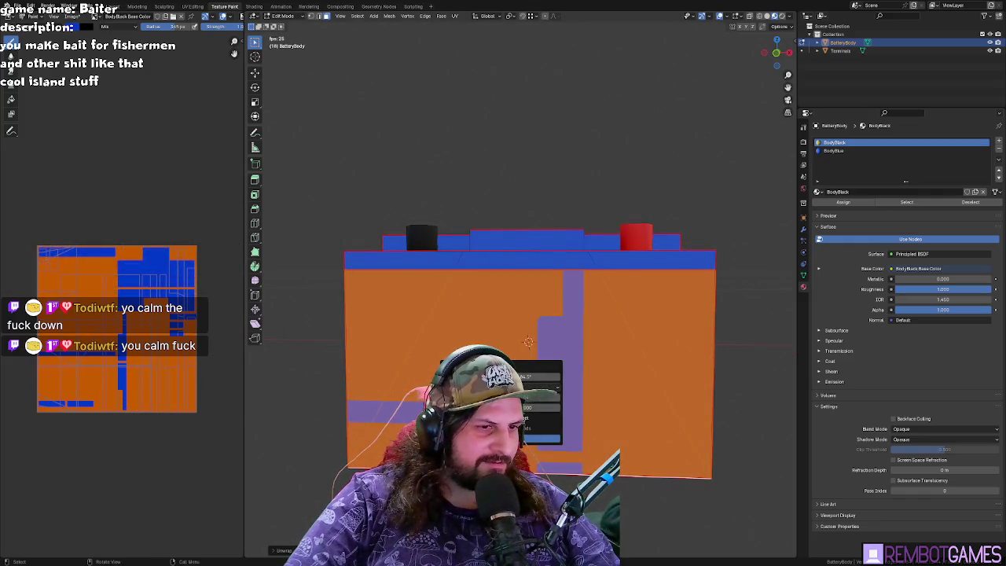
left_click(546, 438)
left_click(526, 330)
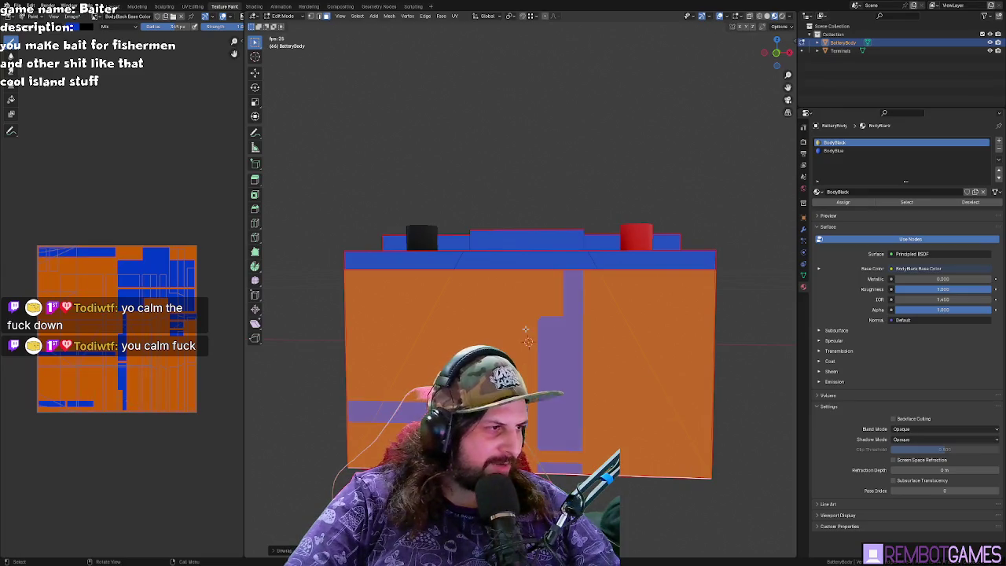
scroll(120, 319, "up", 2)
scroll(121, 318, "up", 1)
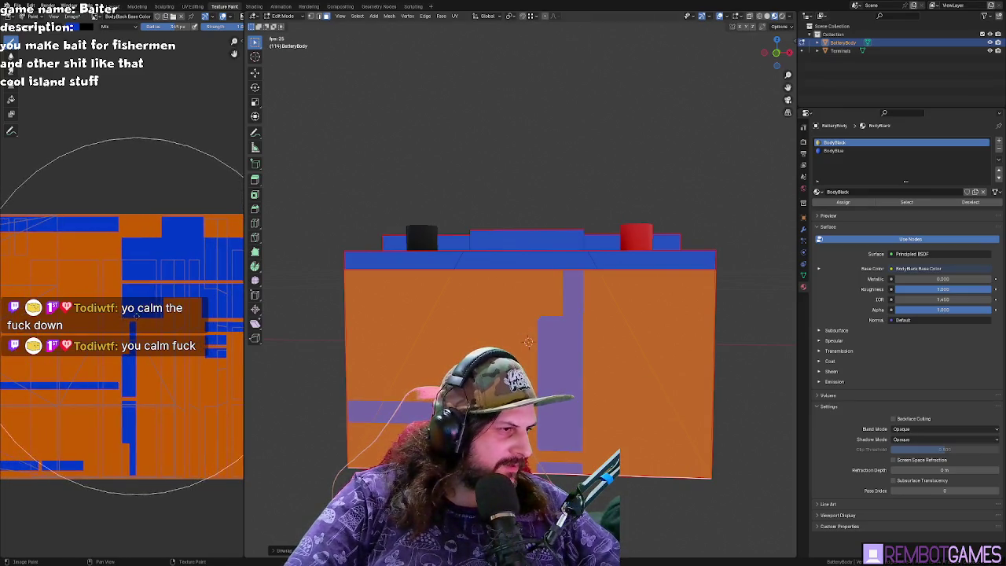
- Open the UV Editing workspace with the battery body in Edit Mode
middle_click_drag(461, 281, 464, 299)
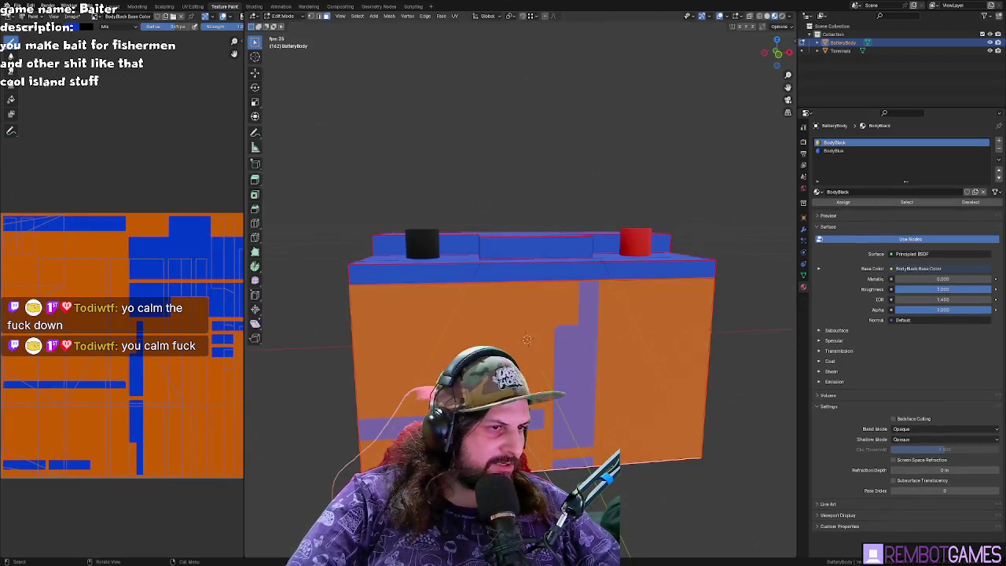
key("Tab")
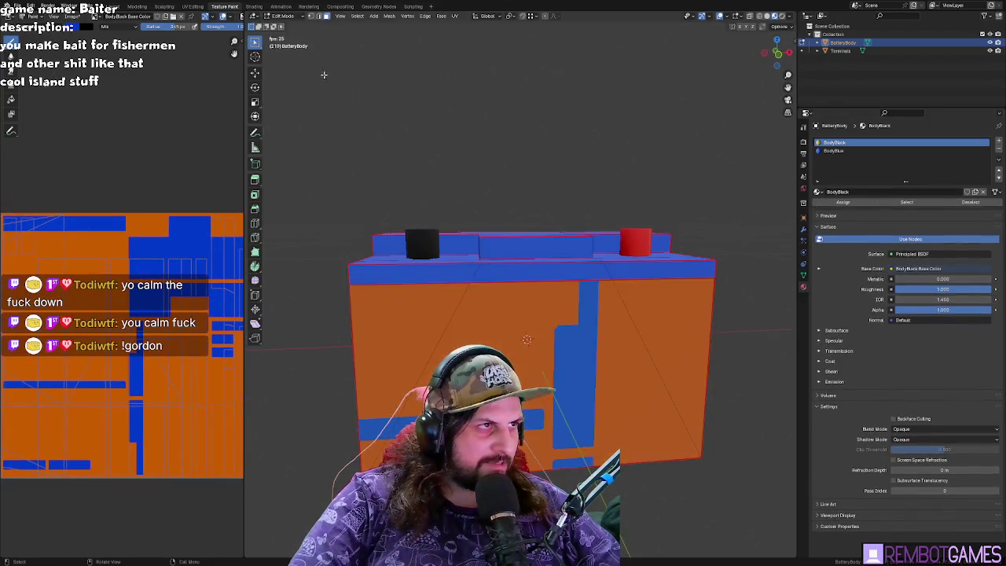
middle_click_drag(429, 187, 410, 237)
left_click(190, 6)
scroll(594, 366, "down", 5)
key("Tab")
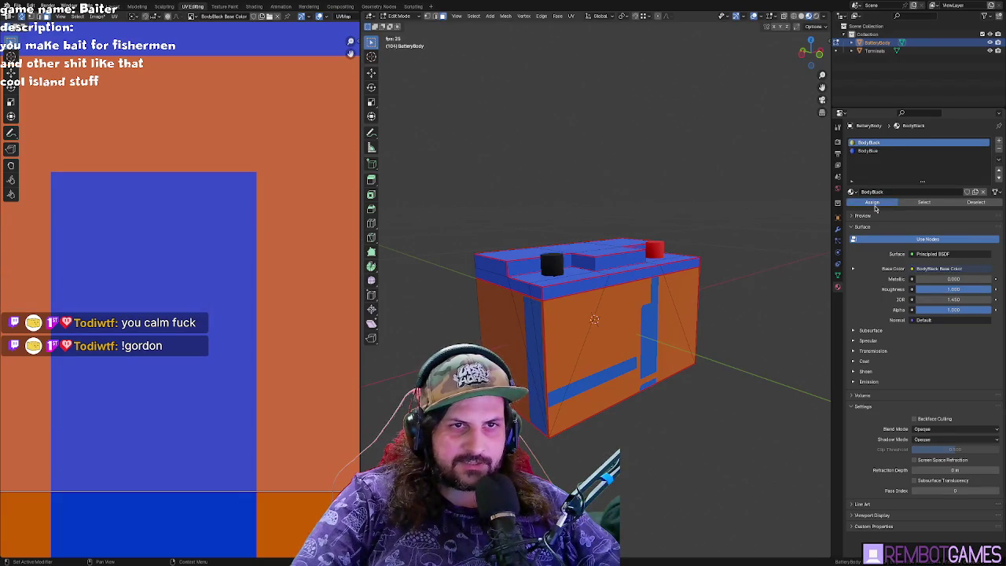
- Select the BodyBlack material faces, check image options, and frame the full UV layout
left_click(924, 201)
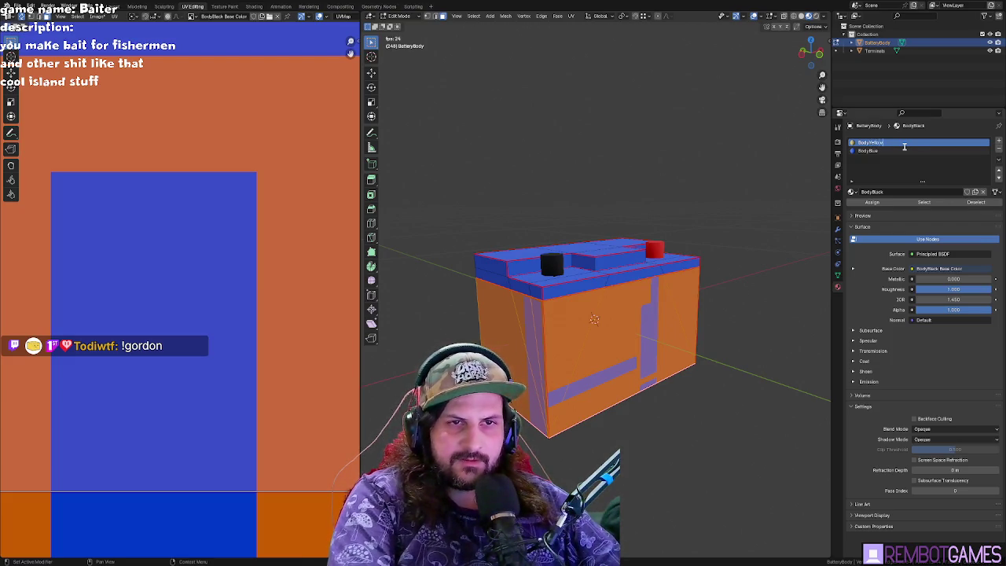
middle_click_drag(608, 191, 597, 184)
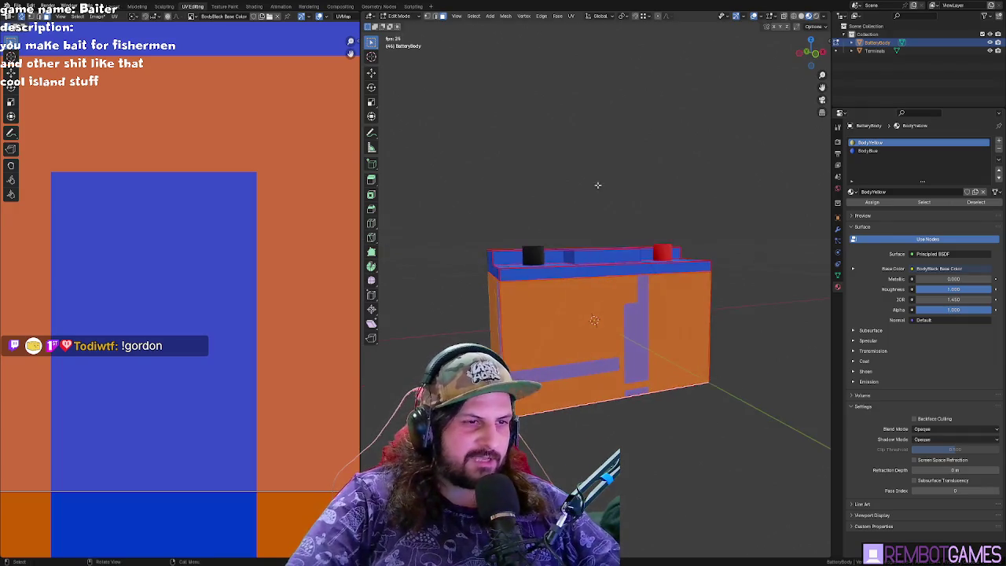
middle_click_drag(629, 336, 621, 346)
scroll(621, 346, "up", 2)
left_click(101, 17)
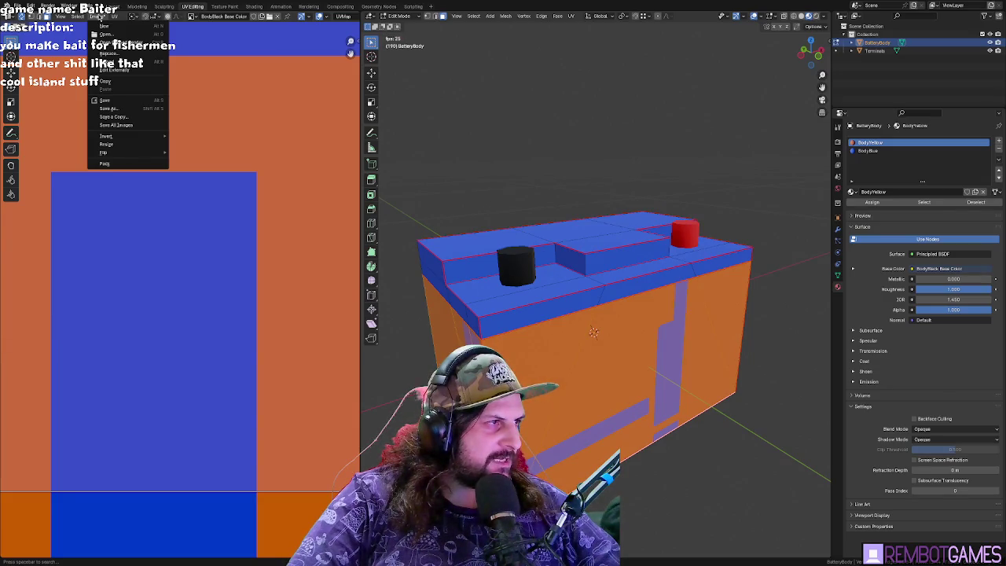
mouse_move(582, 240)
middle_mouse_down()
mouse_move(675, 253)
mouse_move(570, 300)
mouse_move(507, 294)
mouse_move(627, 356)
middle_mouse_up()
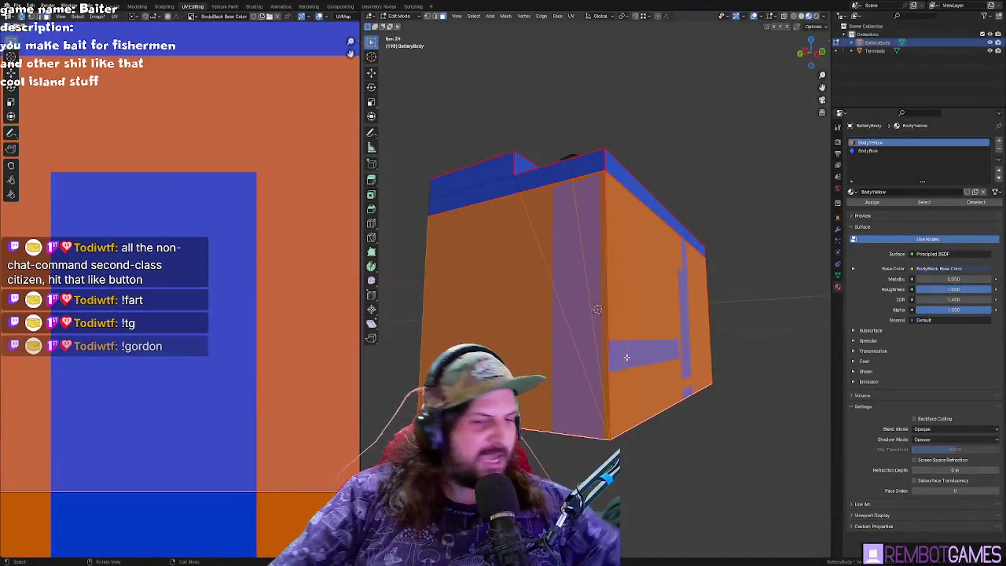
middle_click_drag(623, 247, 924, 200)
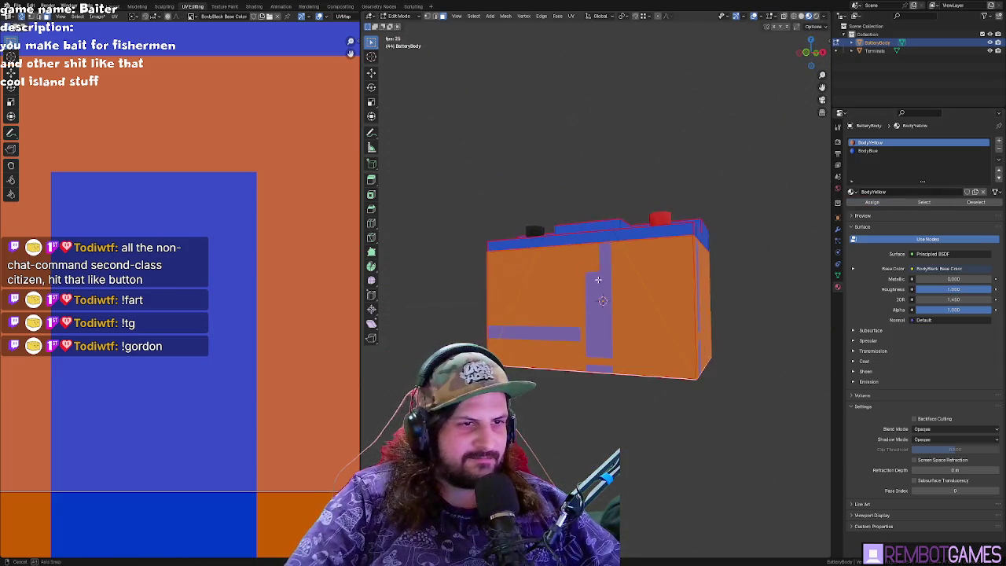
scroll(234, 240, "down", 2)
scroll(234, 240, "down", 3)
scroll(445, 77, "up", 1)
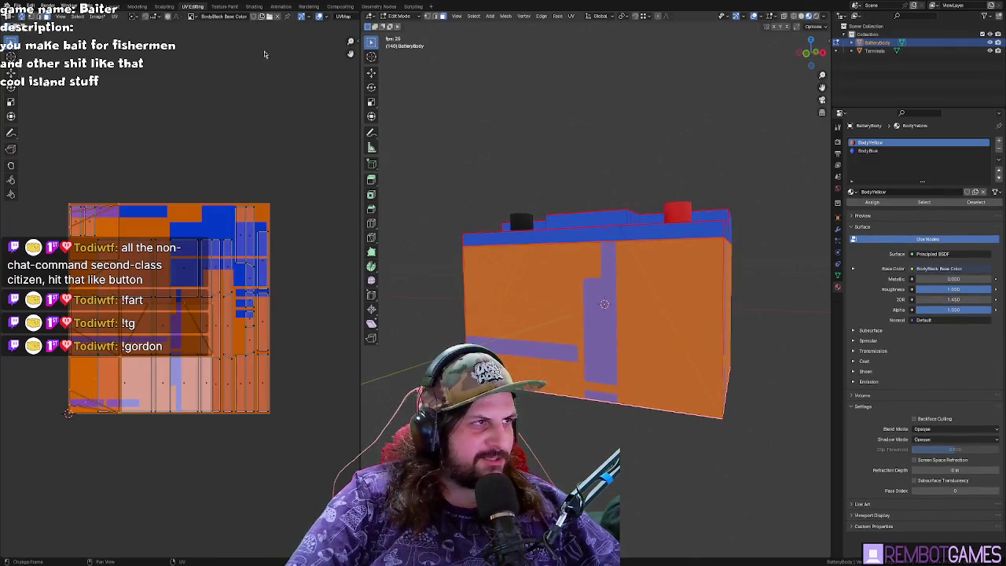
- In Texture Paint, fill the body texture and repaint it solid black with an adjusted brush colour
left_click(223, 7)
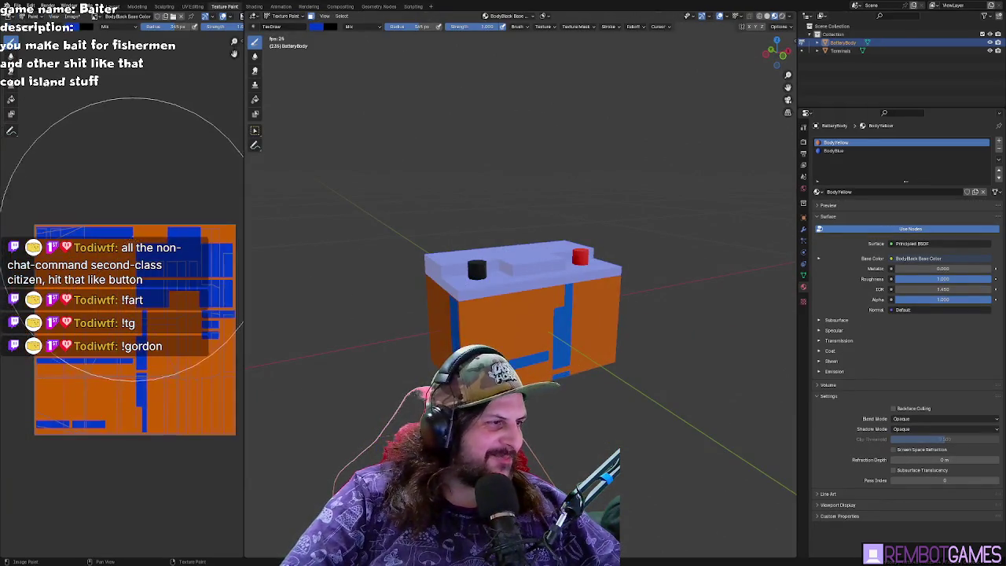
left_click_drag(172, 259, 101, 359)
left_click(85, 26)
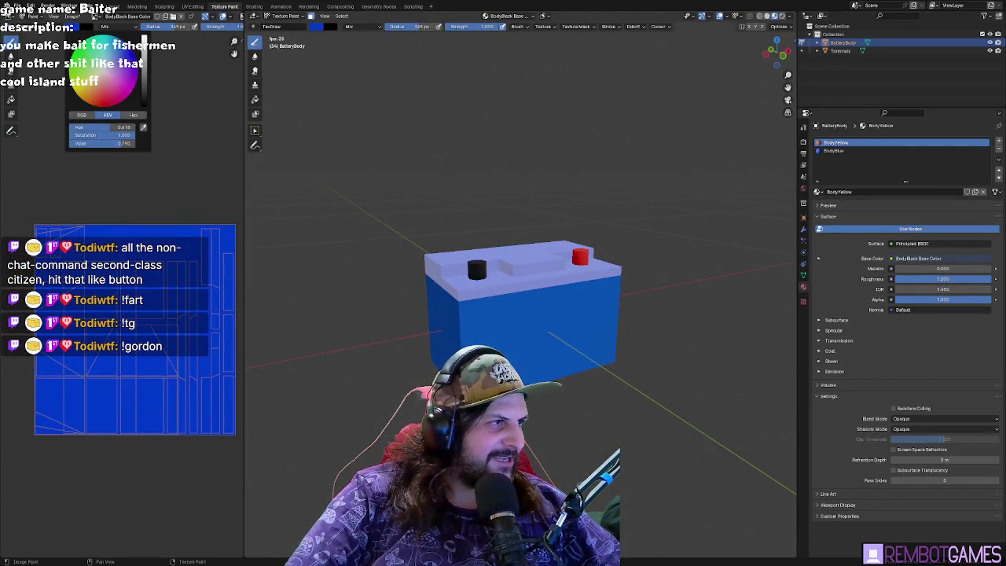
left_click_drag(144, 79, 144, 37)
left_click(77, 31)
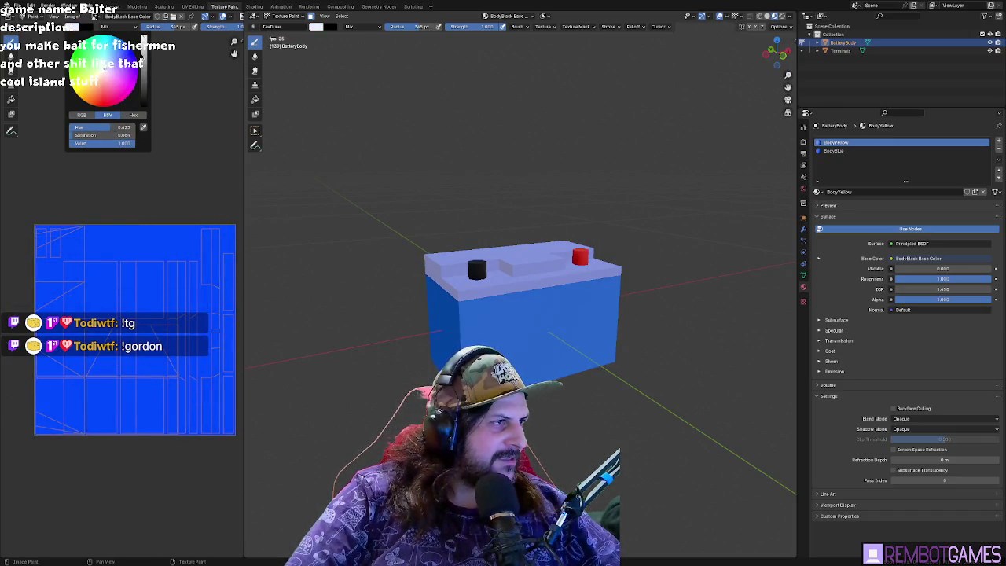
left_click_drag(134, 252, 183, 383)
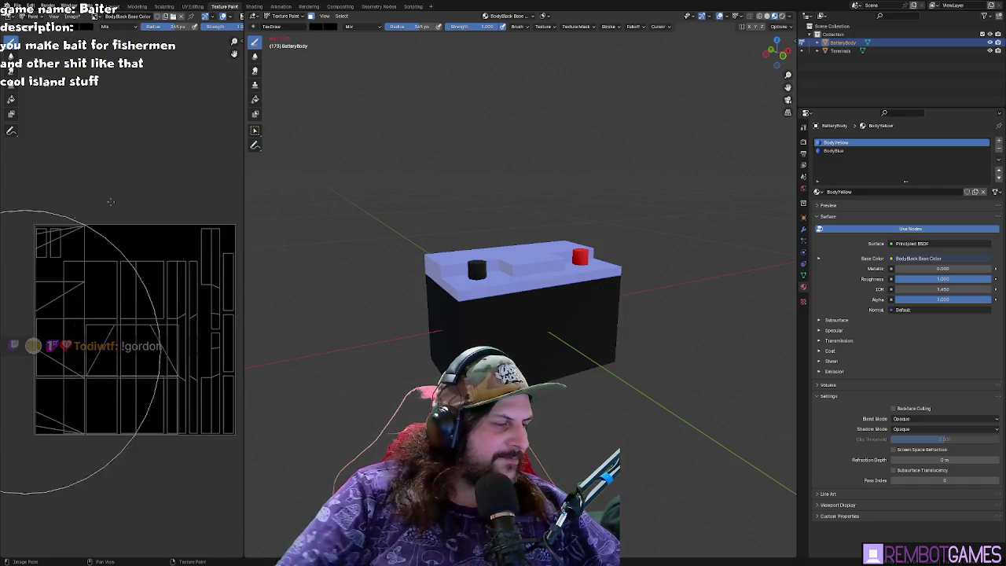
- Toggle between Edit Mode and Texture Paint while orbiting to view the battery's front and back
key("Tab")
middle_click_drag(776, 224, 707, 239)
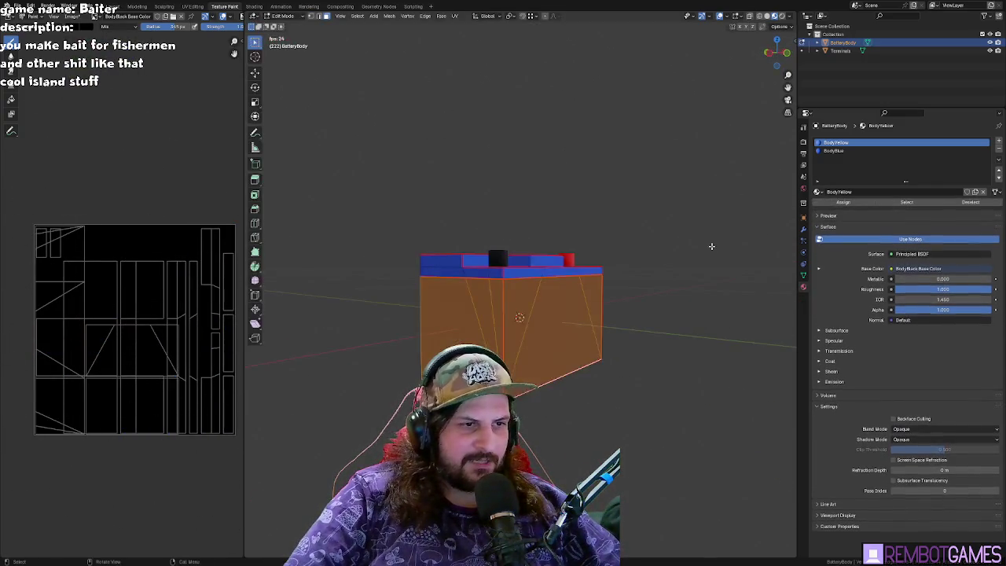
key("Tab")
scroll(692, 243, "up", 2)
scroll(683, 251, "up", 3)
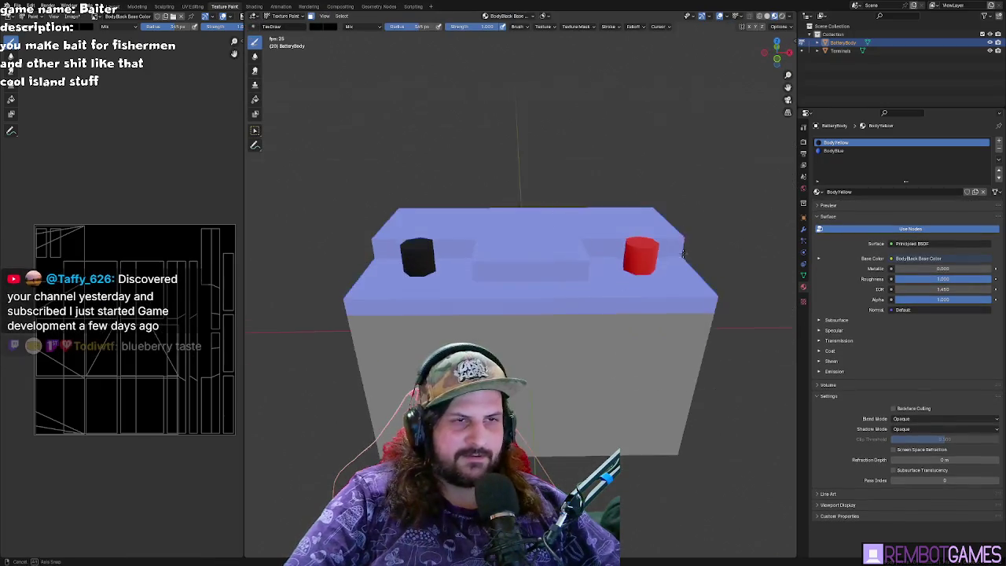
mouse_move(440, 157)
middle_mouse_down()
mouse_move(594, 165)
mouse_move(472, 224)
mouse_move(577, 171)
mouse_move(408, 183)
mouse_move(493, 189)
middle_mouse_up()
key("Tab")
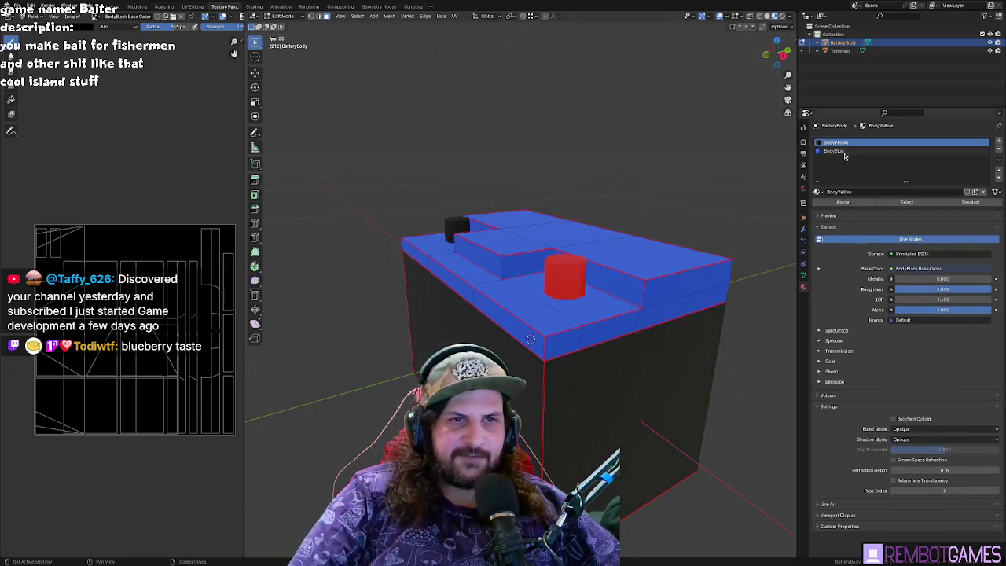
key("Tab")
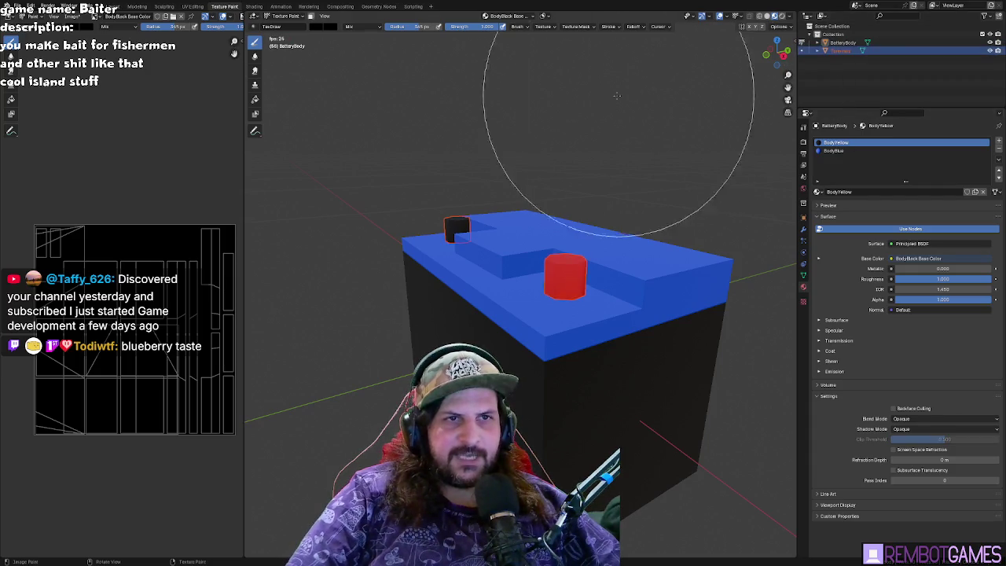
key("Tab")
- Inspect the Terminals object's TerminalRed material, then make BatteryBody the active object again
left_click(839, 50)
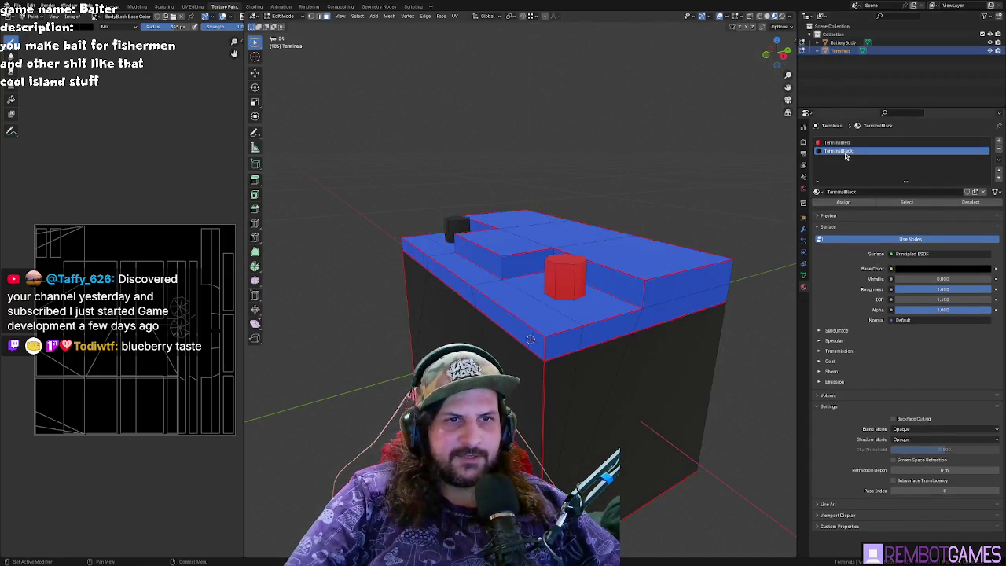
left_click(841, 142)
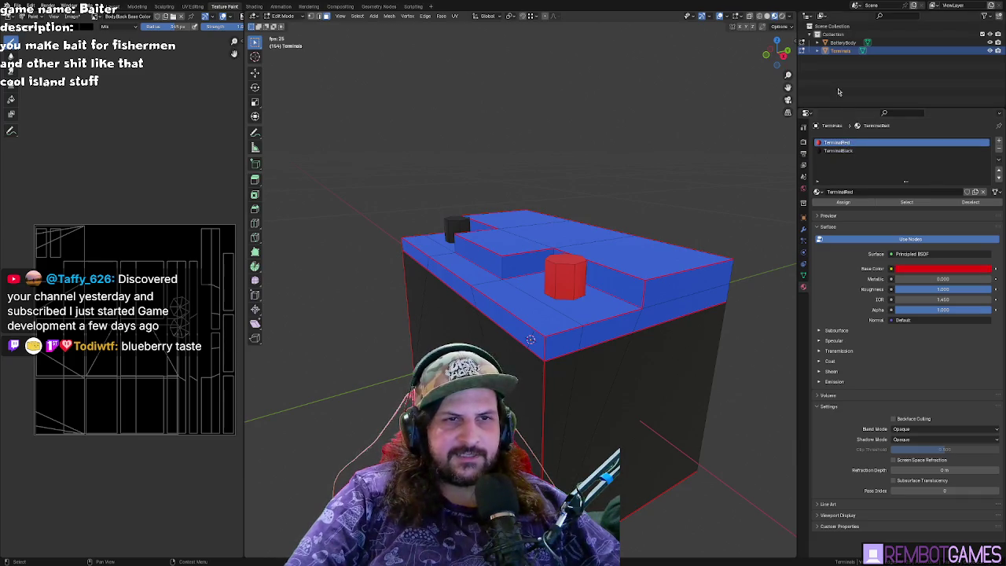
left_click(843, 42)
mouse_move(786, 134)
middle_mouse_down()
mouse_move(755, 126)
mouse_move(554, 269)
middle_mouse_up()
key("Tab")
scroll(554, 269, "up", 1)
scroll(554, 269, "up", 2)
scroll(534, 291, "down", 2)
scroll(516, 318, "down", 1)
scroll(516, 319, "up", 3)
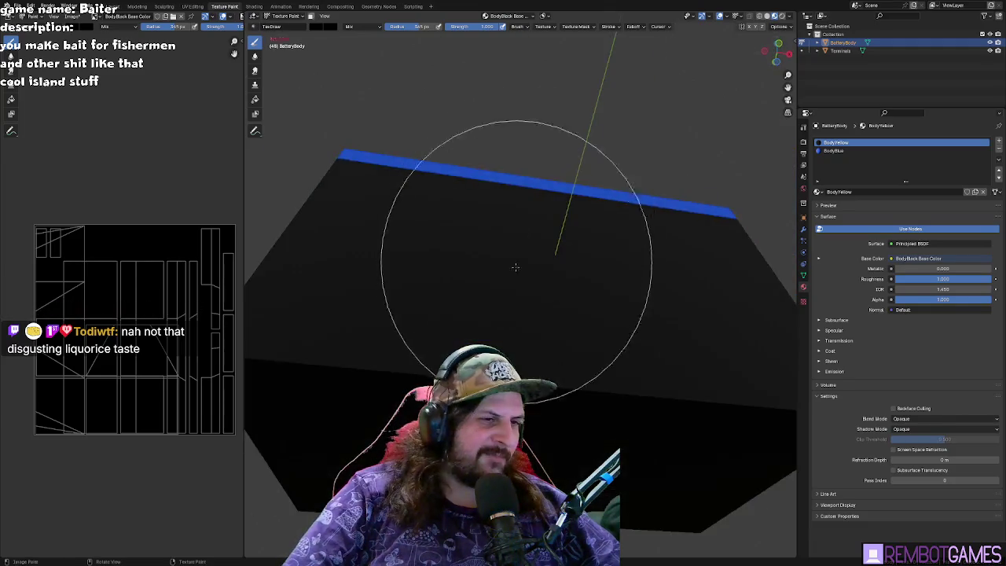
- In Edit Mode, select the battery's lower face and its large front face
key("Tab")
left_click(539, 446)
left_click(543, 385, "ctrl")
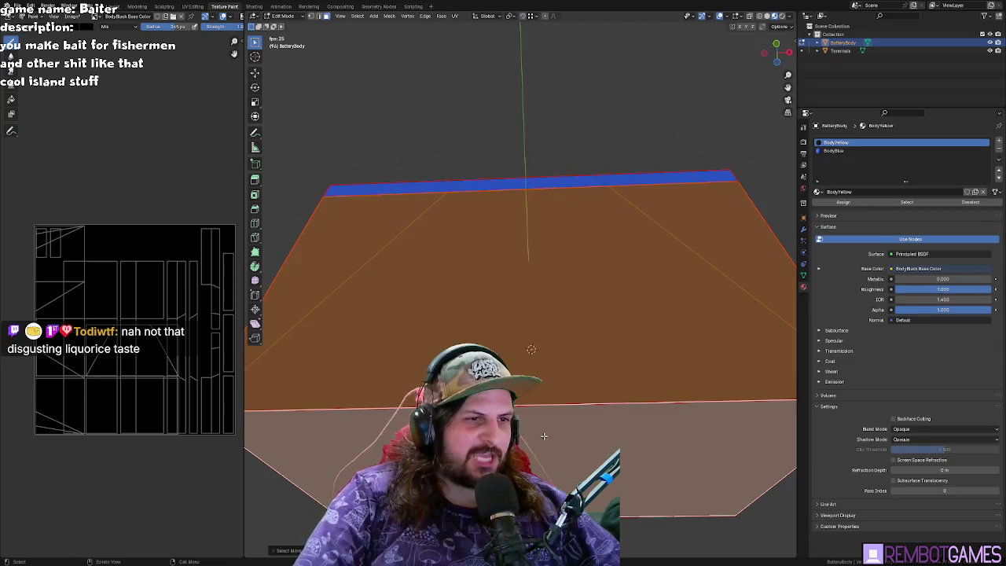
middle_click_drag(543, 385, 566, 361)
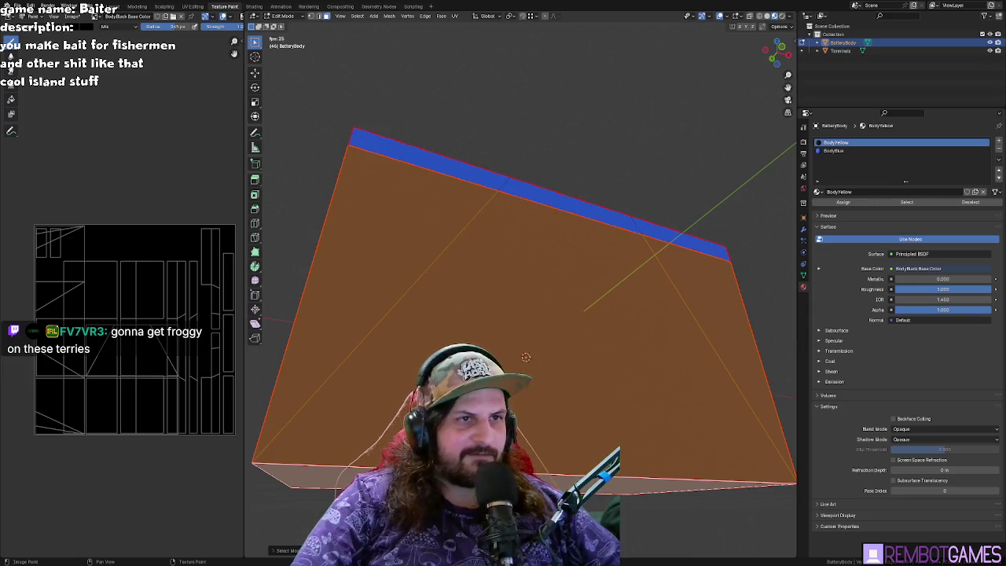
- Orbit around the battery, check its texture in Texture Paint, and switch to UV Editing
mouse_move(507, 170)
middle_mouse_down()
mouse_move(507, 362)
mouse_move(429, 334)
mouse_move(377, 330)
middle_mouse_up()
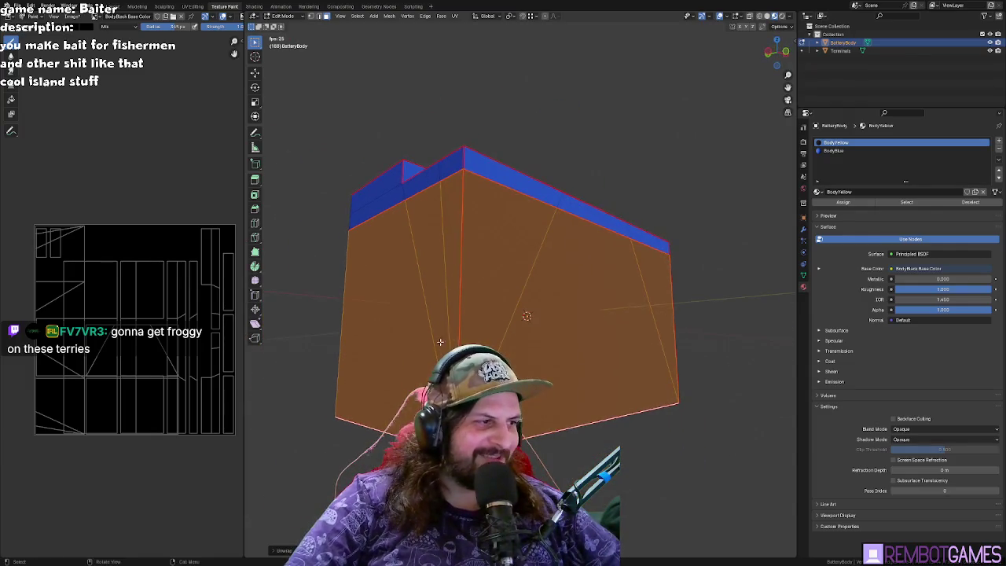
middle_click_drag(472, 331, 511, 325)
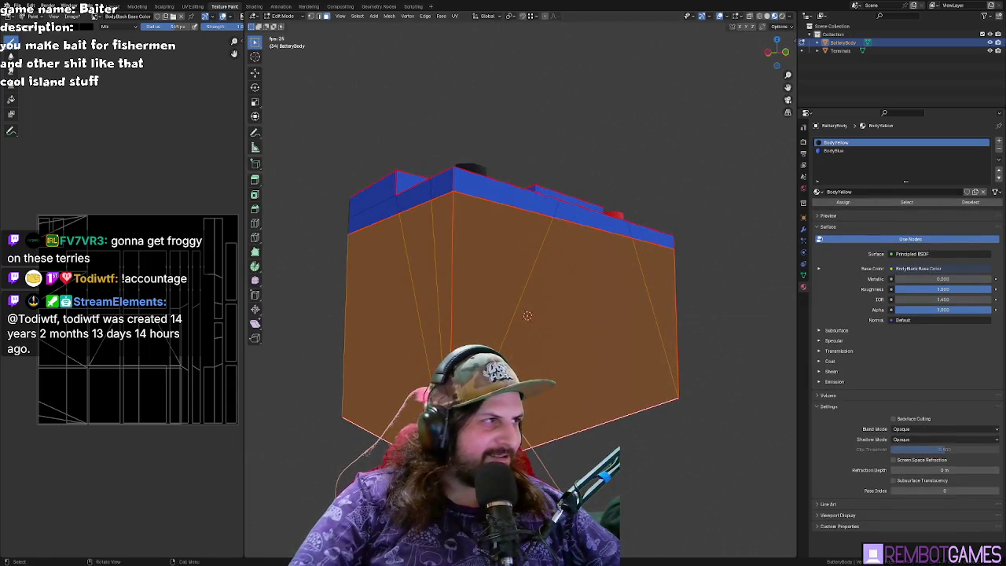
key("Tab")
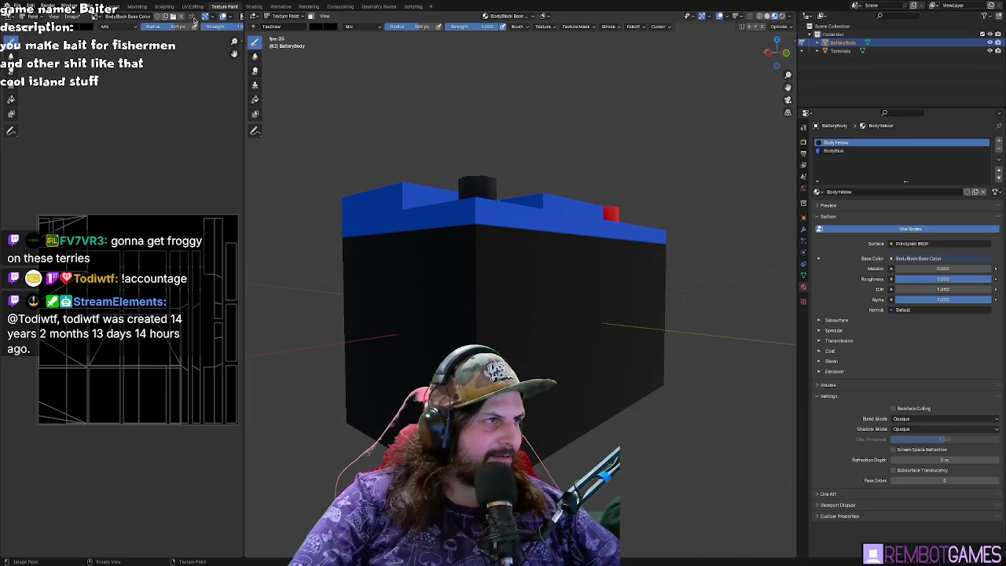
middle_click_drag(506, 45, 235, 41)
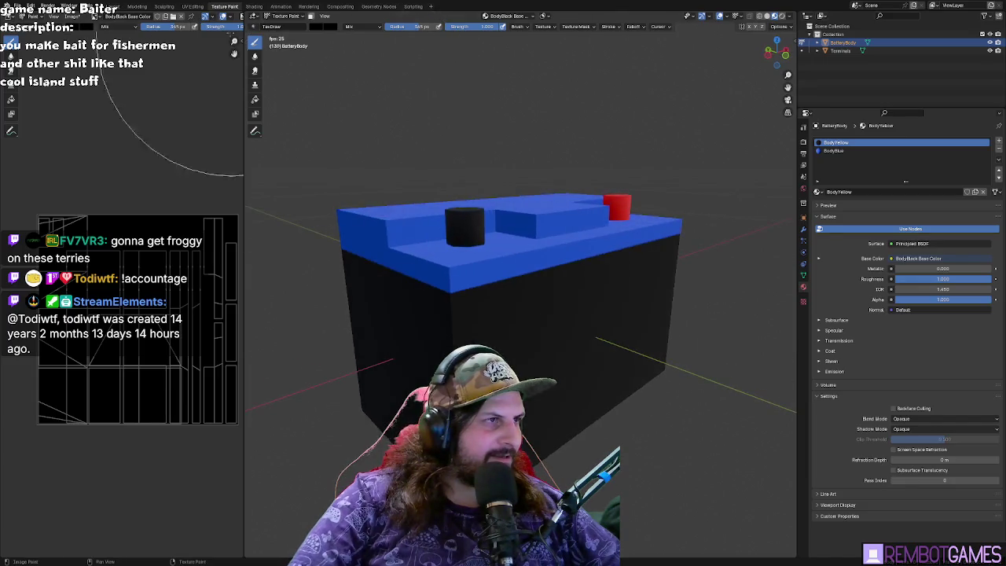
left_click(192, 6)
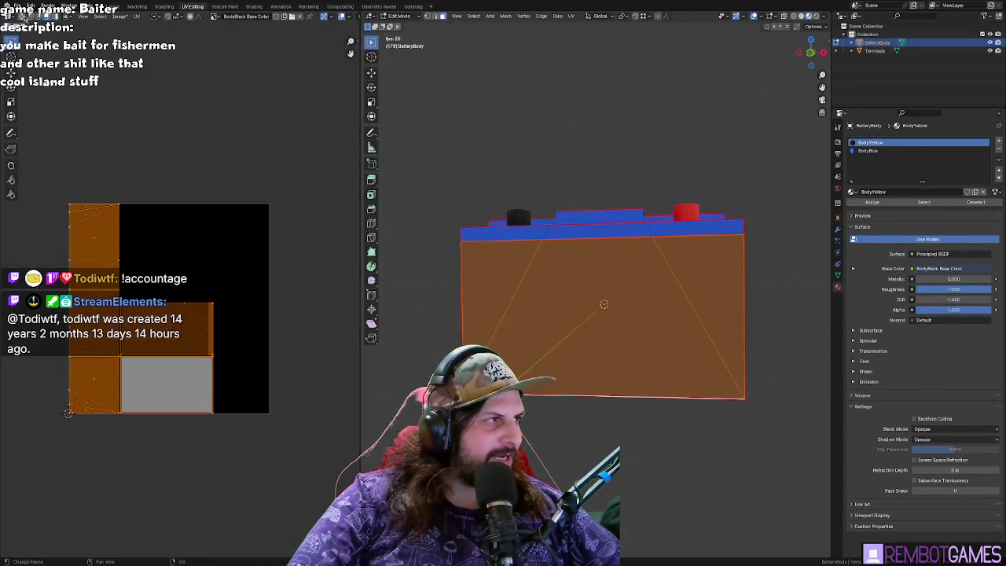
- Select the whole BatteryBody mesh and re-unwrap it
key("alt+a")
key("a")
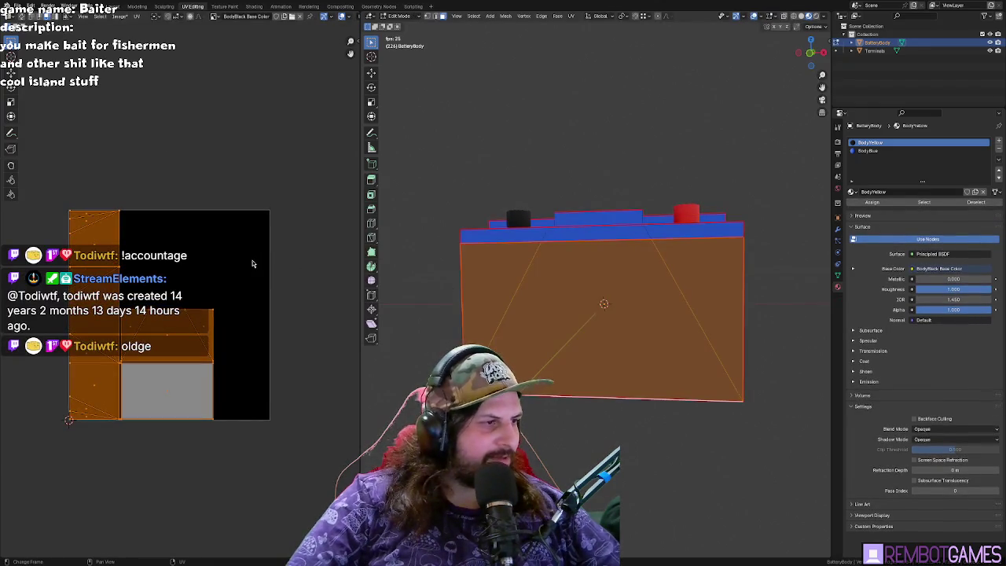
key("u")
left_click(511, 280)
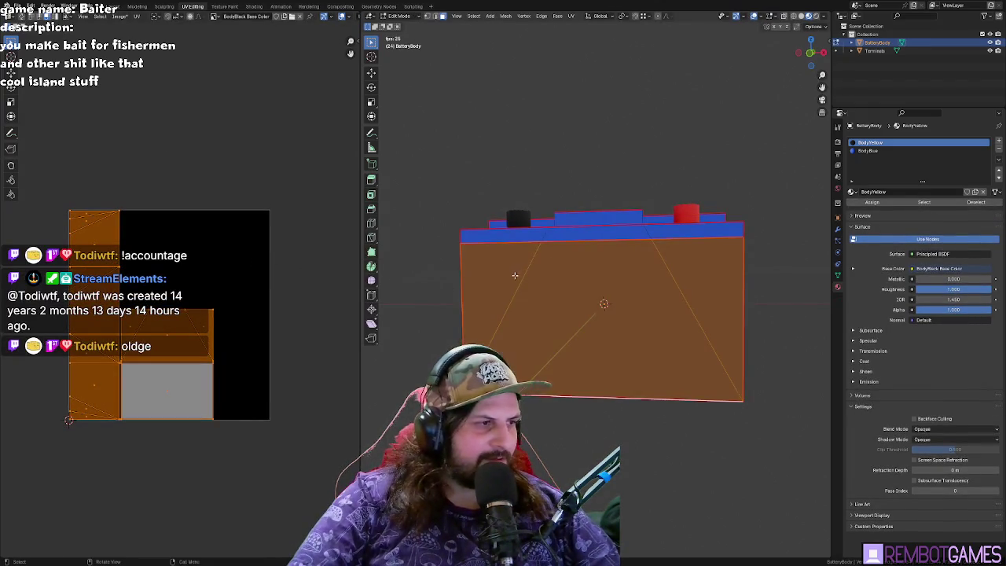
middle_click_drag(238, 266, 237, 251)
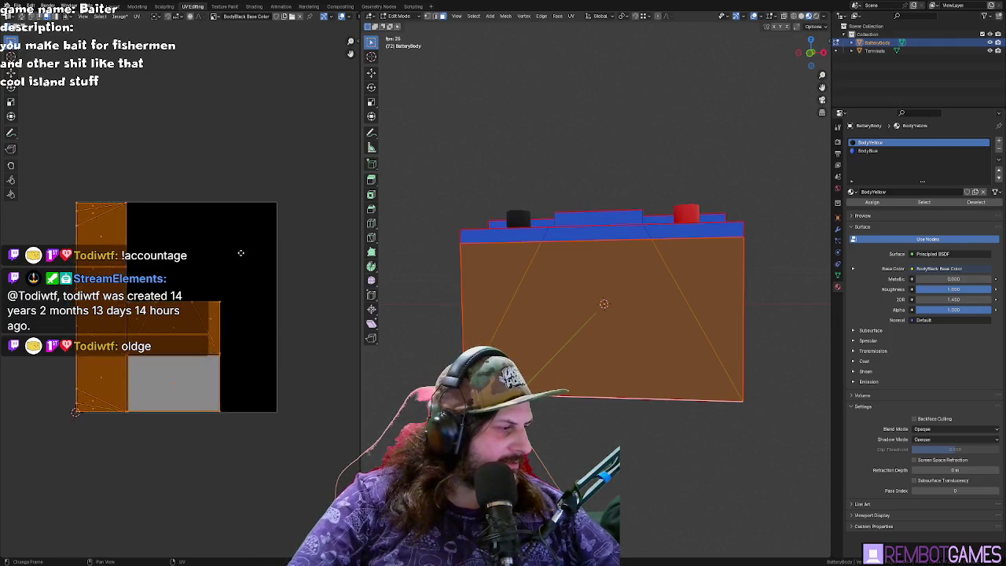
- Select the front panel's trapezoid and two triangle faces plus the bottom face, growing linked
key("alt+a")
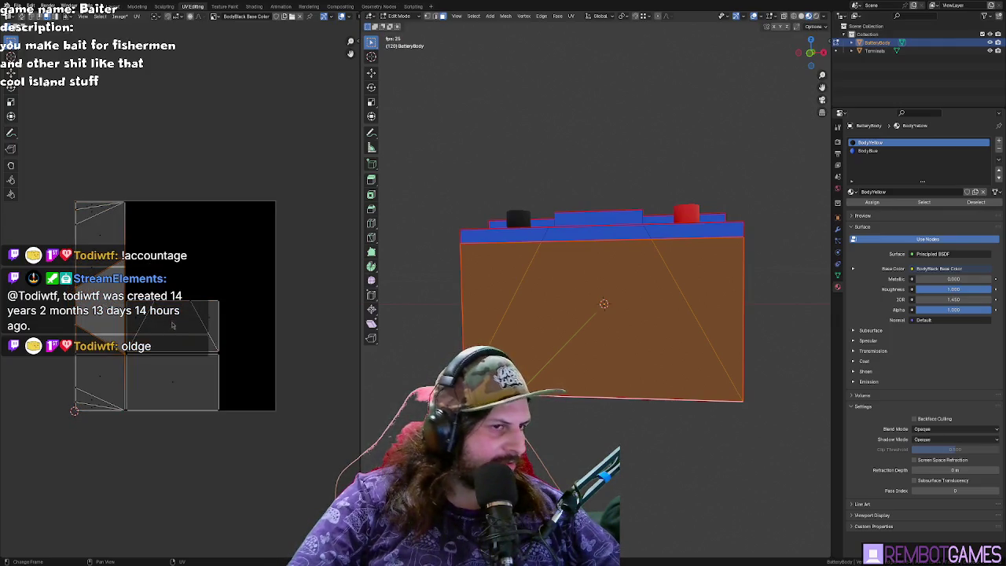
left_click(542, 311)
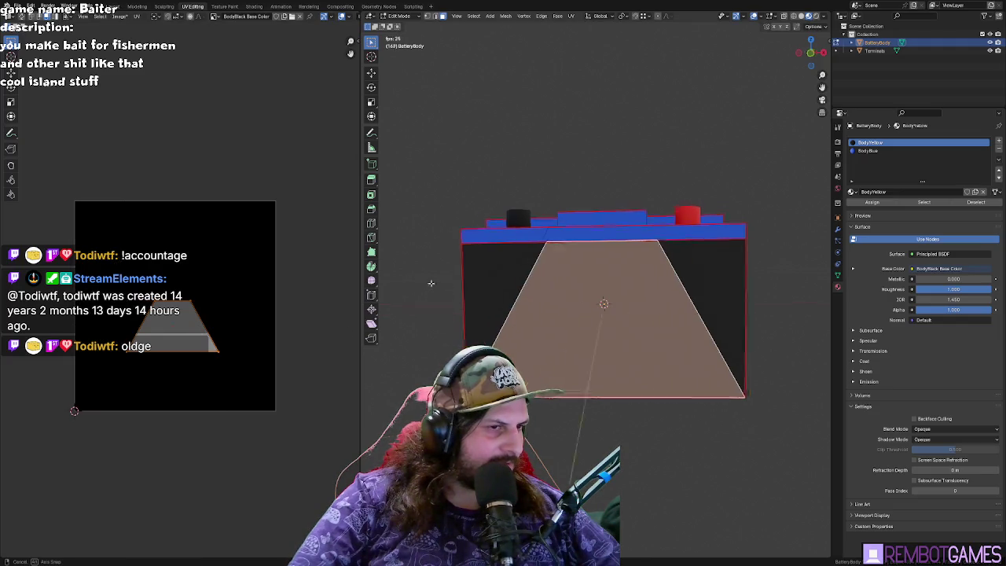
left_click(475, 323)
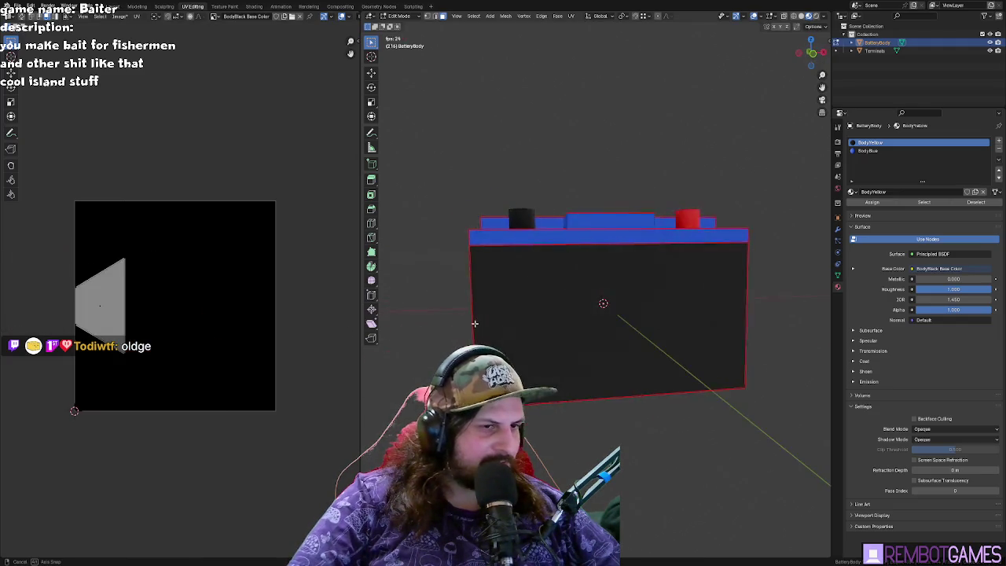
left_click(567, 323)
left_click(535, 274, "shift")
left_click(696, 269, "shift")
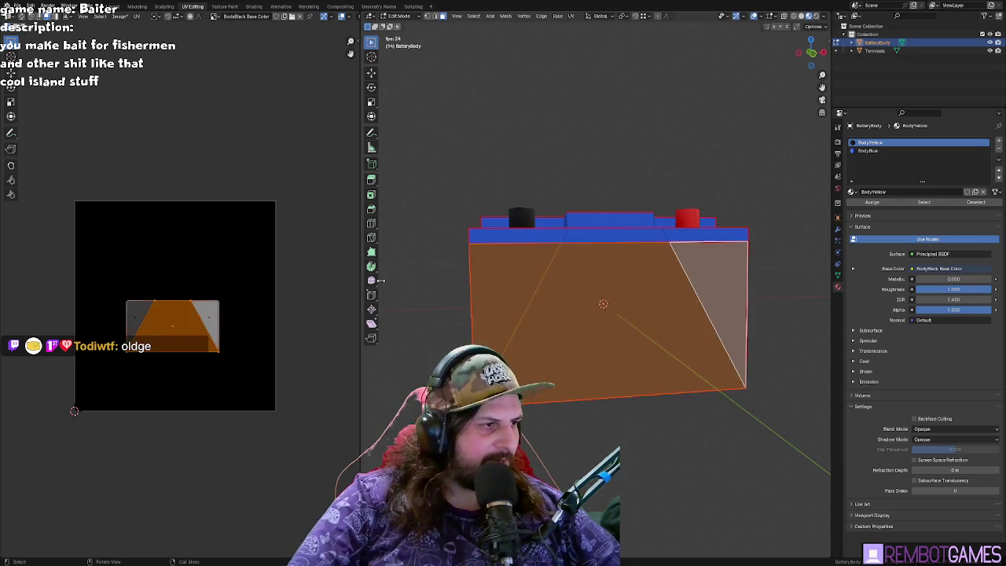
middle_click_drag(503, 338, 551, 370)
left_click(566, 379)
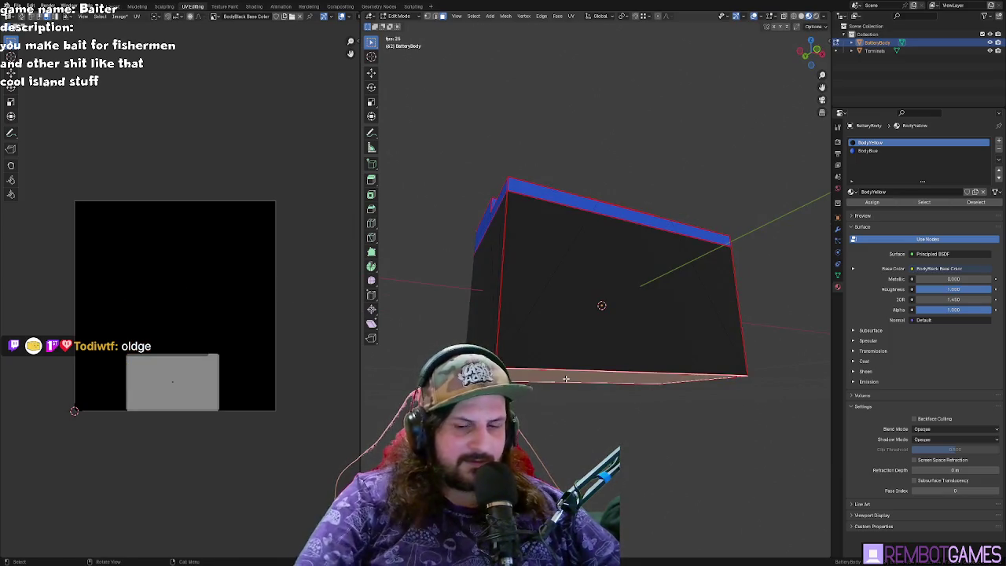
key("ctrl+l")
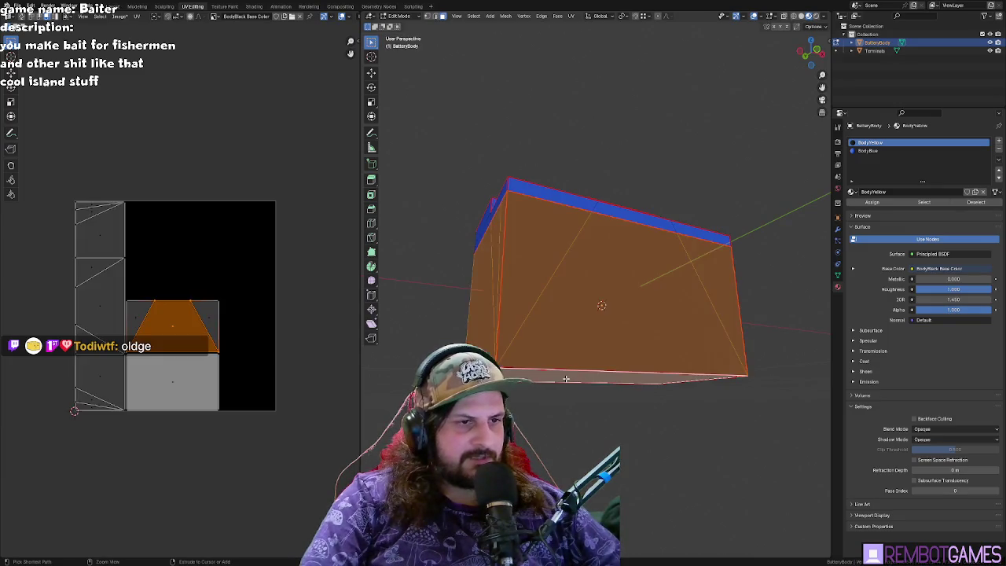
middle_click_drag(598, 315, 629, 314)
middle_click_drag(102, 307, 169, 318)
mouse_move(614, 307)
middle_mouse_down()
mouse_move(638, 302)
mouse_move(671, 330)
mouse_move(587, 307)
mouse_move(587, 344)
mouse_move(568, 365)
mouse_move(594, 359)
middle_mouse_up()
- Clear the selection, select all faces again and unwrap them into a new UV layout
key("alt+a")
right_click(501, 316)
left_click(500, 316)
left_click(589, 344)
key("a")
key("u")
left_click(568, 366)
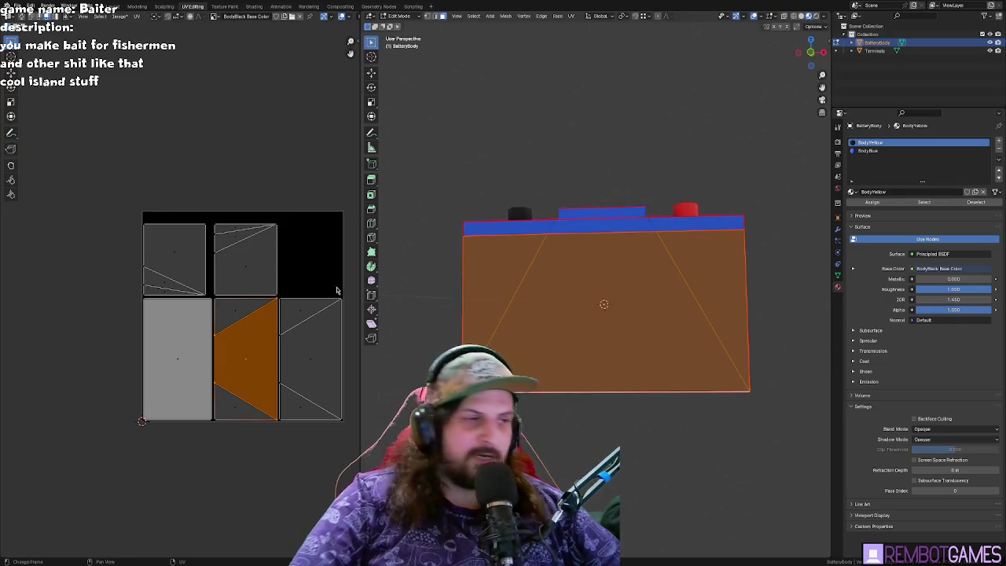
key("a")
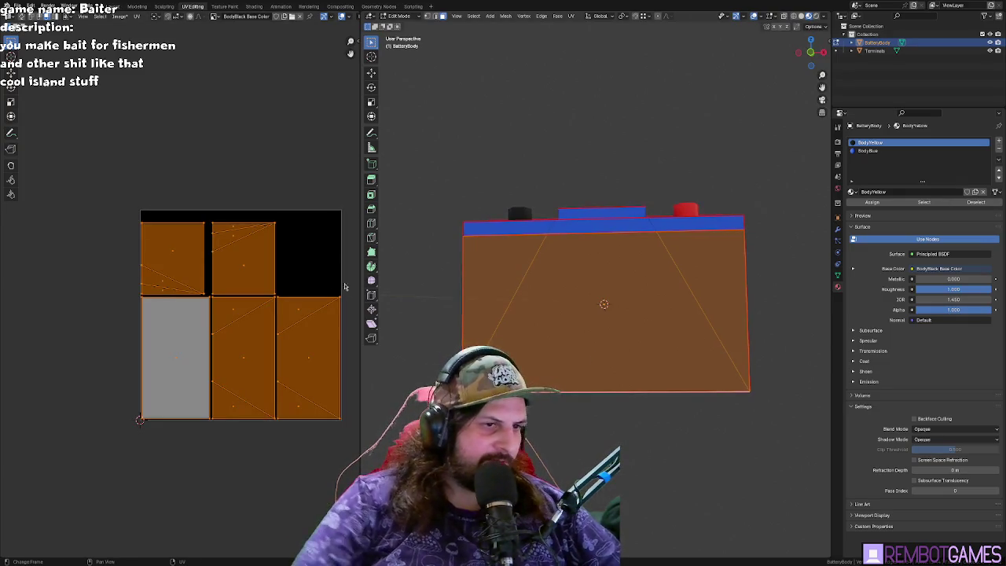
middle_click_drag(566, 314, 550, 303)
- Smart UV Project the battery body with Scale to Bounds enabled
key("u")
left_click(588, 324)
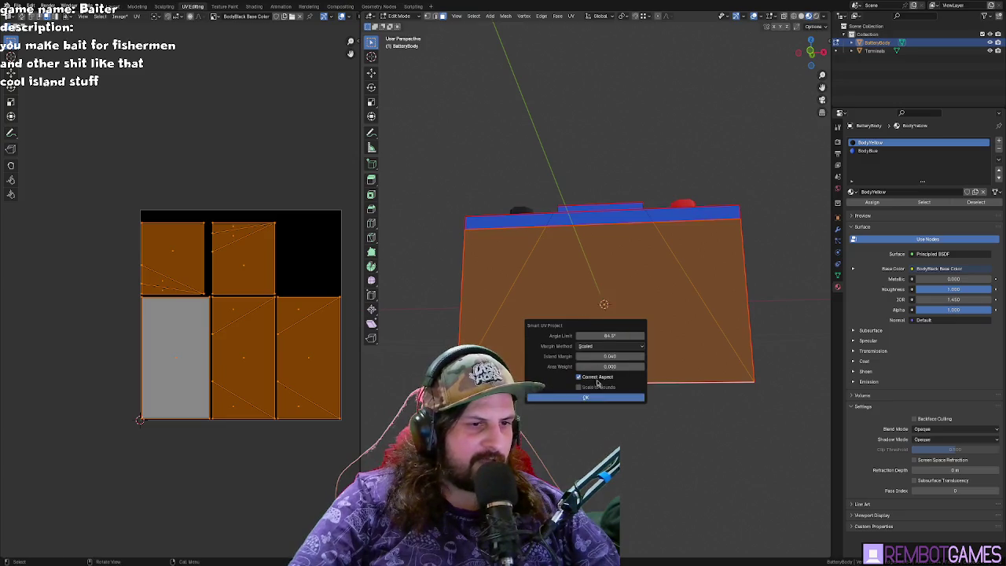
left_click(594, 396)
key("u")
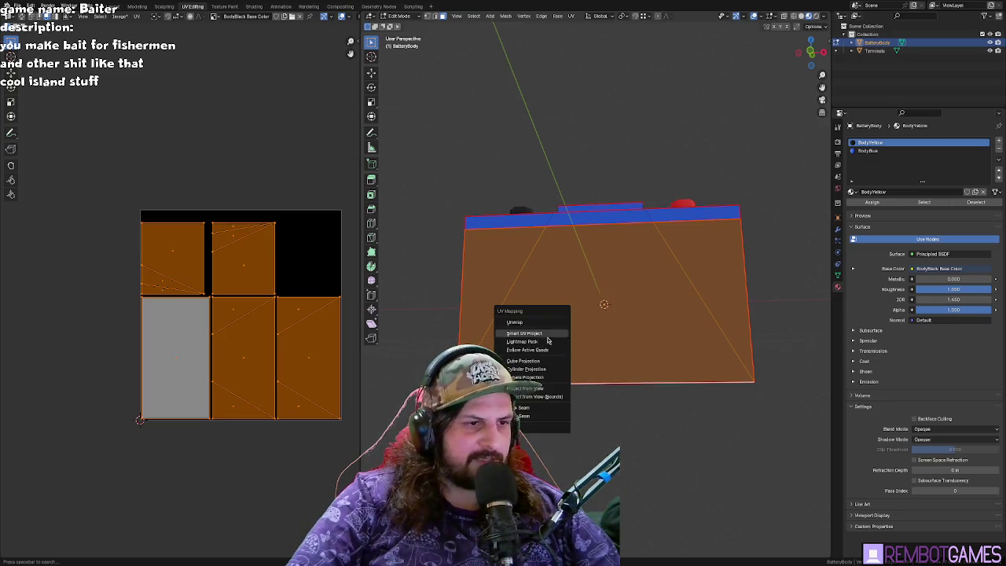
left_click(547, 334)
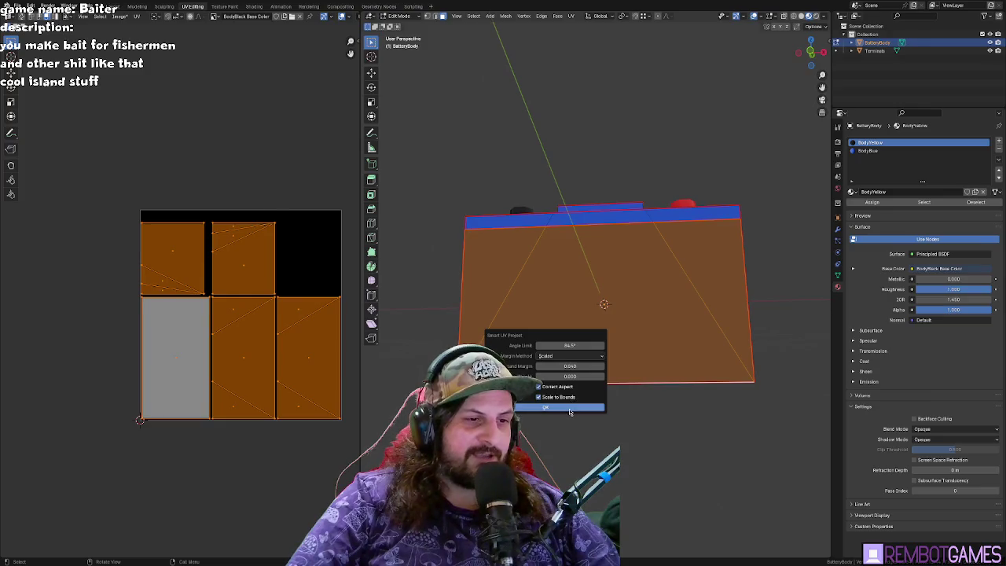
left_click(569, 406)
- Rotate the UV islands 90° and scale them down slightly
type("r90")
key("Return")
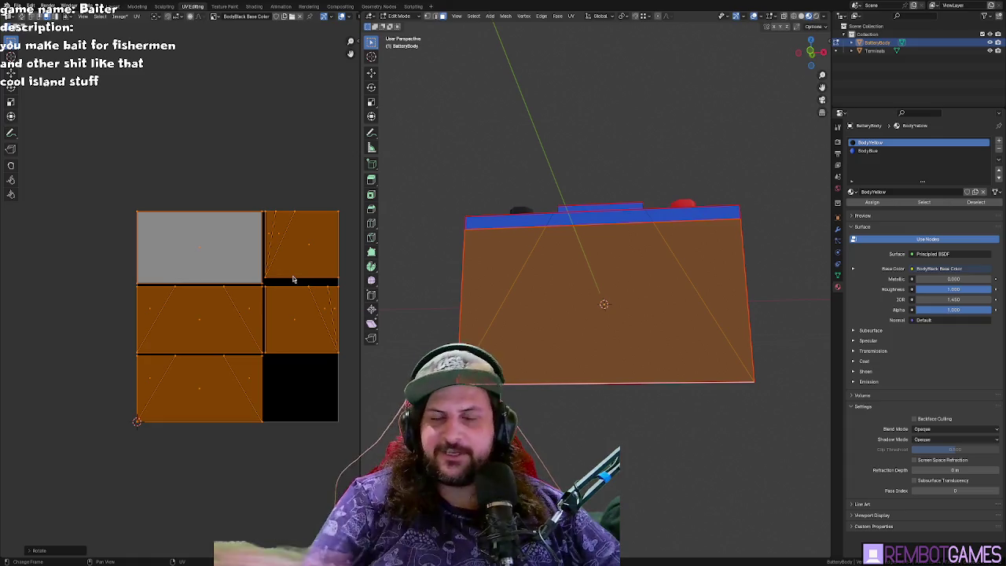
key("s")
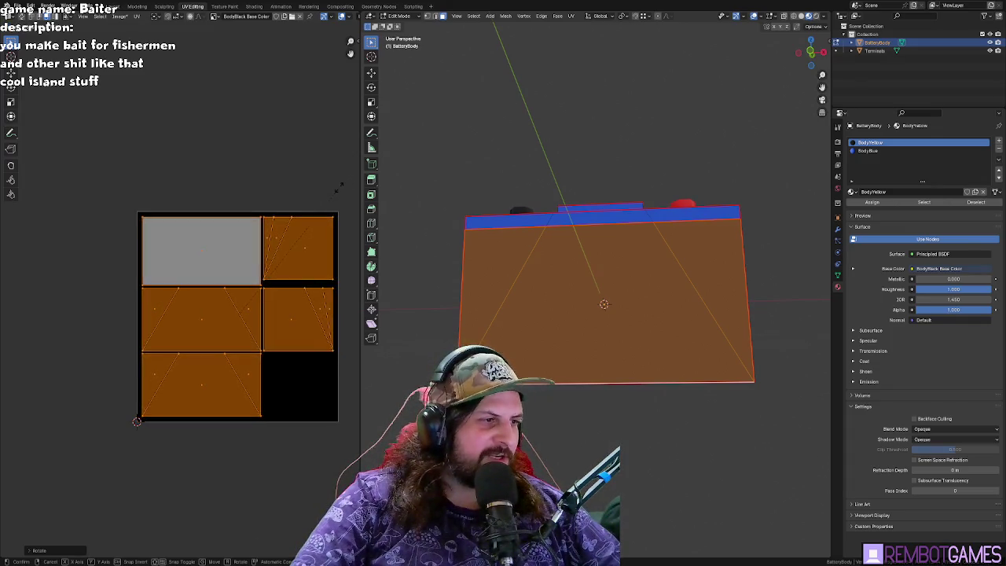
left_click(340, 193)
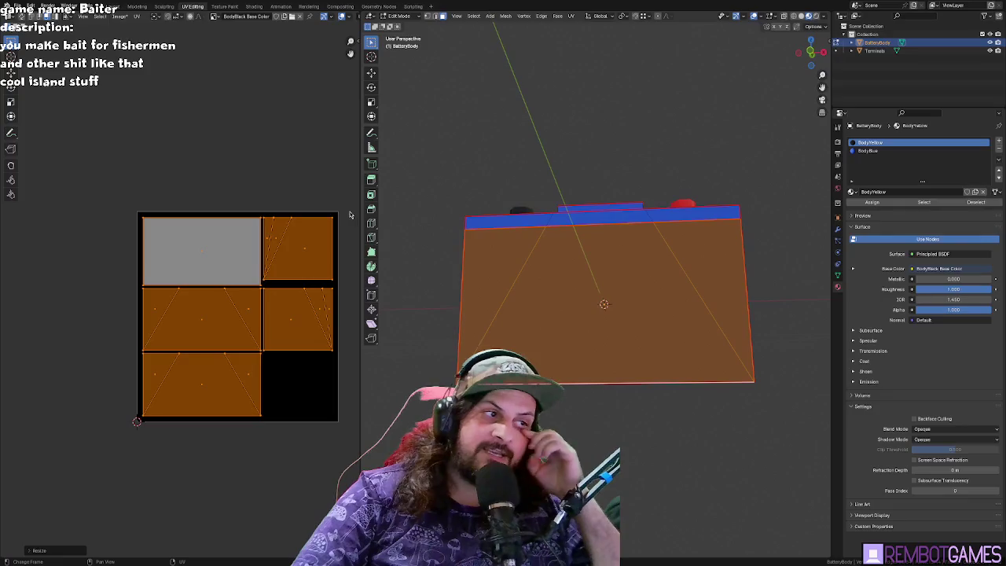
- Select the front face's trapezoid and its left and right triangles
left_click(219, 248)
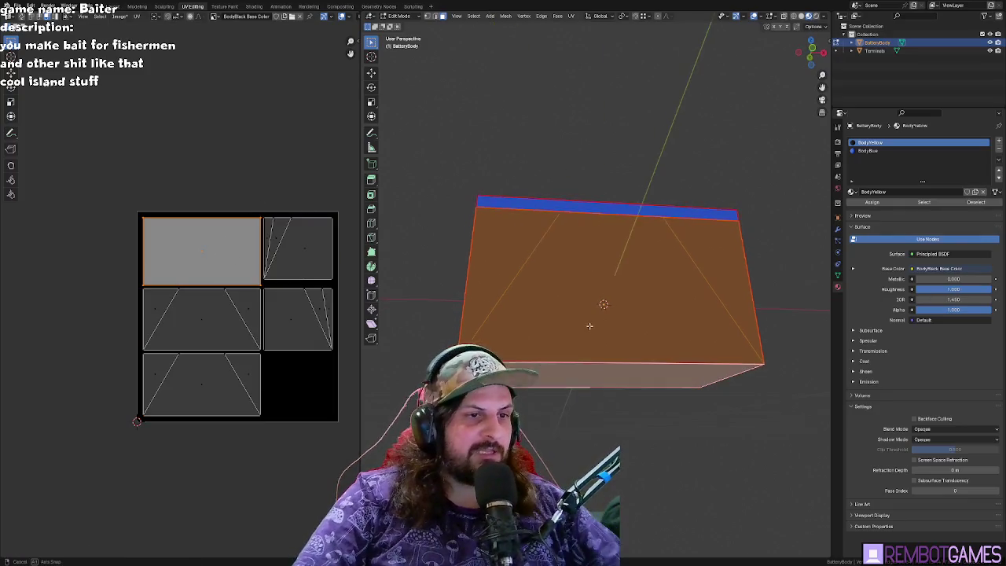
left_click(510, 286)
left_click(509, 286)
left_click(695, 270, "shift")
left_click(611, 270)
left_click(503, 267, "shift")
left_click(669, 254, "shift")
middle_click_drag(669, 255, 635, 300)
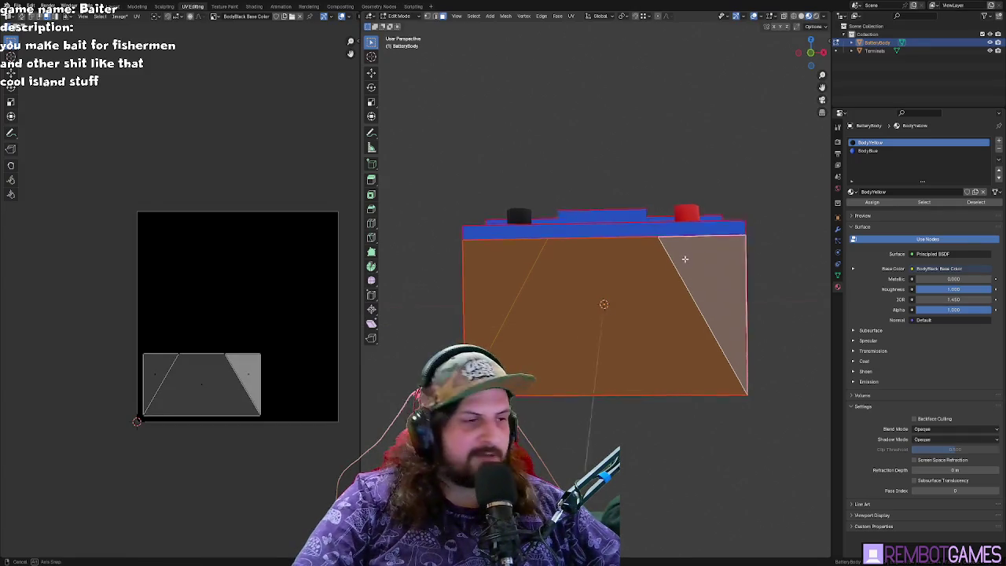
- Reselect every face of the battery body and switch to the Texture Paint workspace
key("alt+a")
scroll(658, 314, "up", 3)
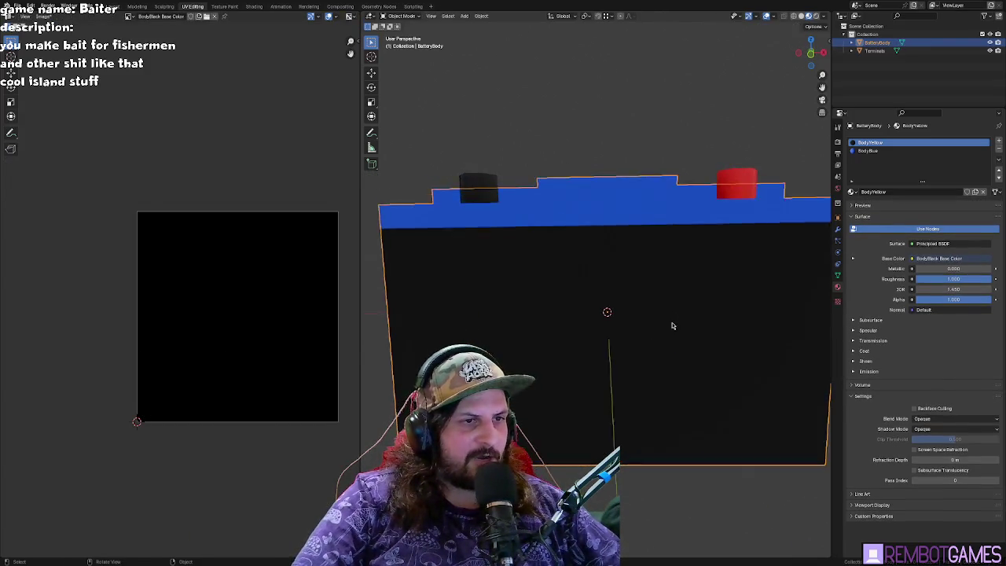
key("ctrl+z")
mouse_move(660, 322)
middle_mouse_down()
mouse_move(626, 346)
mouse_move(636, 399)
mouse_move(577, 373)
middle_mouse_up()
left_click(627, 370)
key("a")
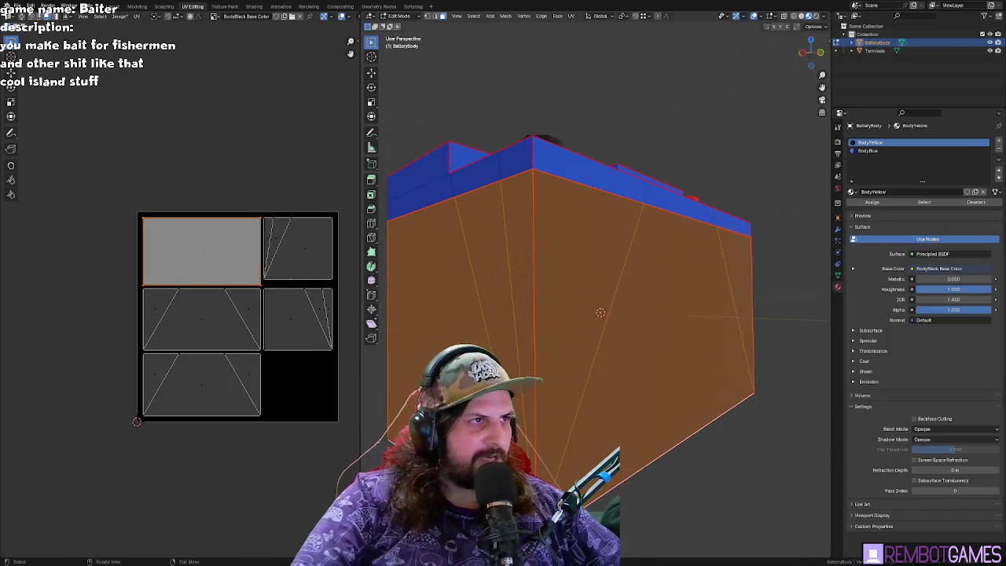
left_click(225, 7)
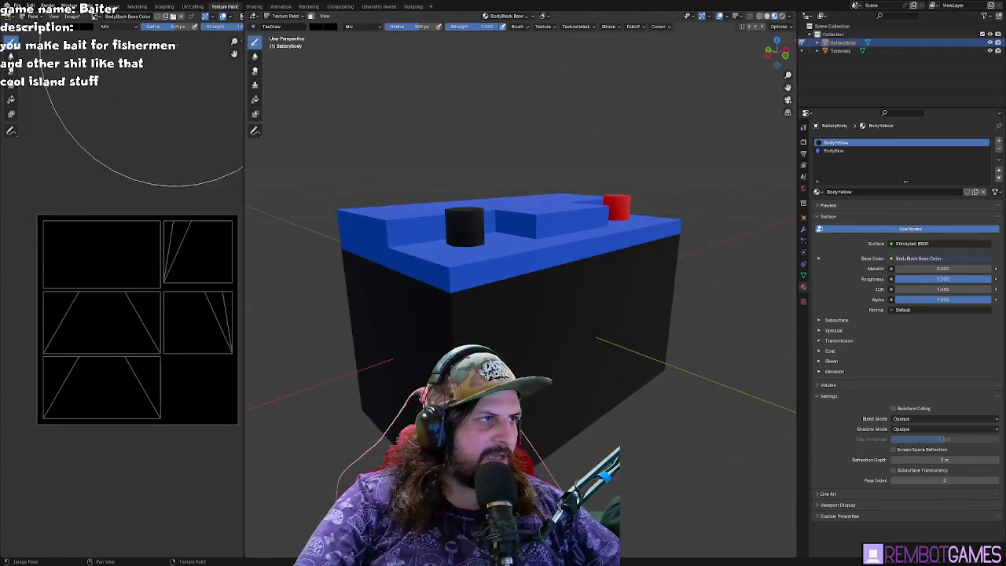
- Set the paint colour to bright yellow
left_click(85, 26)
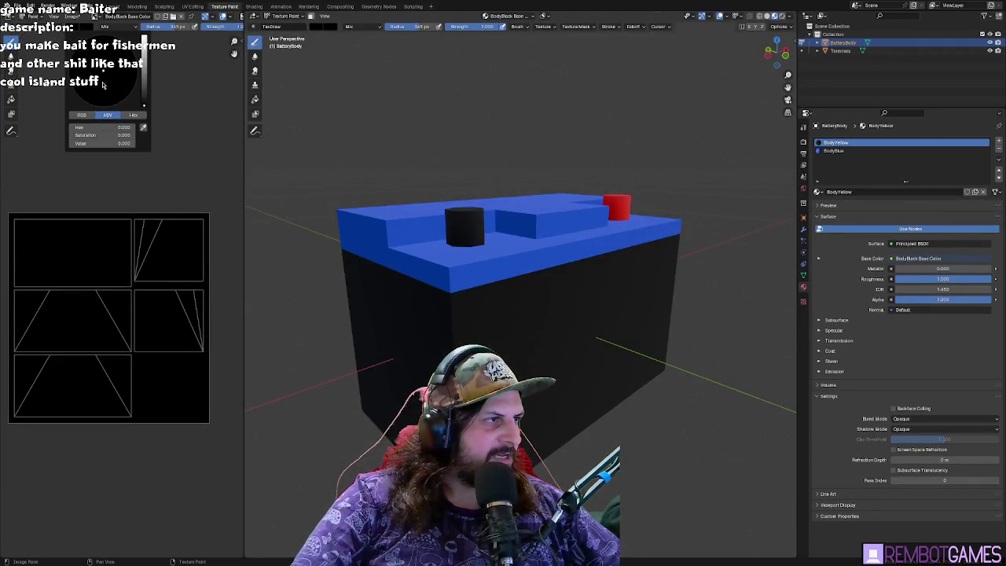
left_click_drag(143, 105, 143, 34)
left_click(110, 37)
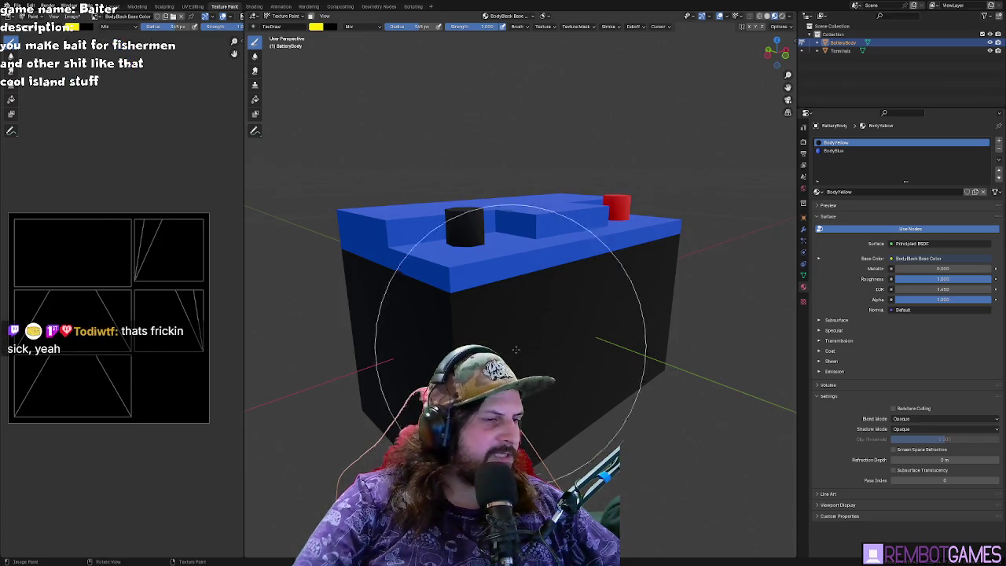
scroll(483, 382, "down", 3)
middle_click_drag(483, 371, 491, 336)
key("Tab")
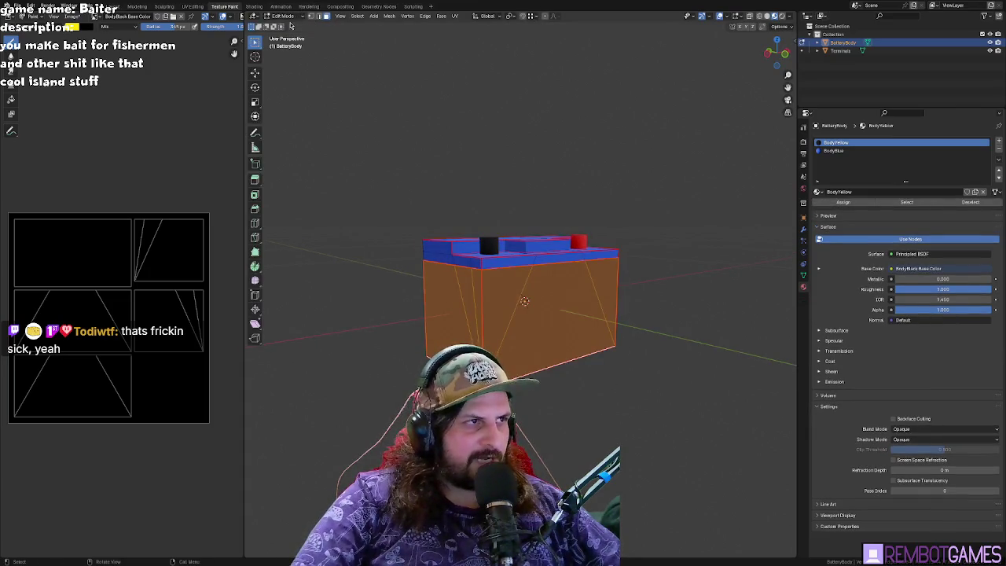
key("Tab")
key("Tab")
key("Tab")
- Paint the battery body's front, underside and side faces yellow, replacing the black
left_click_drag(522, 344, 577, 337)
mouse_move(550, 338)
middle_mouse_down()
mouse_move(470, 288)
mouse_move(540, 337)
middle_mouse_up()
left_click_drag(540, 337, 550, 330)
middle_click_drag(551, 330, 574, 292)
left_click_drag(574, 292, 582, 287)
middle_click_drag(661, 234, 595, 314)
left_click(595, 314)
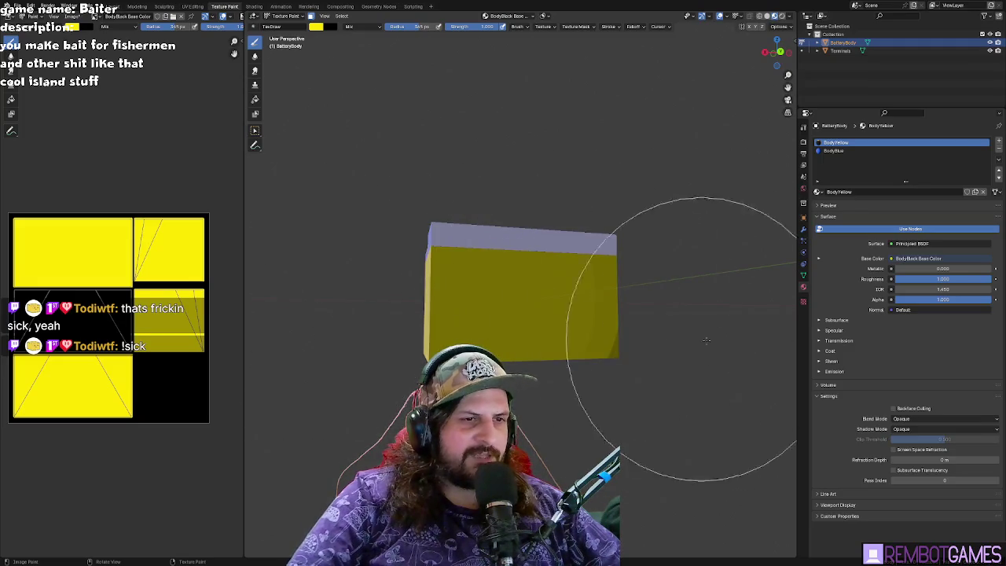
mouse_move(674, 382)
middle_mouse_down()
mouse_move(382, 304)
mouse_move(622, 316)
mouse_move(417, 292)
mouse_move(543, 319)
mouse_move(545, 305)
middle_mouse_up()
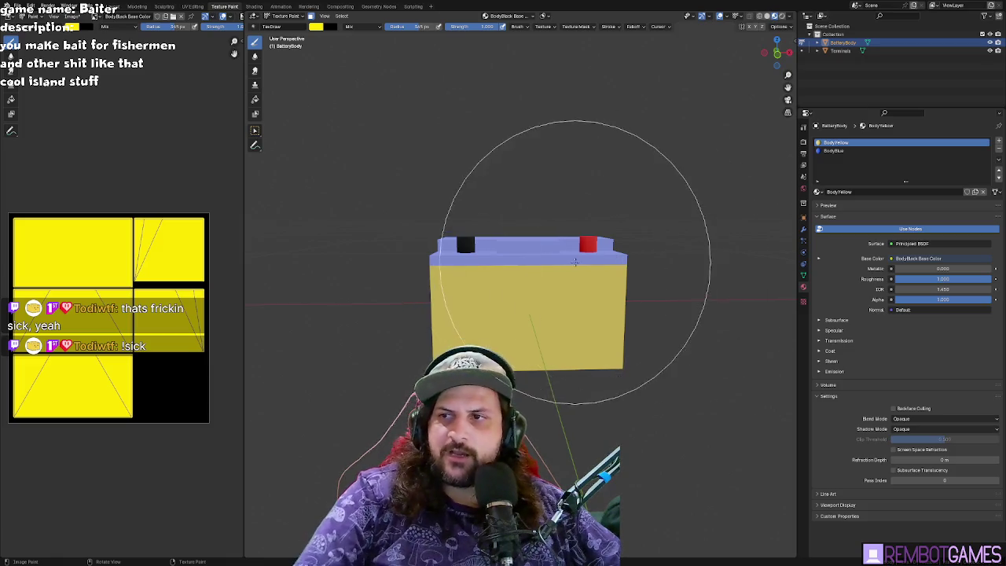
scroll(577, 261, "up", 3)
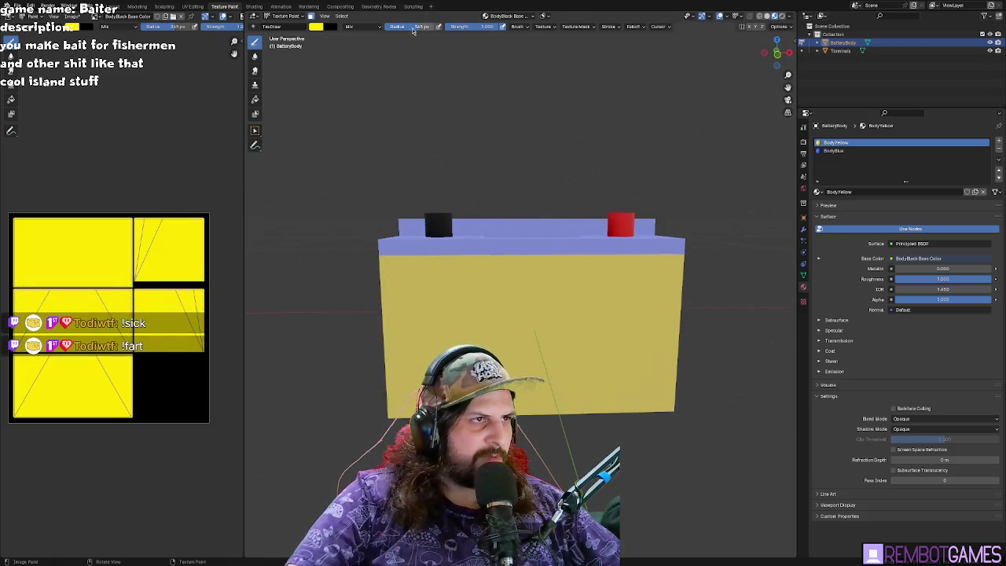
- Reduce the brush radius to 127 px and check the side and front faces
left_click_drag(401, 26, 369, 27)
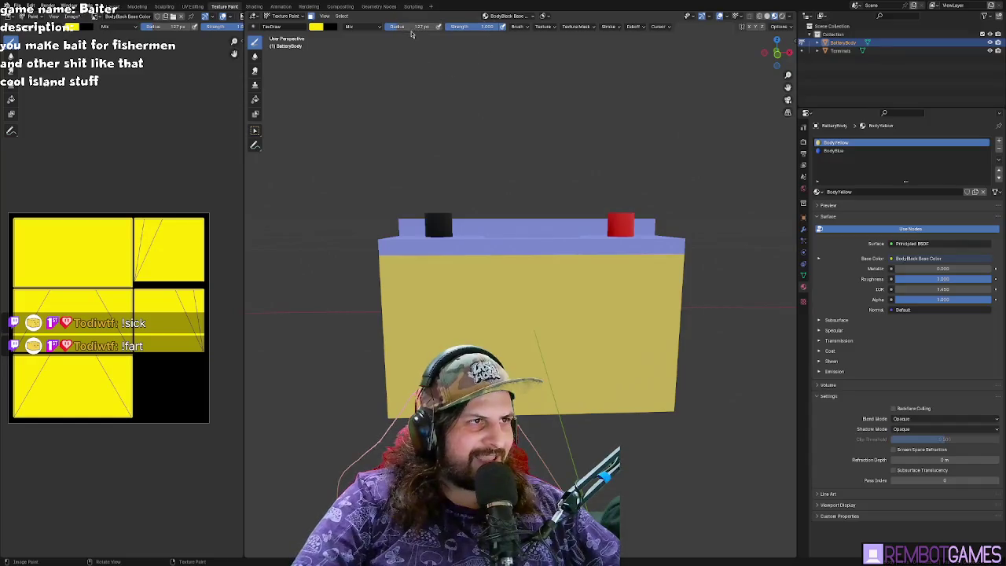
scroll(483, 272, "up", 2)
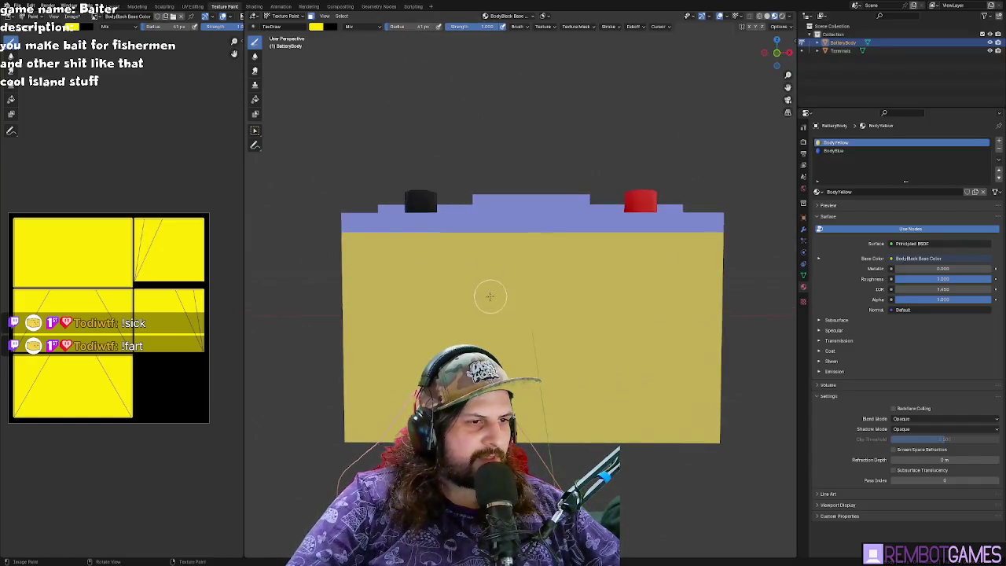
scroll(512, 299, "up", 2)
scroll(530, 307, "down", 1)
key("Tab")
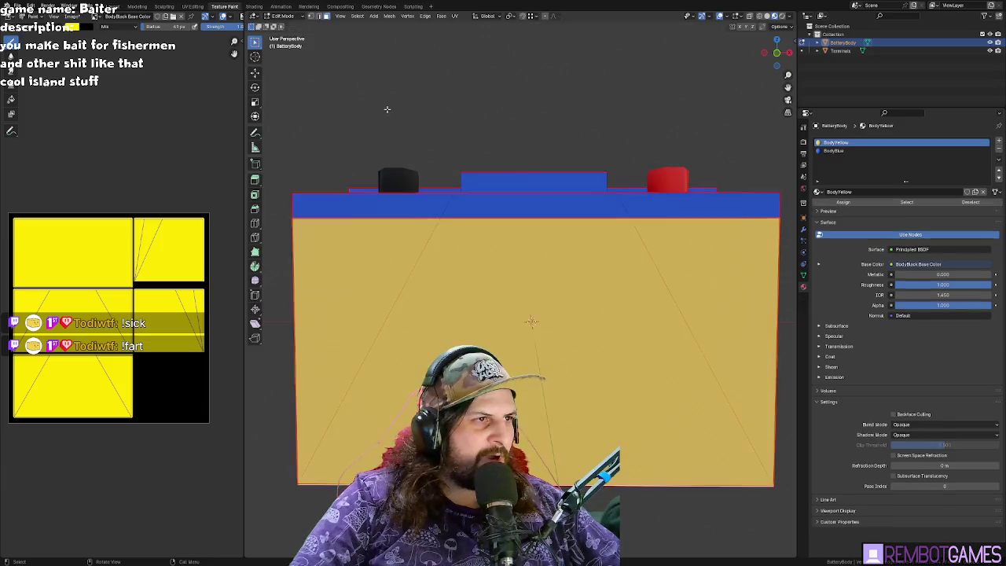
middle_click_drag(386, 107, 407, 117)
mouse_move(522, 175)
middle_mouse_down()
mouse_move(574, 209)
mouse_move(452, 130)
middle_mouse_up()
key("Tab")
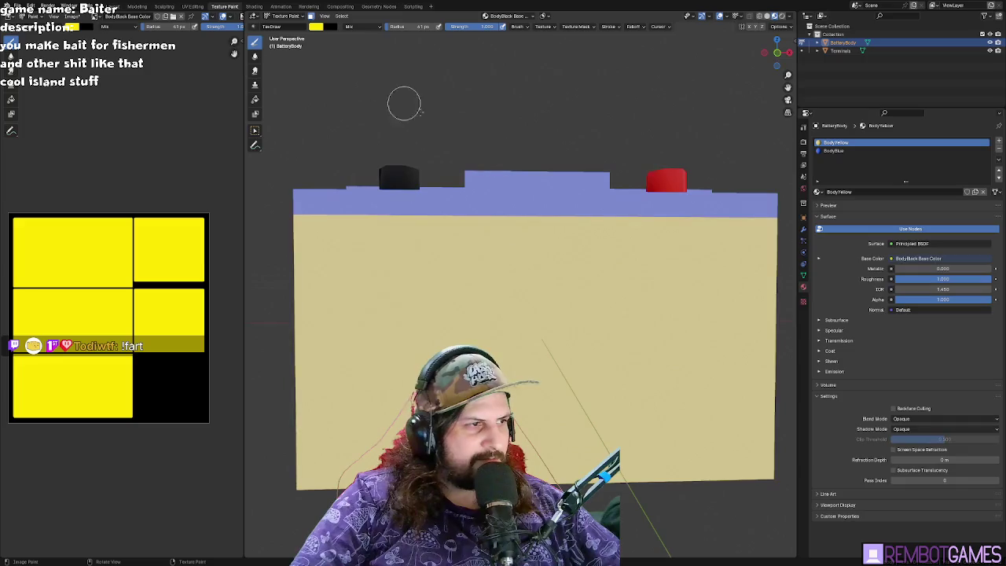
left_click(317, 27)
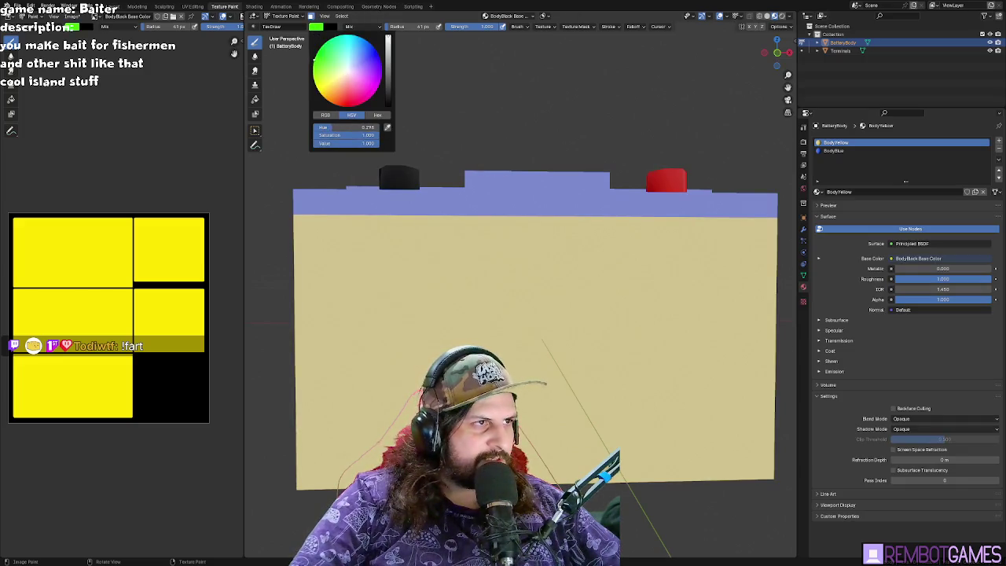
- Change the paint colour to pale blue
left_click(345, 66)
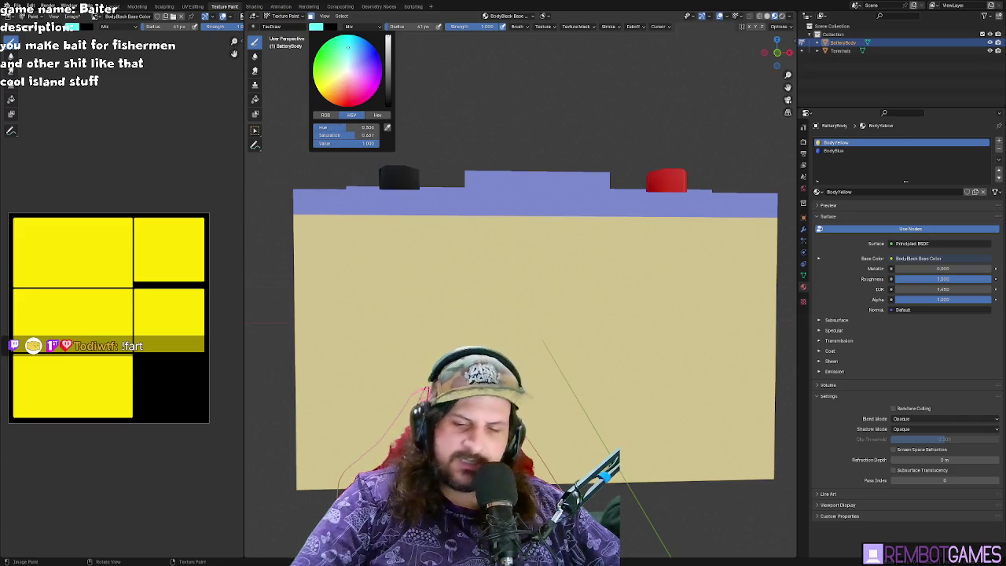
left_click_drag(349, 47, 359, 53)
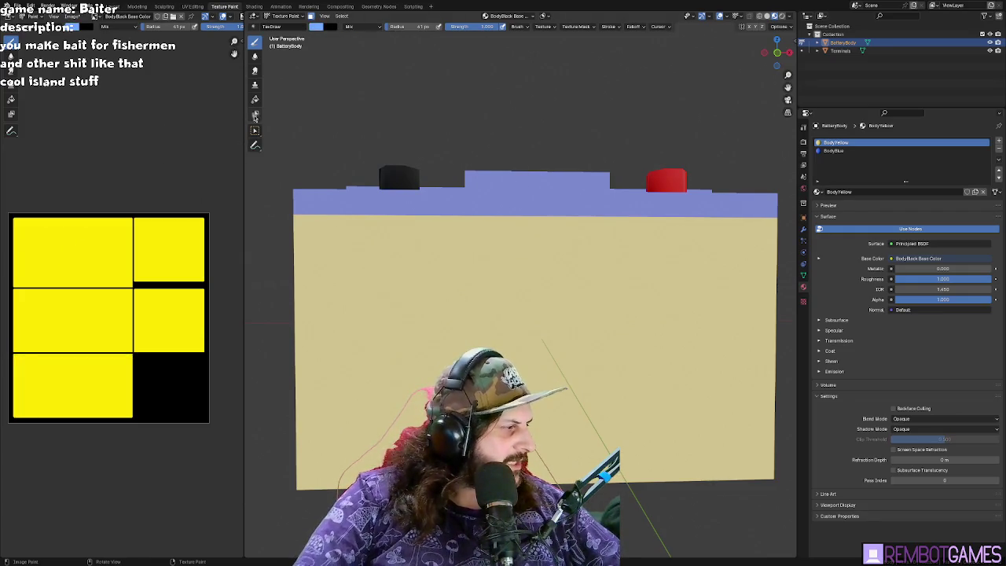
middle_click_drag(409, 358, 372, 237, "shift")
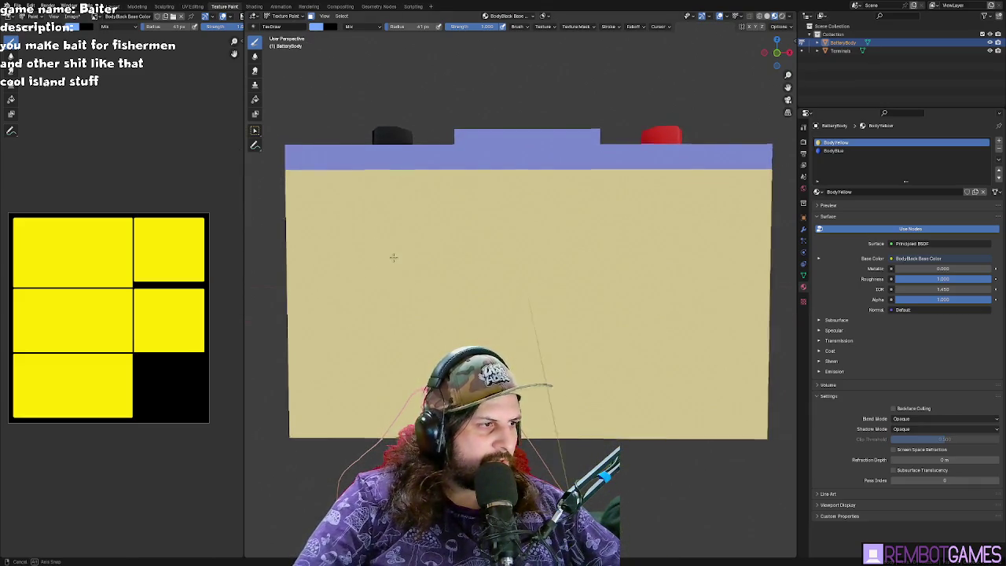
- In Edit Mode, select the front face's left and right triangles to check their UV islands
key("Tab")
left_click(428, 268)
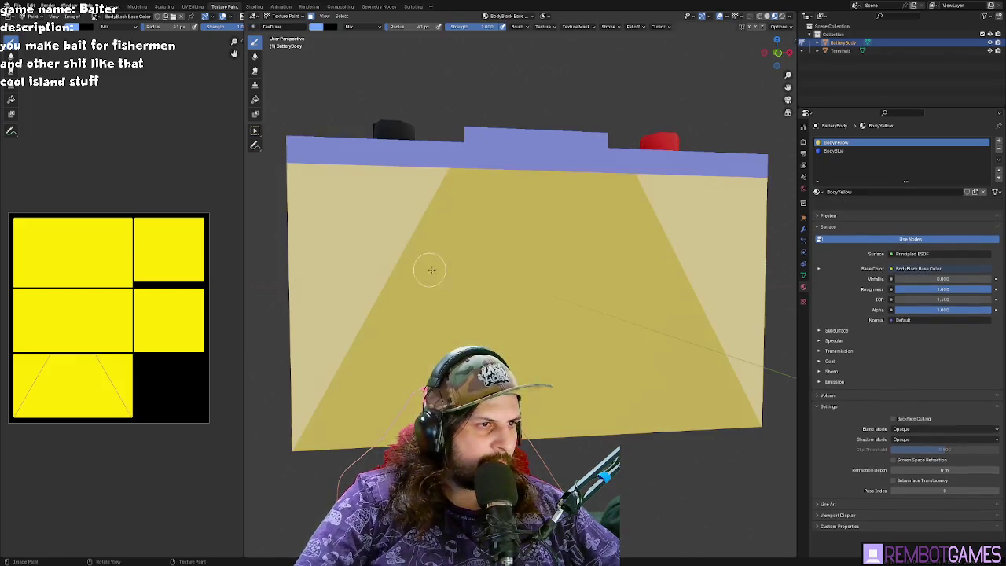
left_click(403, 223)
left_click(693, 221)
left_click(472, 220, "shift")
left_click(468, 216)
left_click(693, 218)
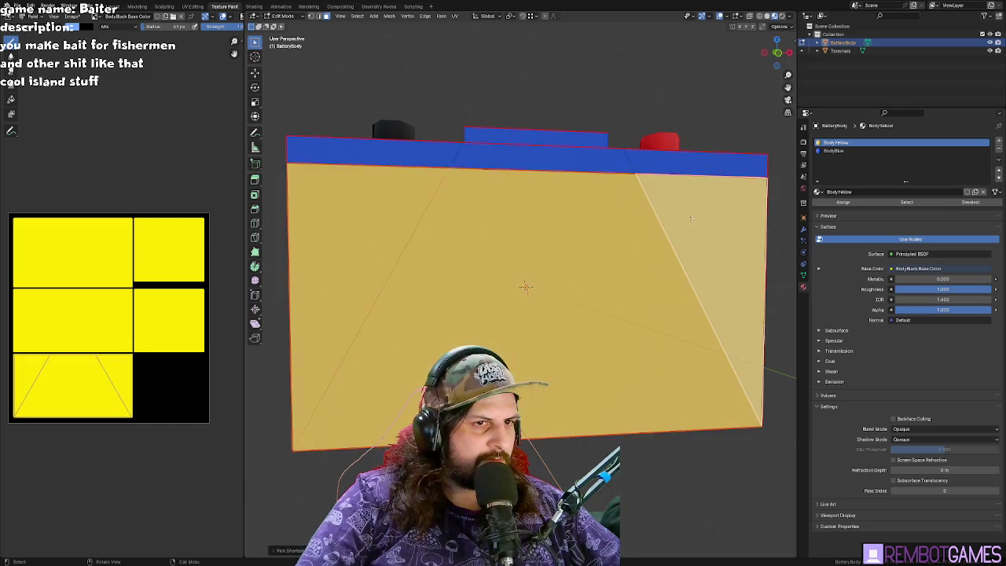
key("Tab")
- Paint a pale blue label panel across the front face, undoing one stray stroke
mouse_move(518, 189)
middle_mouse_down()
mouse_move(386, 252)
mouse_move(483, 242)
mouse_move(504, 253)
middle_mouse_up()
mouse_move(504, 253)
left_mouse_down()
mouse_move(539, 281)
mouse_move(636, 290)
left_mouse_up()
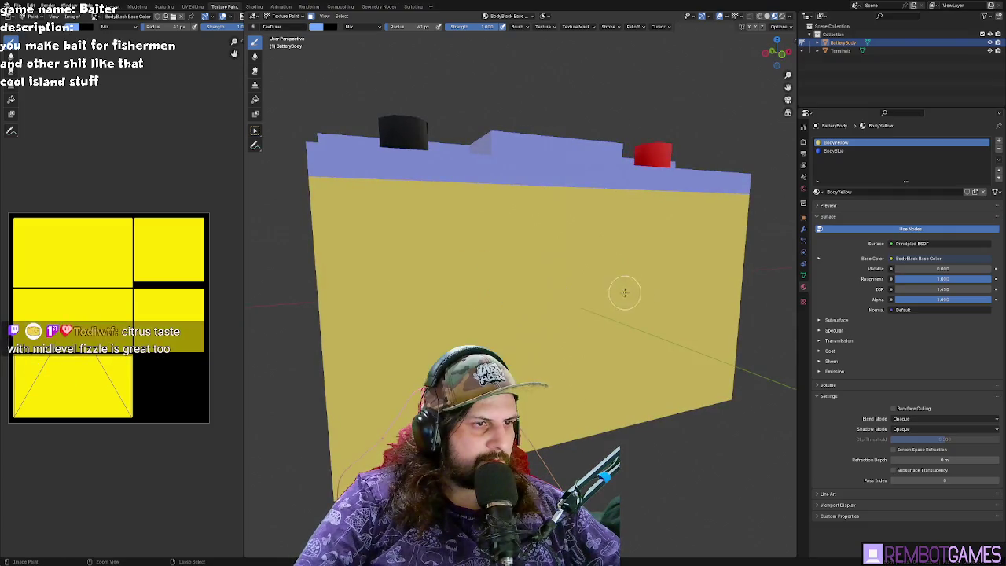
key("ctrl+z")
middle_click_drag(636, 289, 495, 281)
mouse_move(363, 234)
left_mouse_down()
mouse_move(365, 390)
mouse_move(637, 403)
left_mouse_up()
mouse_move(705, 405)
left_mouse_down()
mouse_move(714, 337)
mouse_move(702, 231)
mouse_move(652, 208)
mouse_move(376, 209)
mouse_move(391, 328)
mouse_move(436, 362)
mouse_move(684, 377)
left_mouse_up()
scroll(94, 400, "up", 2)
scroll(111, 377, "up", 1)
left_click_drag(120, 368, 183, 371)
middle_click_drag(182, 370, 139, 356)
mouse_move(139, 355)
left_mouse_down()
mouse_move(158, 330)
mouse_move(158, 370)
mouse_move(135, 356)
left_mouse_up()
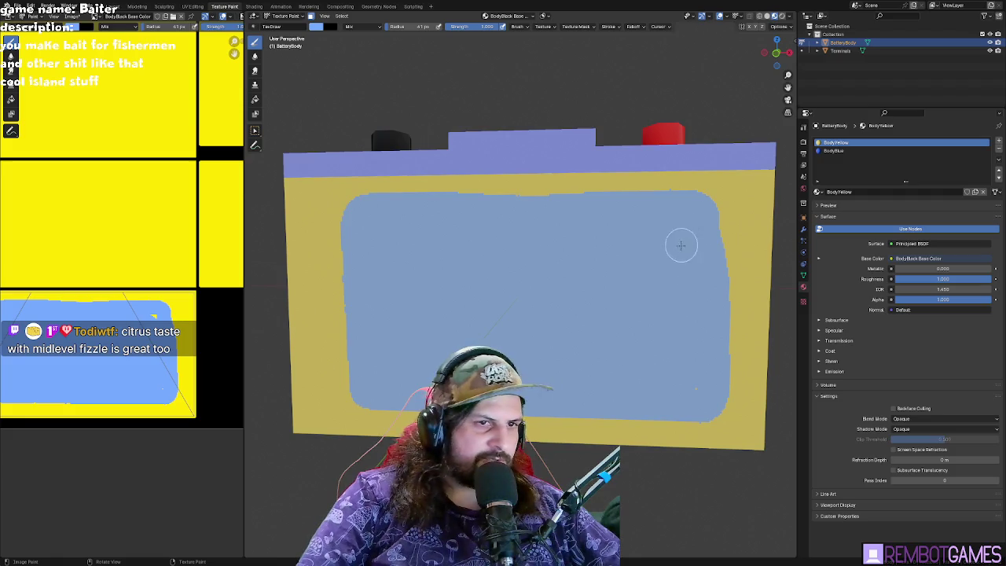
- View the painted panel from the side and top, then pick yellow as the paint colour
scroll(558, 299, "down", 2)
mouse_move(558, 299)
middle_mouse_down()
mouse_move(517, 299)
mouse_move(597, 305)
middle_mouse_up()
scroll(597, 306, "up", 3)
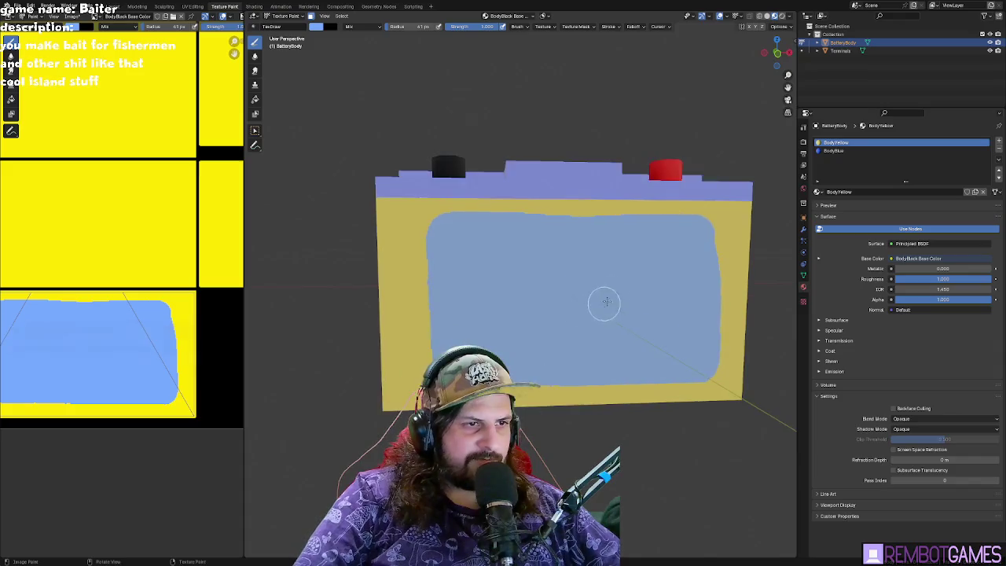
scroll(609, 298, "up", 2)
scroll(602, 294, "up", 1)
scroll(602, 290, "up", 3)
scroll(602, 290, "down", 4)
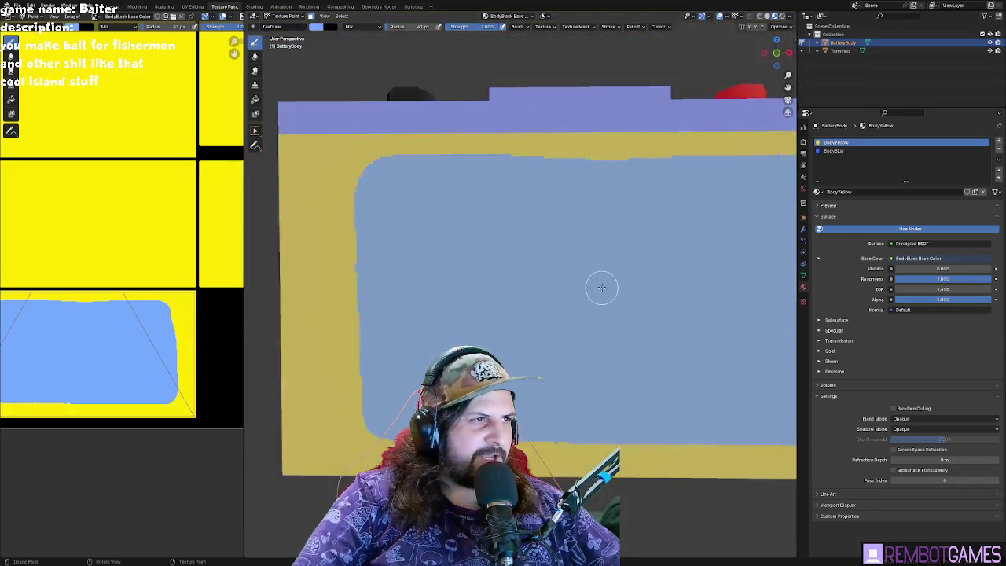
scroll(469, 140, "up", 4)
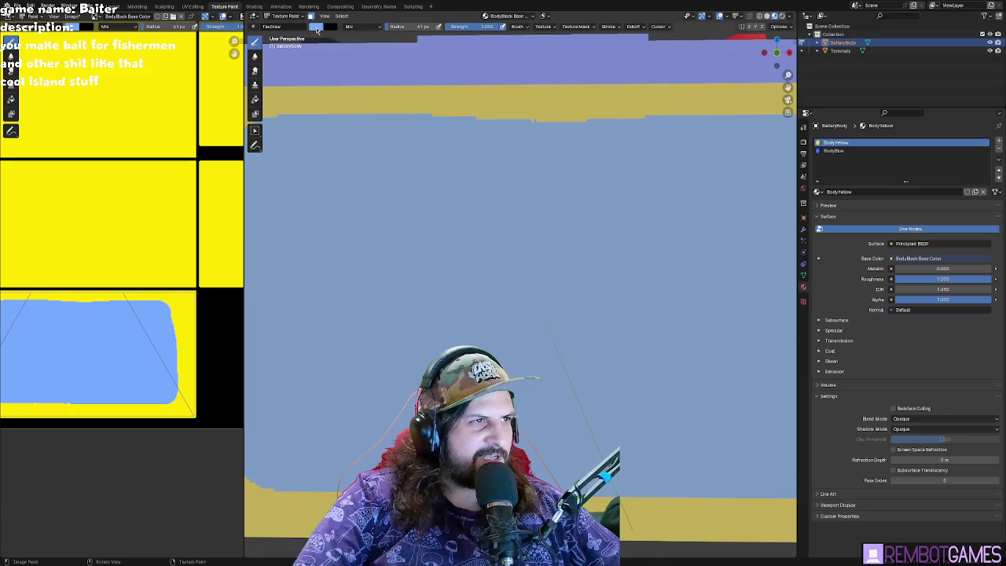
left_click(316, 27)
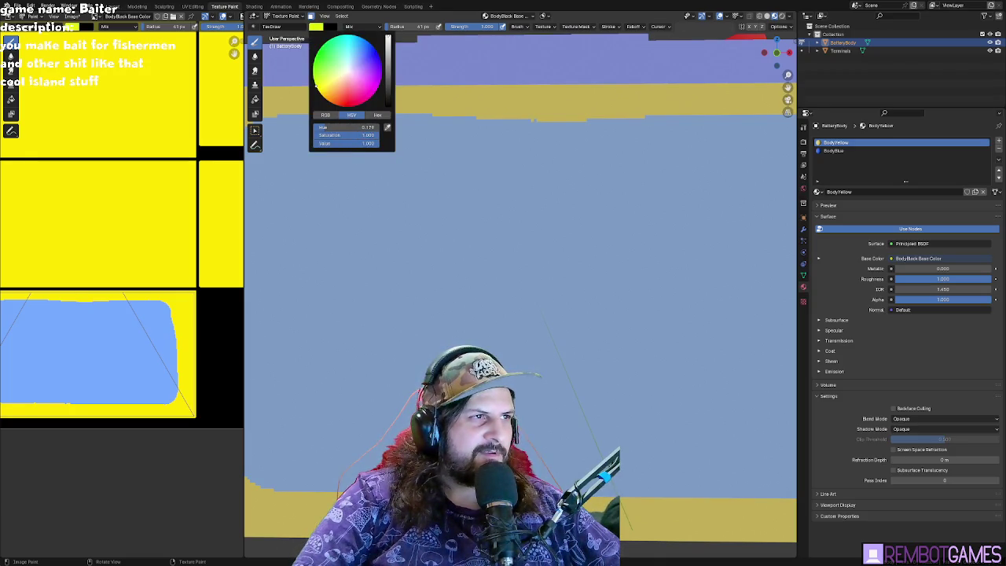
scroll(419, 225, "down", 4)
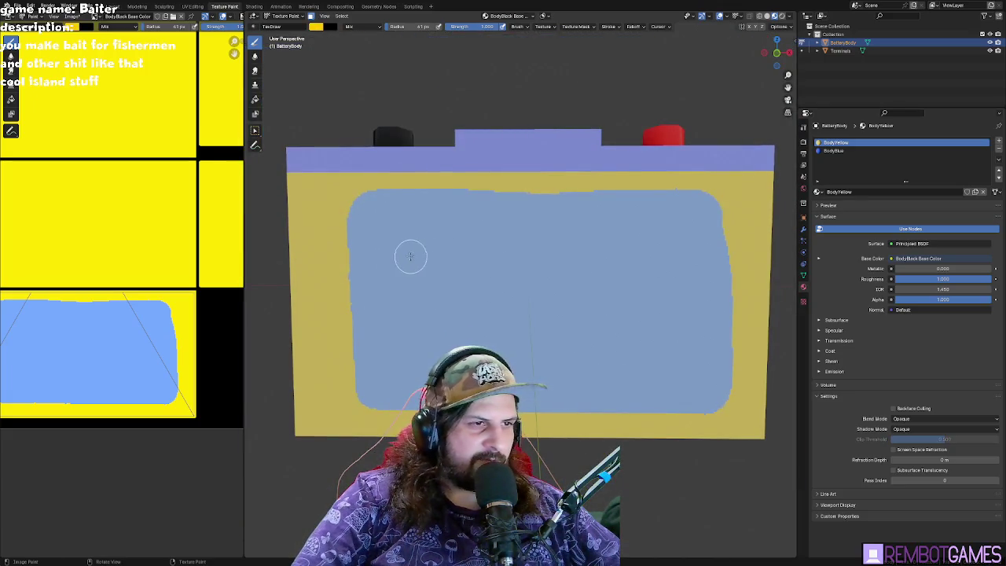
- Shrink the brush and paint the letters MID in yellow on the blue label
key("bracketleft")
key("bracketleft")
key("bracketleft")
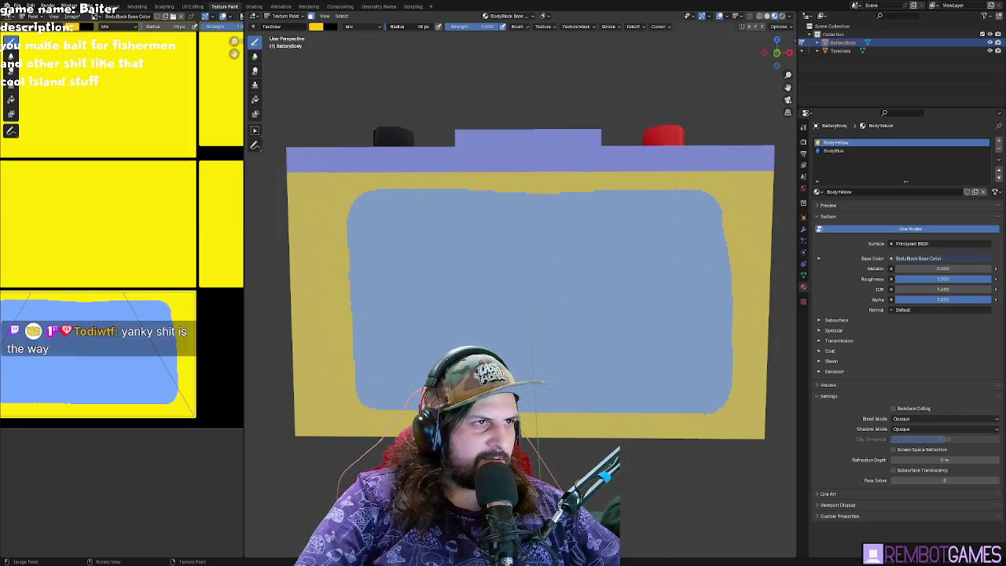
mouse_move(370, 277)
left_mouse_down()
mouse_move(382, 233)
mouse_move(432, 290)
left_mouse_up()
left_click_drag(446, 228, 452, 276)
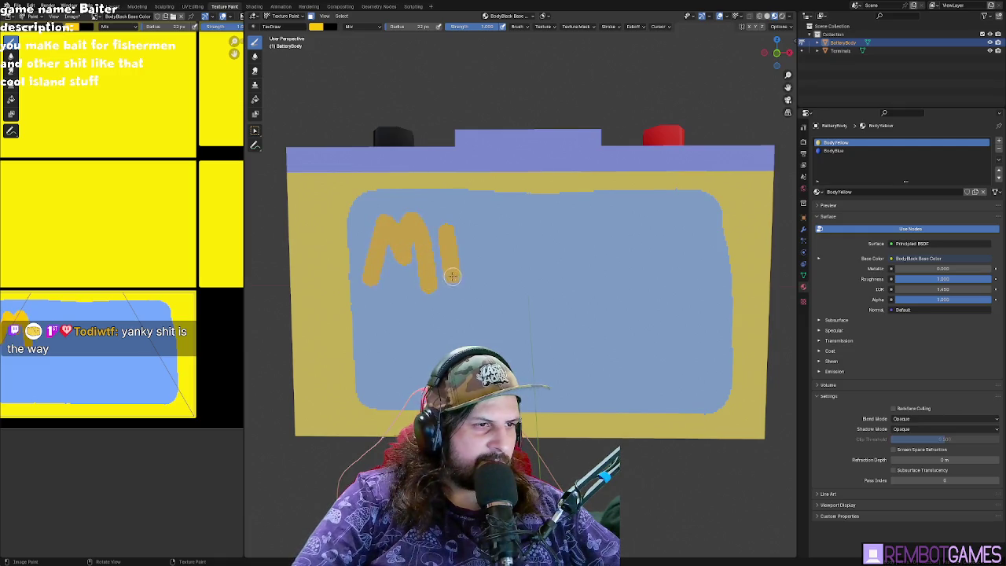
mouse_move(474, 235)
left_mouse_down()
mouse_move(480, 285)
mouse_move(494, 279)
left_mouse_up()
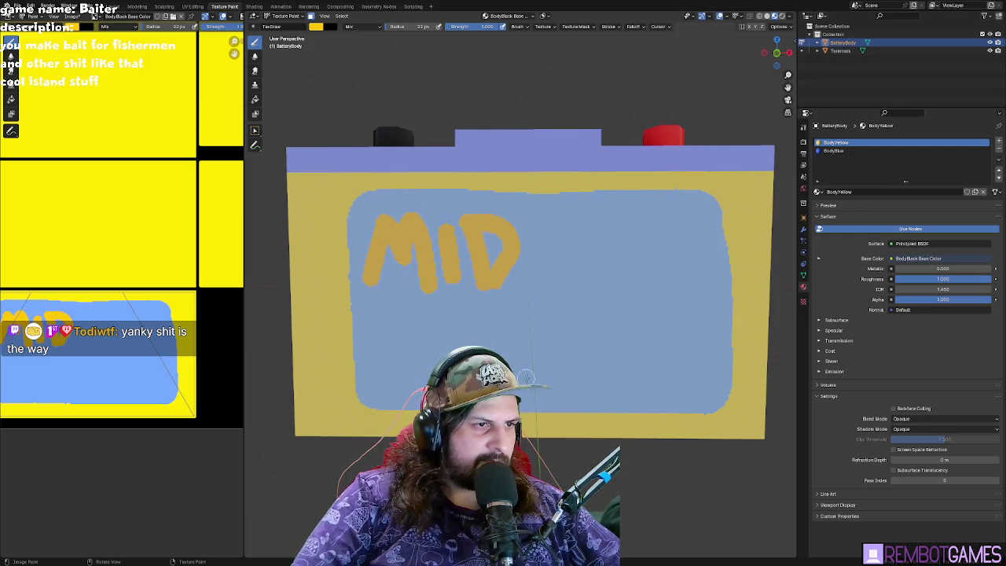
- Paint the word VOLTAGE in yellow letters below MID
mouse_move(416, 374)
left_mouse_down()
mouse_move(435, 327)
mouse_move(501, 324)
left_mouse_up()
left_click_drag(528, 369, 550, 376)
mouse_move(563, 312)
left_mouse_down()
mouse_move(567, 378)
mouse_move(636, 374)
left_mouse_up()
left_click_drag(590, 349, 603, 348)
left_click_drag(662, 315, 681, 348)
left_click_drag(705, 308, 702, 379)
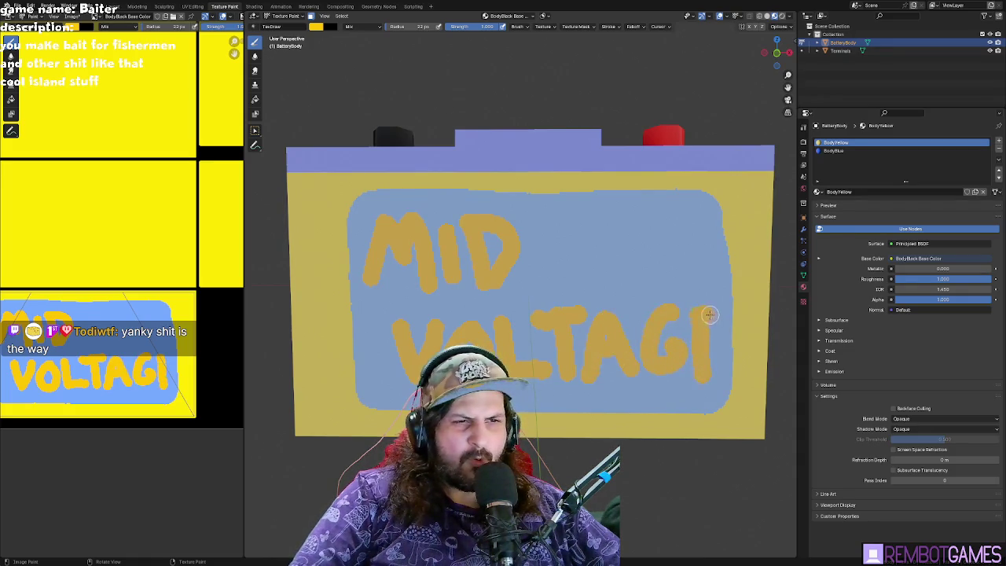
left_click_drag(707, 315, 725, 313)
left_click_drag(701, 345, 720, 343)
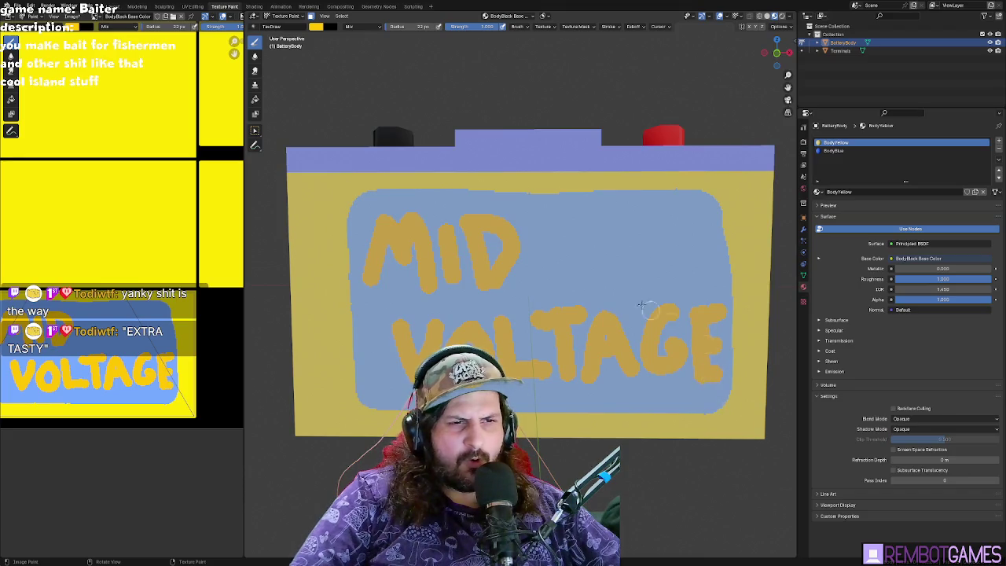
left_click(317, 27)
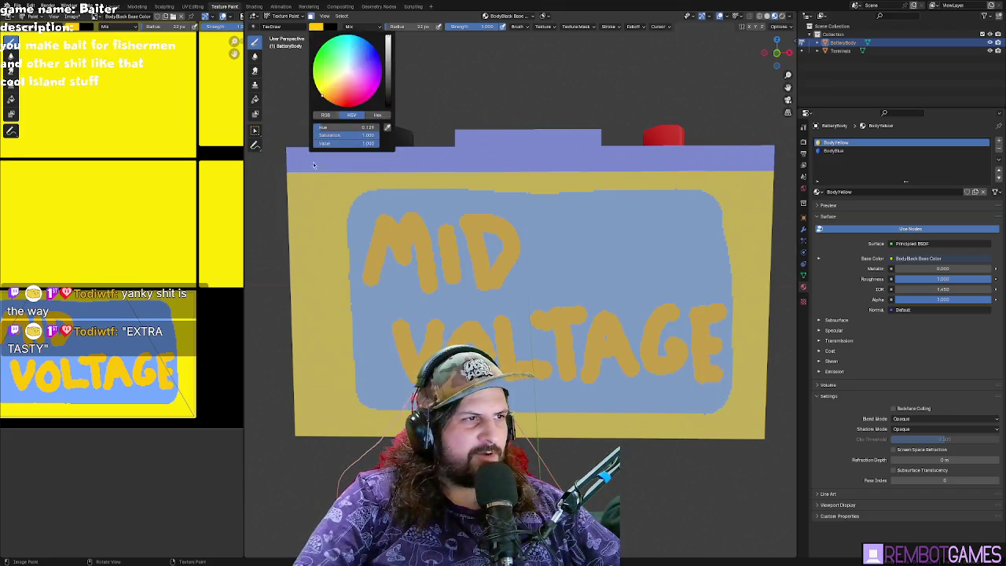
- Switch the paint colour to blue and try lightning-bolt strokes beside MID, undoing them
left_click_drag(324, 89, 326, 70)
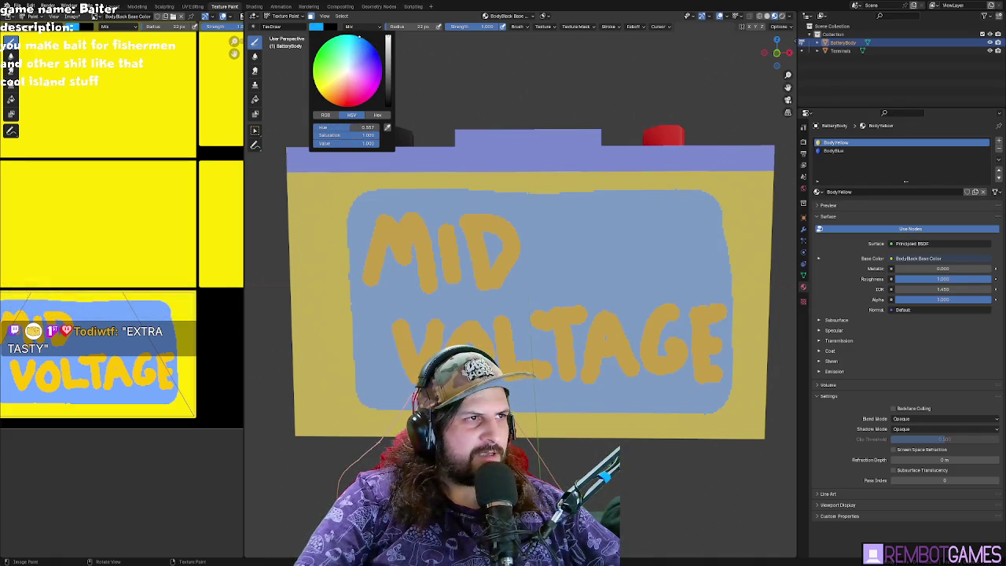
left_click_drag(618, 217, 645, 293)
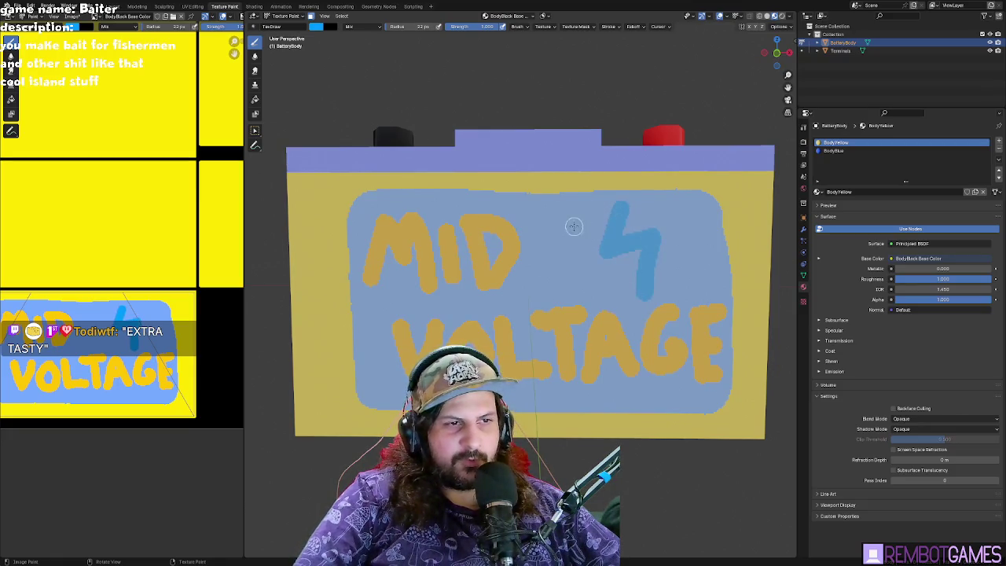
mouse_move(578, 212)
left_mouse_down()
mouse_move(559, 268)
mouse_move(592, 252)
left_mouse_up()
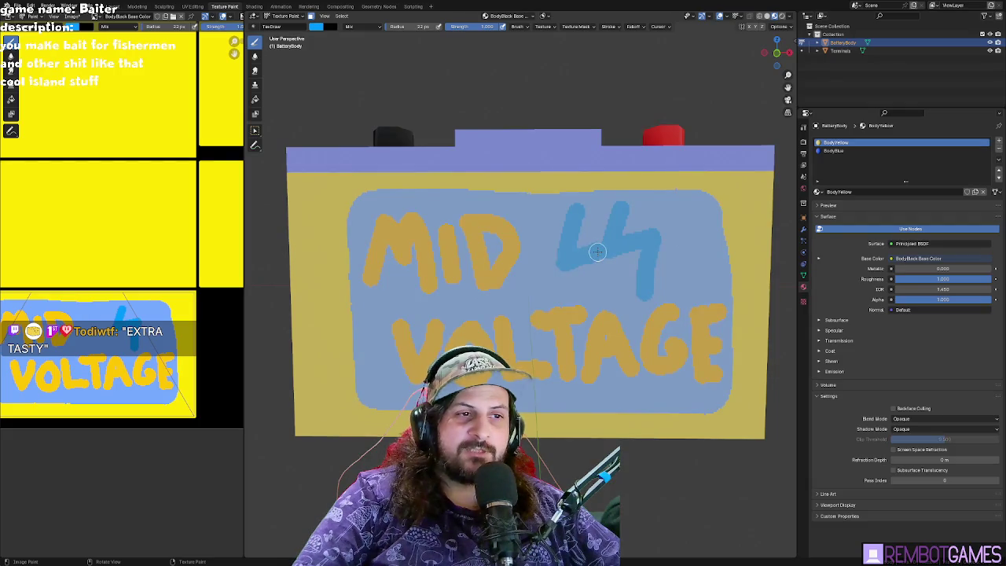
key("ctrl+z")
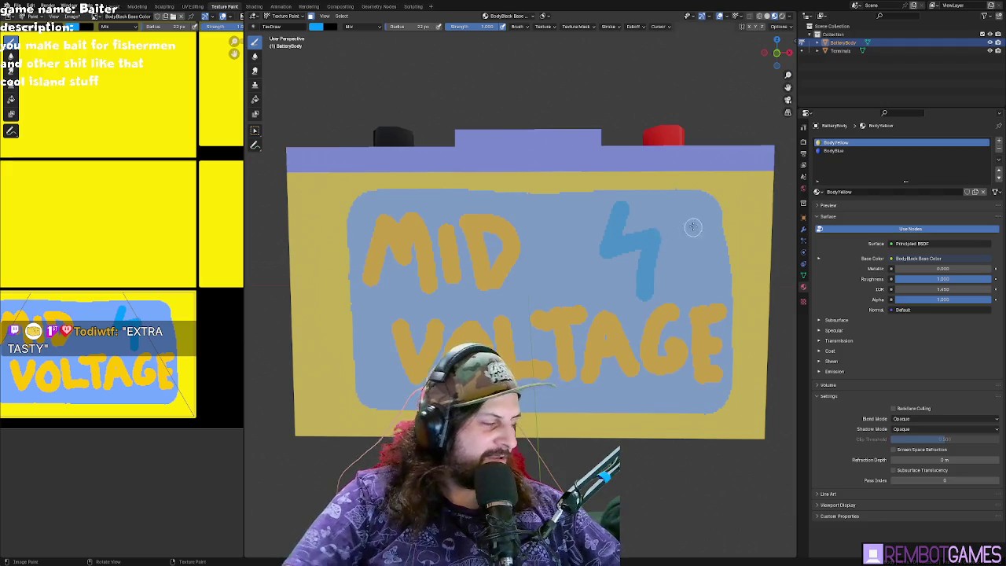
key("ctrl+z")
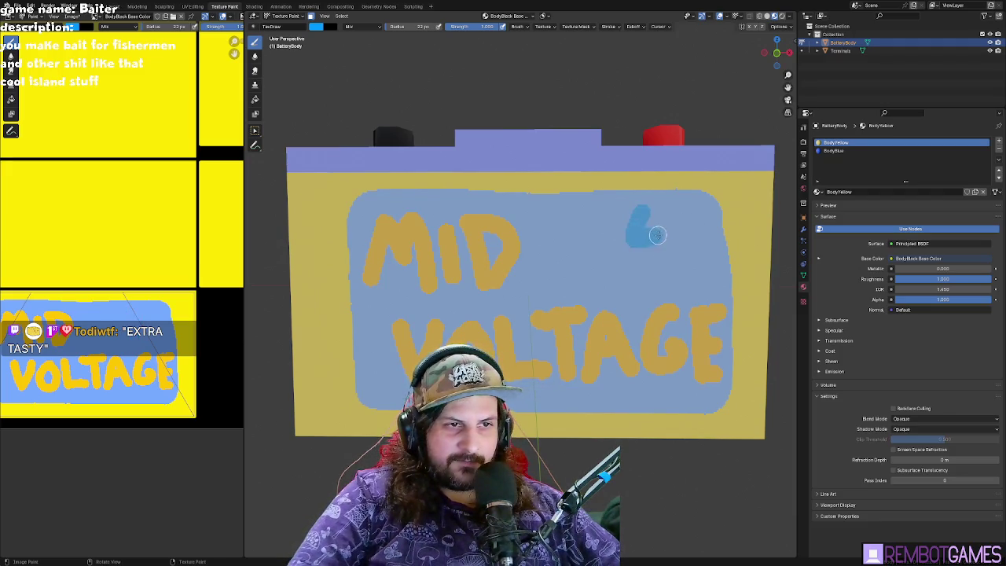
left_click_drag(656, 234, 637, 272)
key("ctrl+z")
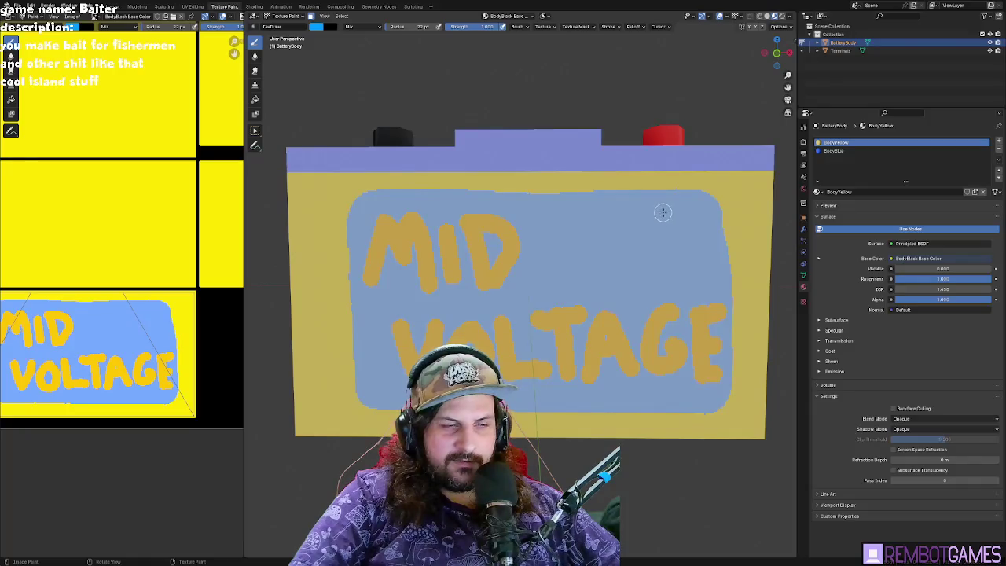
- Paint the final blue zigzag lightning bolt beside MID, then set the colour back to yellow
left_click_drag(667, 213, 563, 276)
key("ctrl+z")
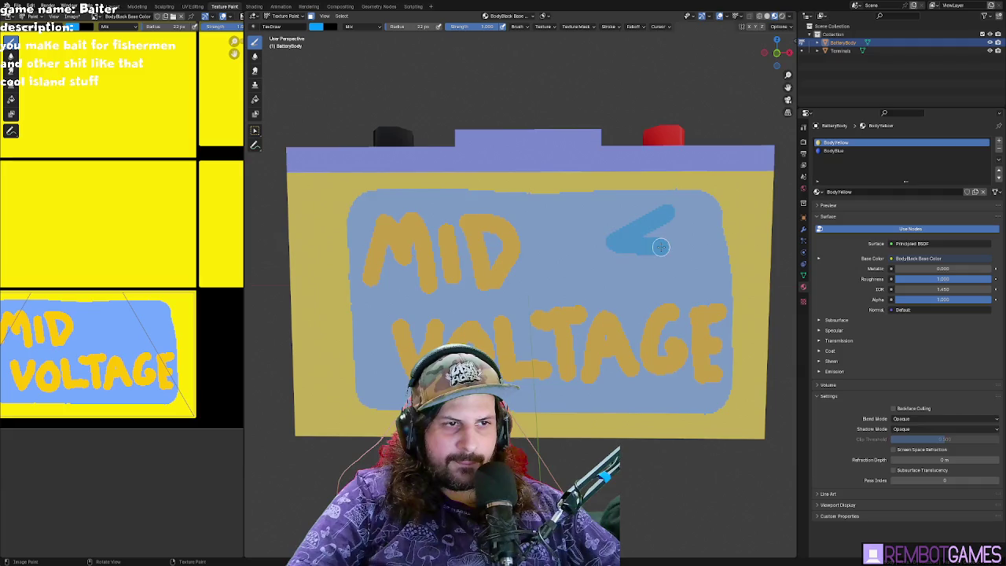
left_click_drag(660, 247, 562, 279)
key("ctrl+z")
key("ctrl+z")
mouse_move(658, 209)
left_mouse_down()
mouse_move(598, 240)
mouse_move(556, 283)
left_mouse_up()
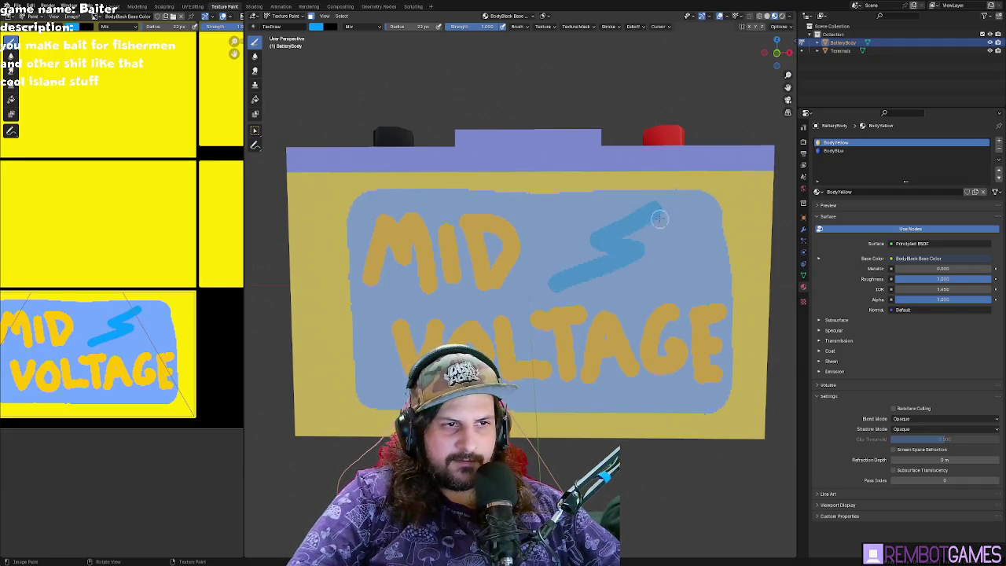
left_click(316, 28)
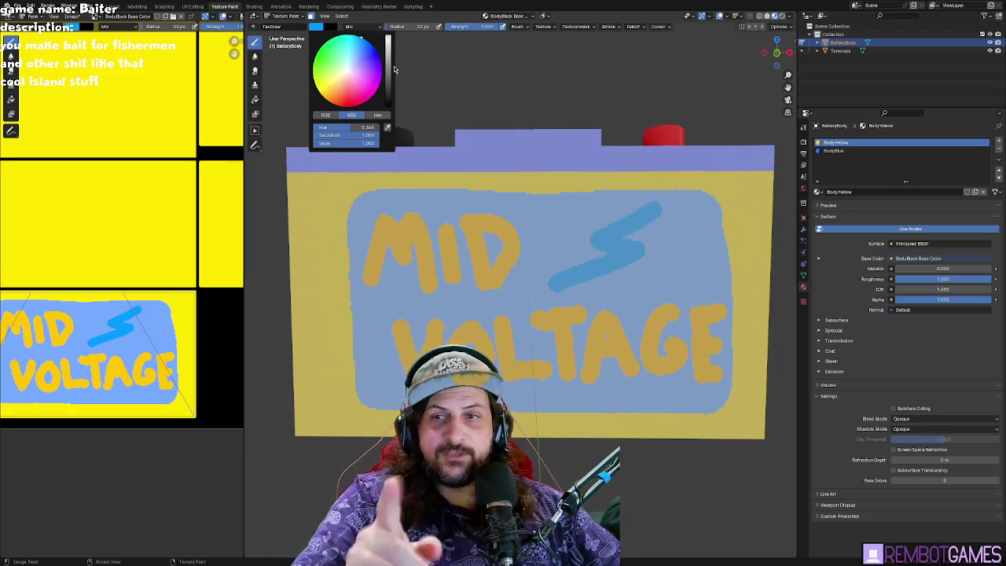
left_click(323, 92)
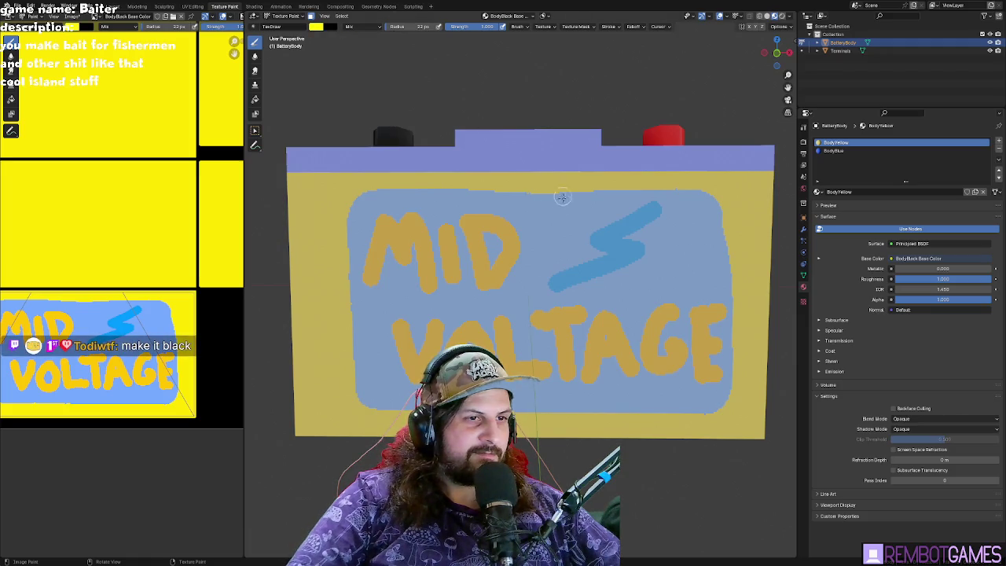
- Try painting yellow over the blue bolt, undoing both strokes and adjusting the view
left_click_drag(642, 206, 589, 242)
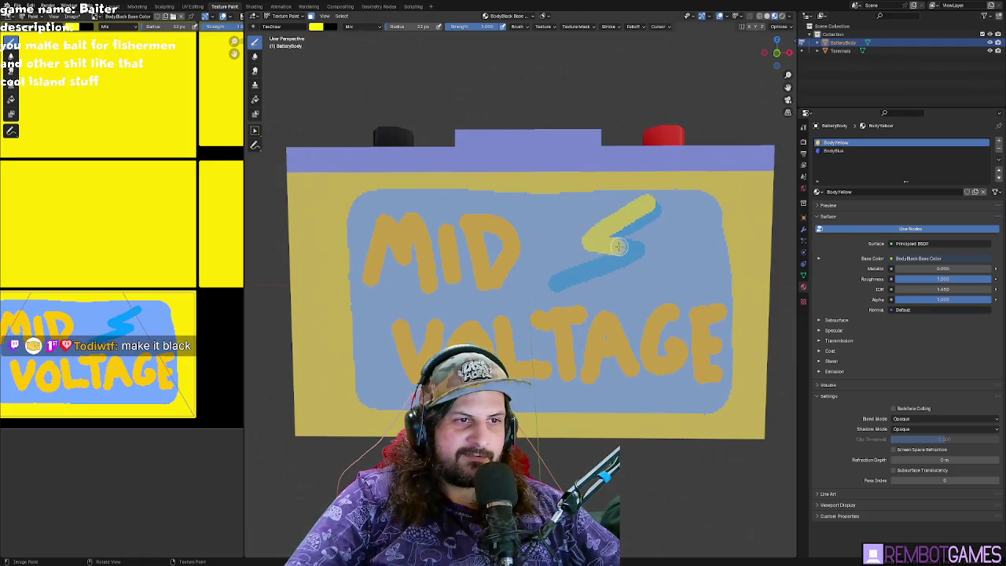
key("ctrl+z")
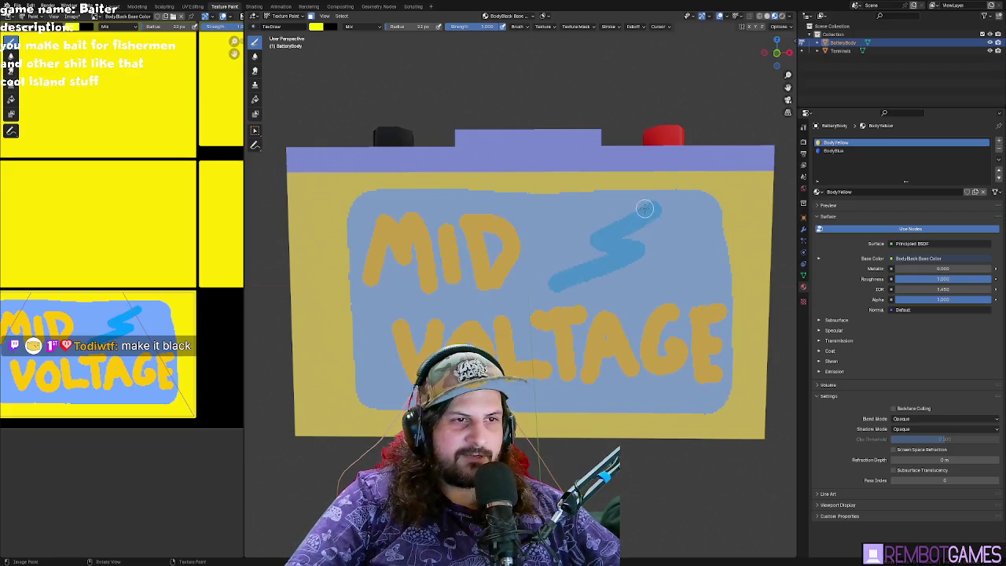
left_click_drag(650, 203, 551, 280)
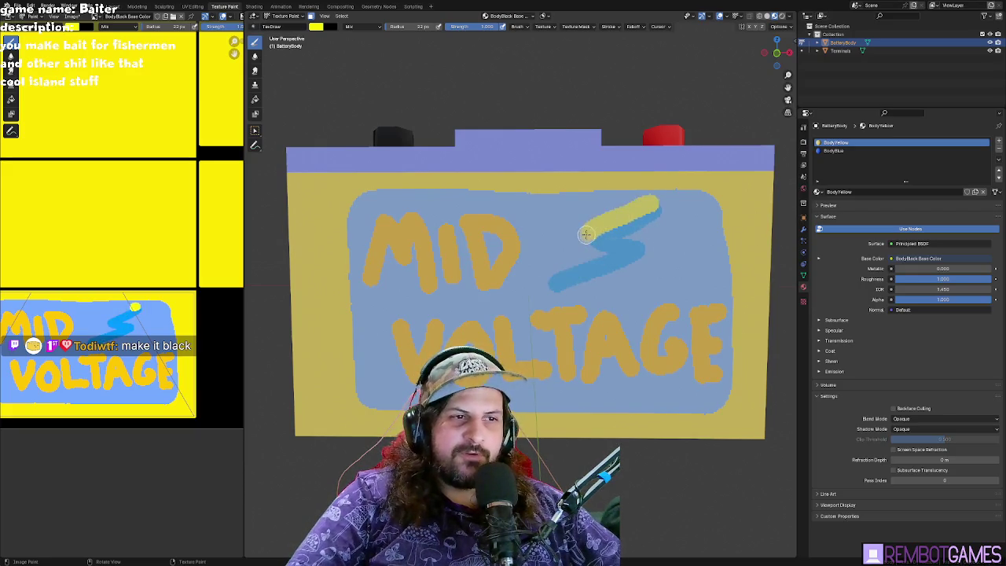
key("ctrl+z")
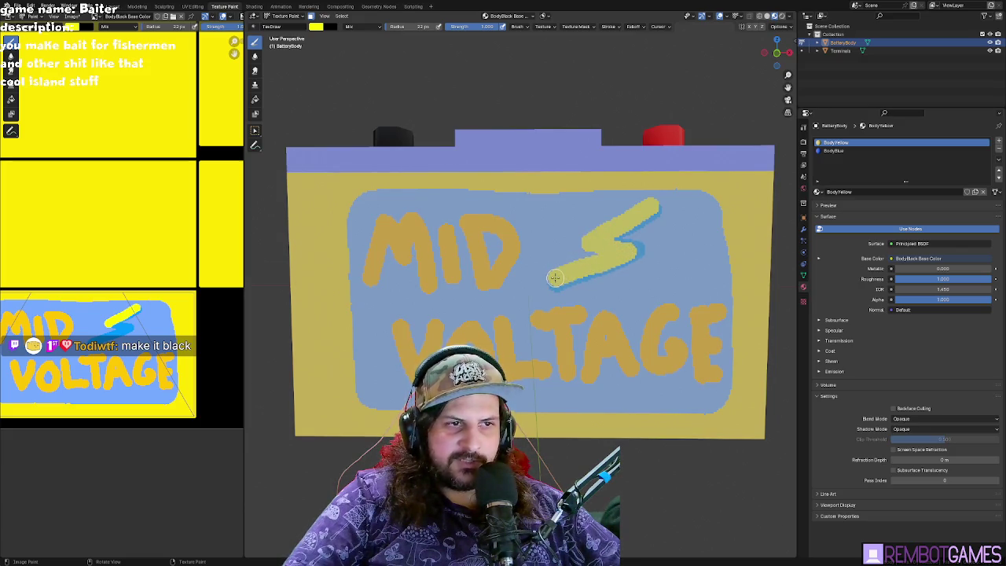
scroll(651, 240, "up", 3)
mouse_move(650, 240)
middle_mouse_down()
mouse_move(597, 236)
mouse_move(636, 244)
middle_mouse_up()
scroll(639, 242, "down", 4)
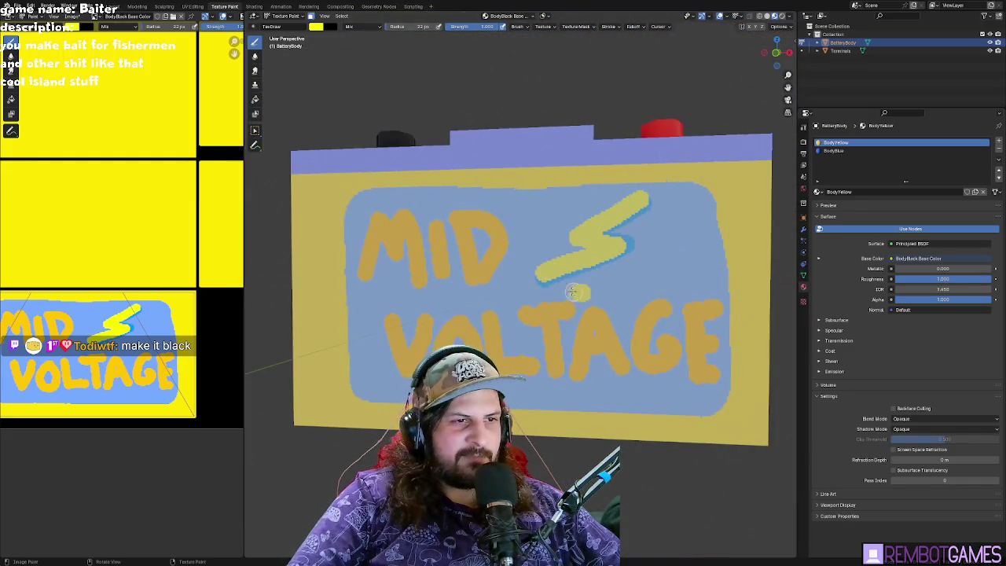
- Paint a yellow ring around the lightning bolt beside MID and adjust the view to review it
left_click_drag(576, 293, 606, 275)
key("ctrl+z")
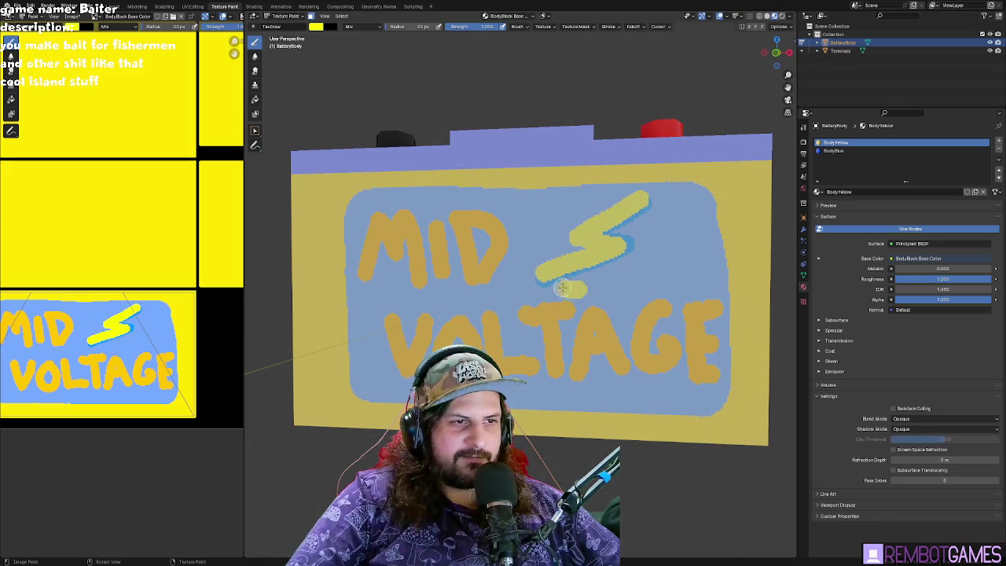
mouse_move(563, 215)
left_mouse_down()
mouse_move(651, 202)
mouse_move(641, 251)
left_mouse_up()
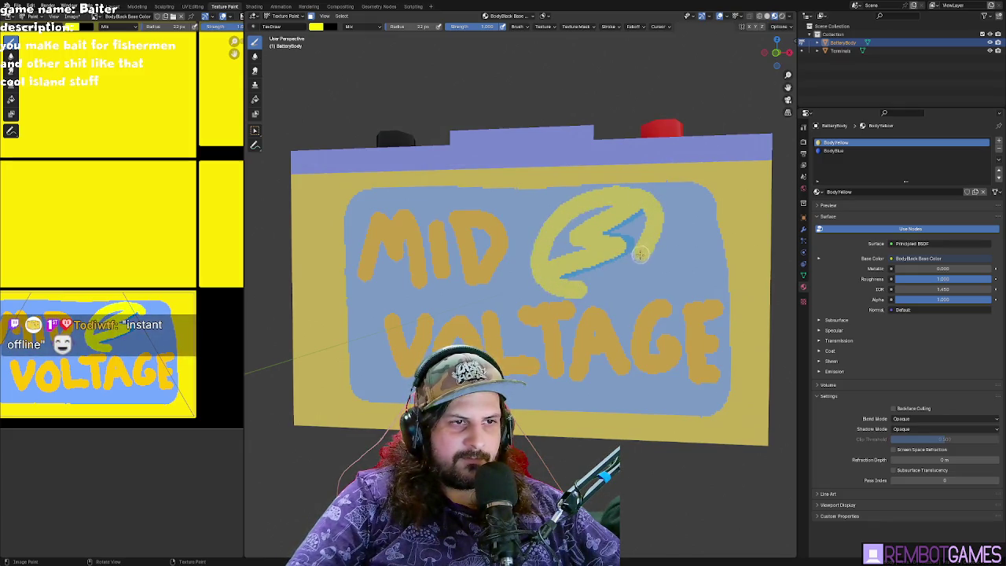
scroll(621, 279, "down", 2)
middle_click_drag(623, 276, 627, 267)
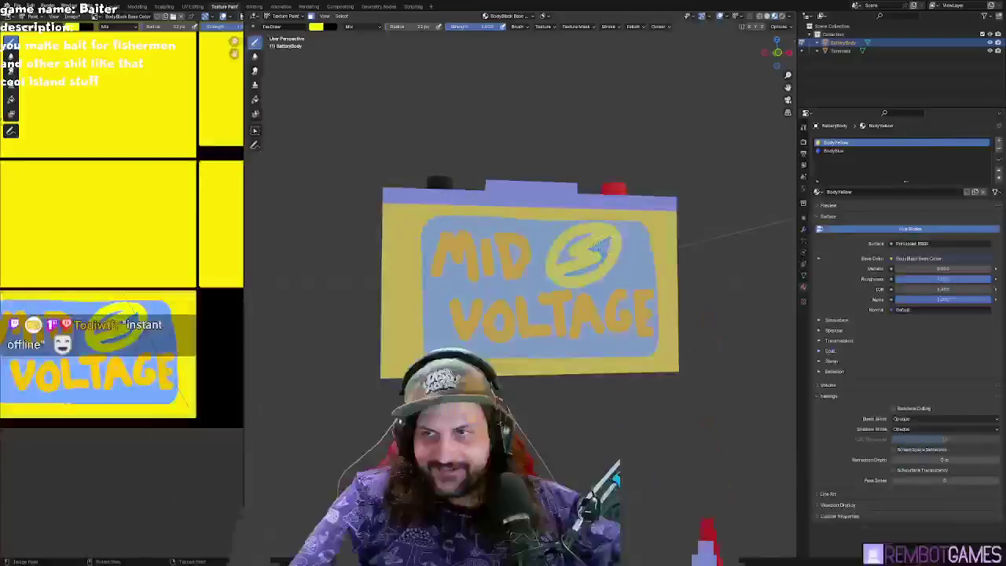
scroll(582, 260, "up", 3)
scroll(582, 261, "up", 2)
scroll(586, 256, "up", 2)
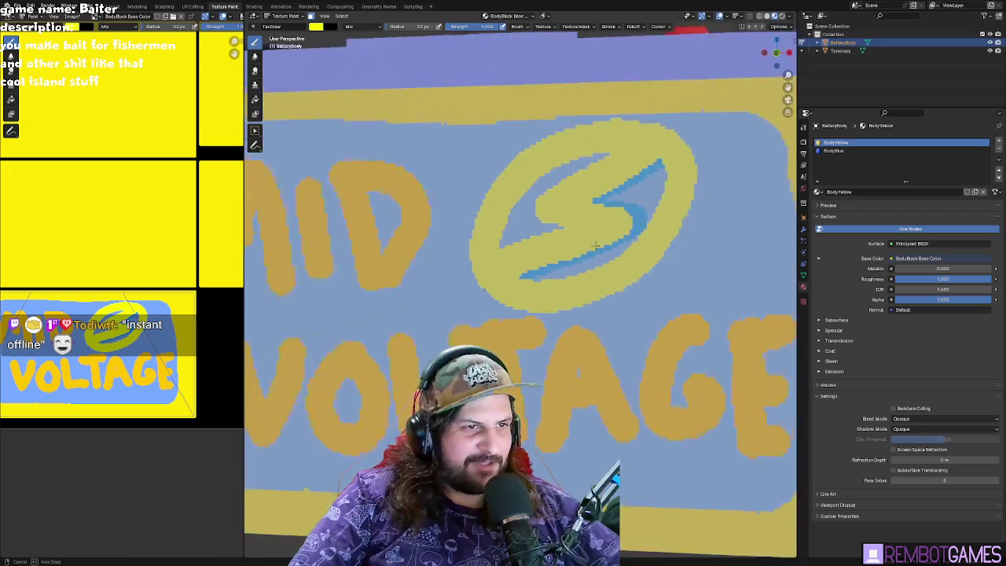
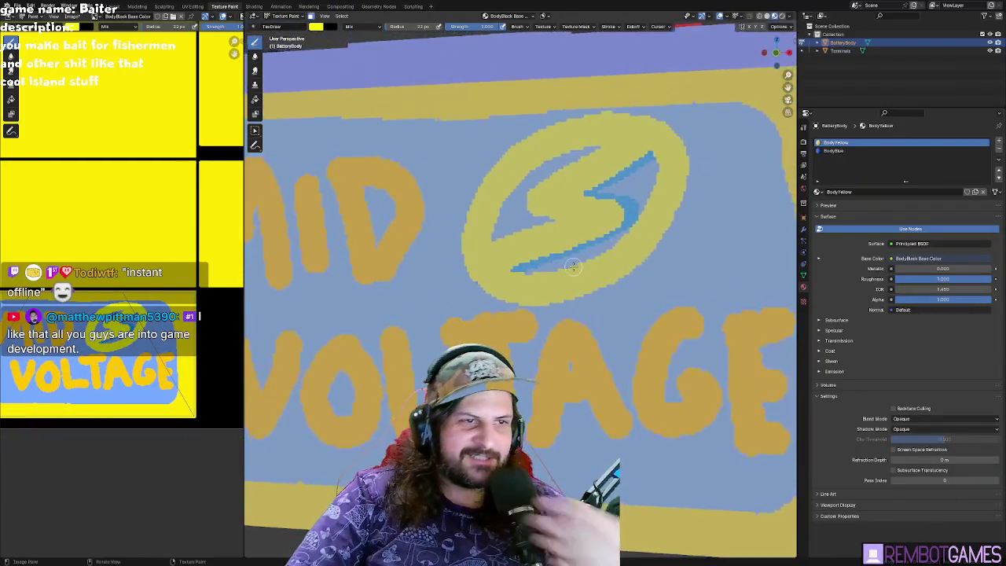
- Toggle the battery between Edit Mode and Texture Paint while orbiting to its left side
scroll(344, 307, "down", 4)
key("Tab")
middle_click_drag(486, 316, 633, 94)
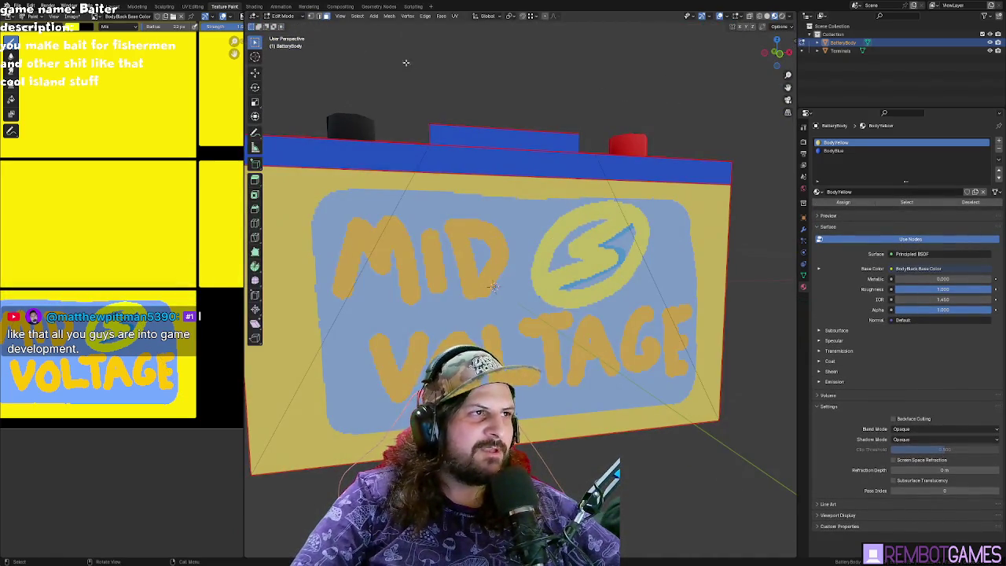
key("Tab")
scroll(648, 238, "down", 2)
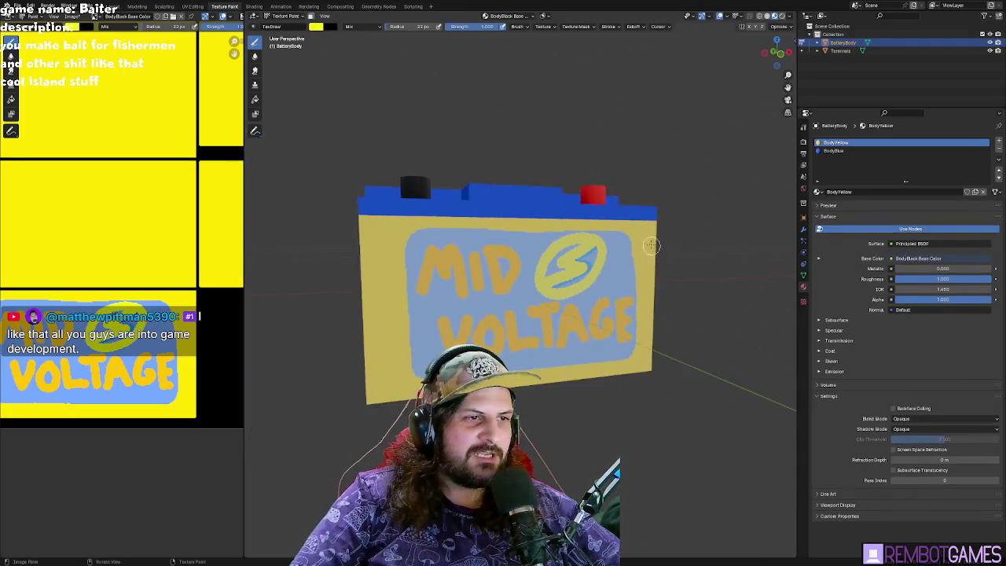
middle_click_drag(716, 259, 633, 270)
- Select the battery's left face in Edit Mode, square the view face-on, and switch to UV Editing
key("Tab")
middle_click_drag(692, 292, 687, 286)
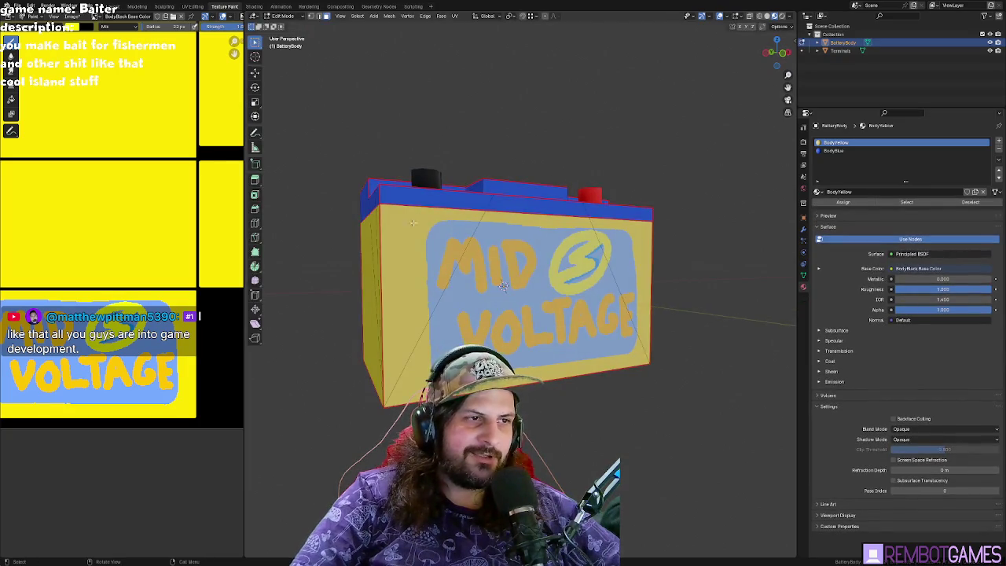
left_click(367, 257)
middle_click_drag(390, 252, 467, 311)
scroll(467, 311, "down", 2)
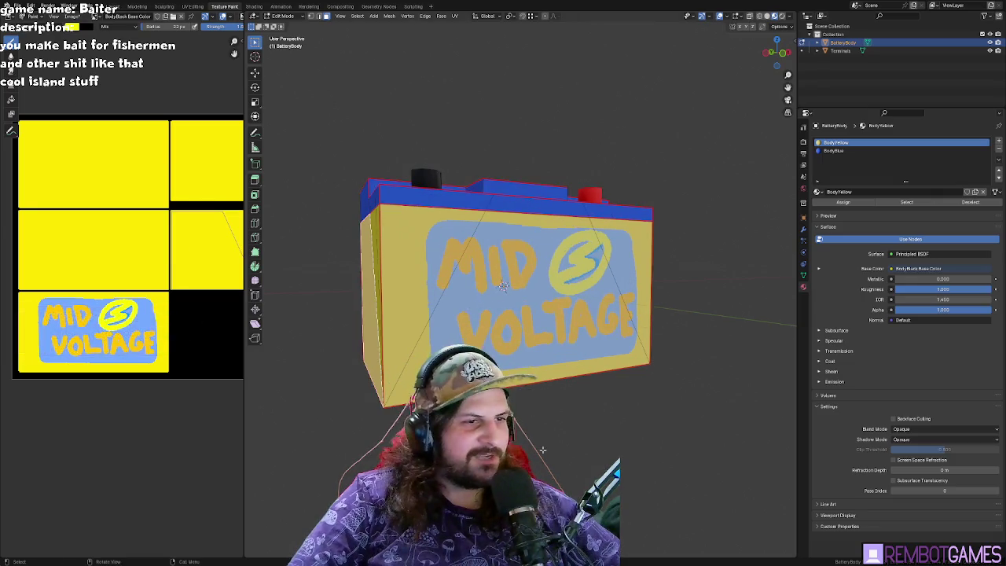
scroll(554, 291, "up", 3)
middle_click_drag(554, 291, 583, 227)
key("Tab")
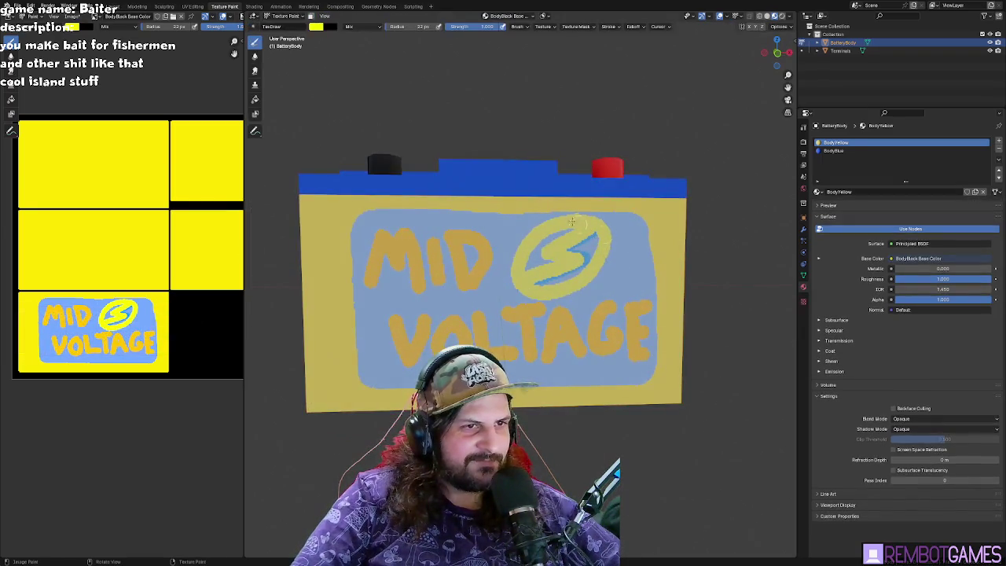
left_click(196, 7)
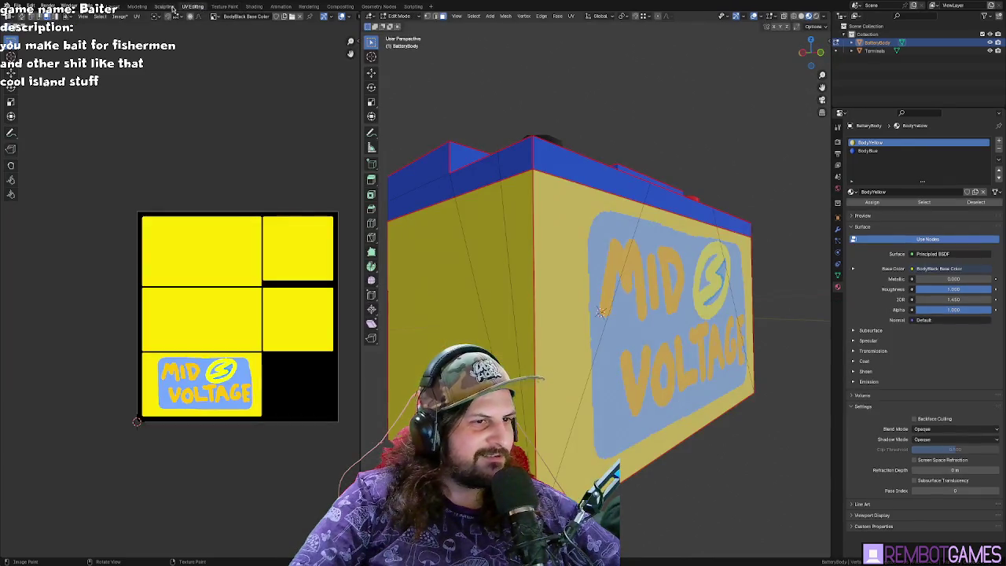
- Settle on the Modeling workspace in Object Mode with Material Preview shading on
left_click(164, 7)
left_click(189, 7)
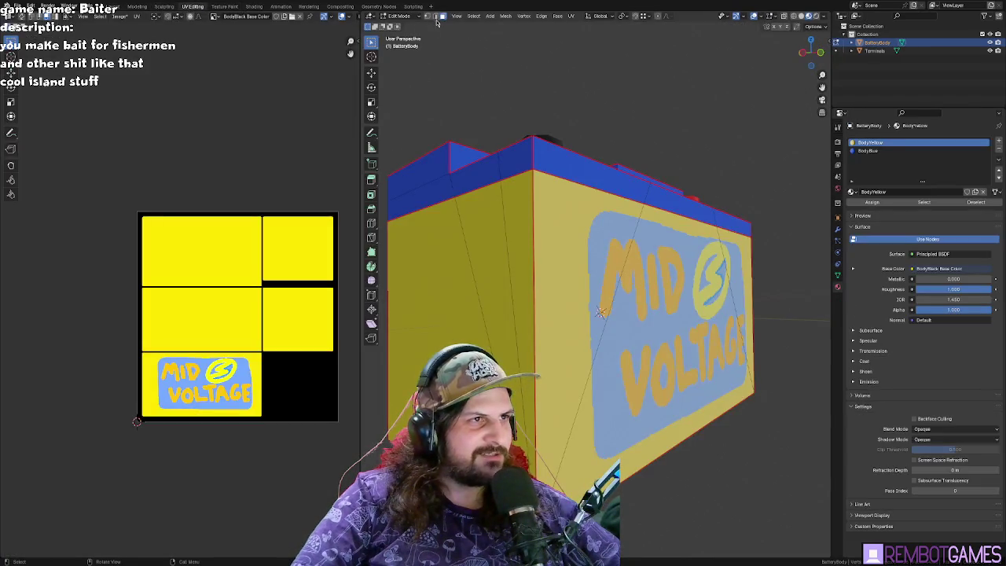
middle_click_drag(478, 76, 427, 34)
key("Tab")
key("Tab")
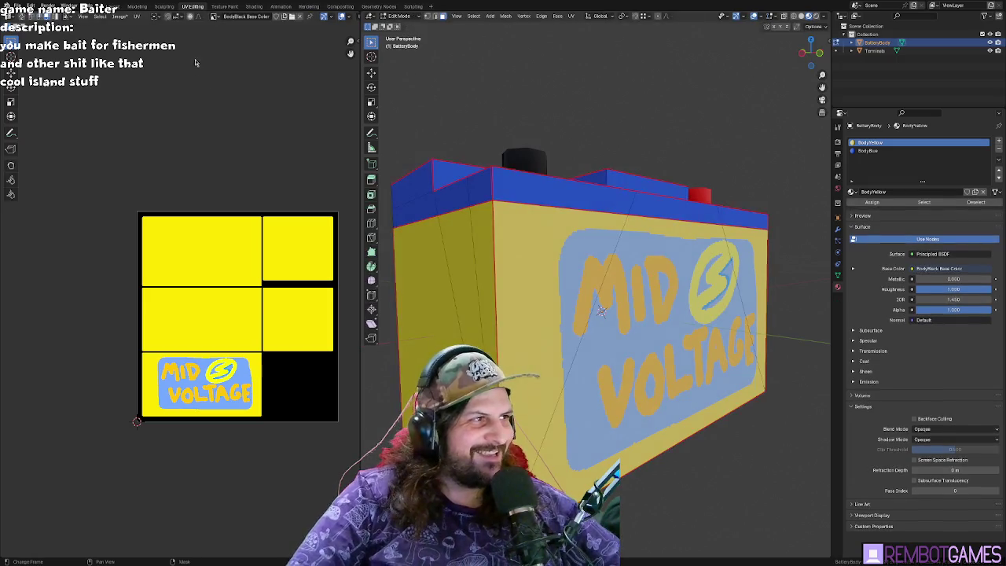
left_click(137, 6)
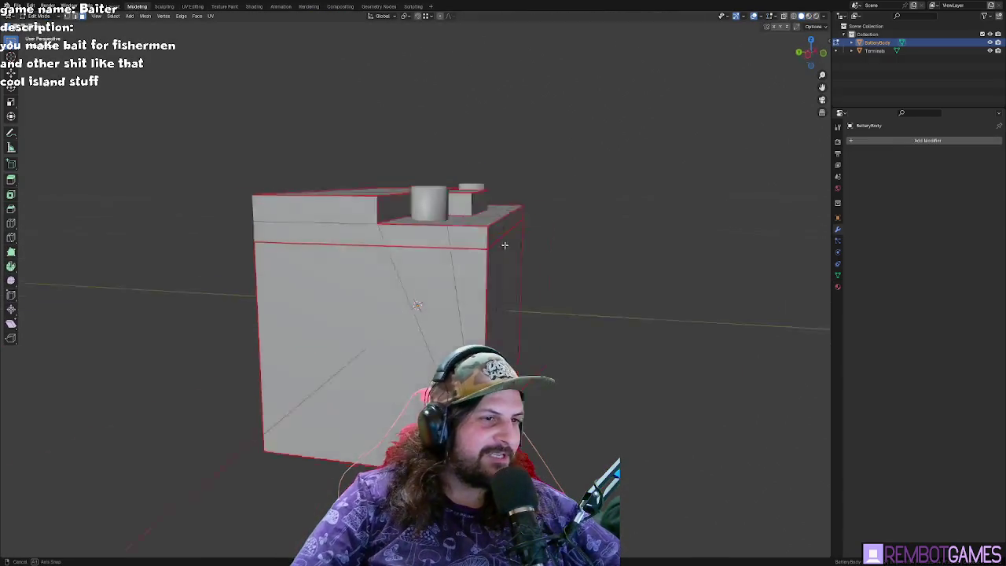
left_click(811, 16)
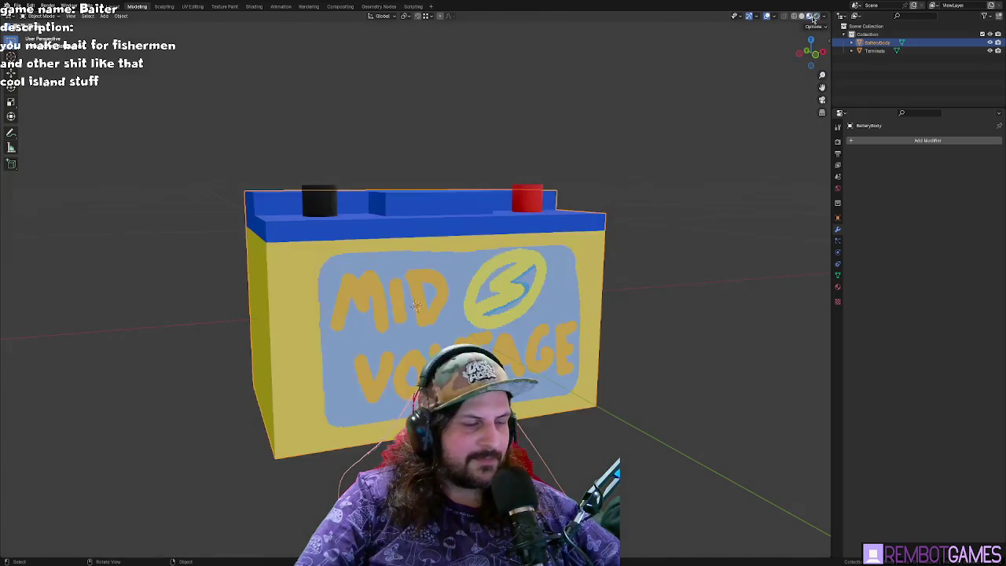
- Orbit around the battery and rotate it about the Z axis
middle_click_drag(666, 112, 545, 268)
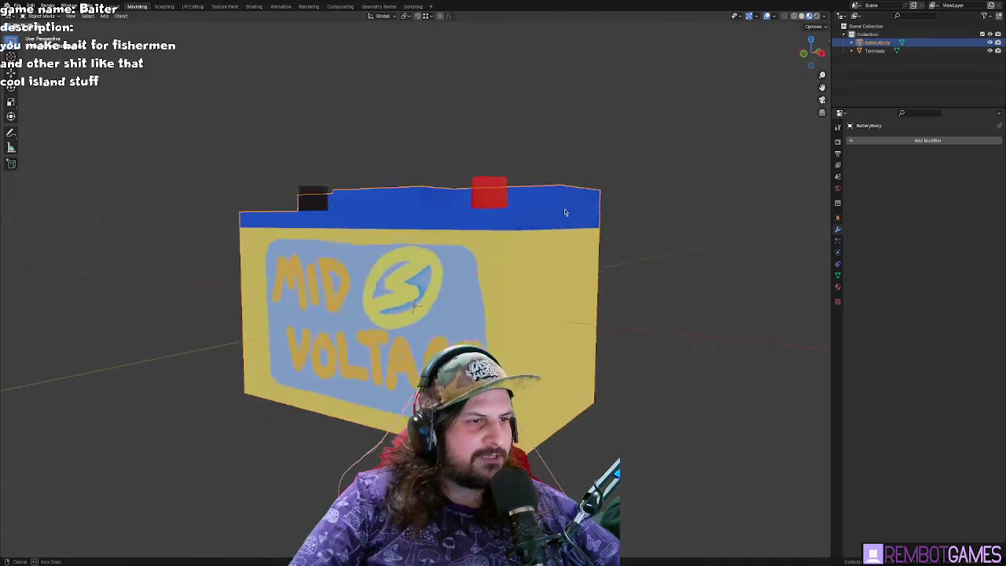
middle_click_drag(545, 268, 605, 259)
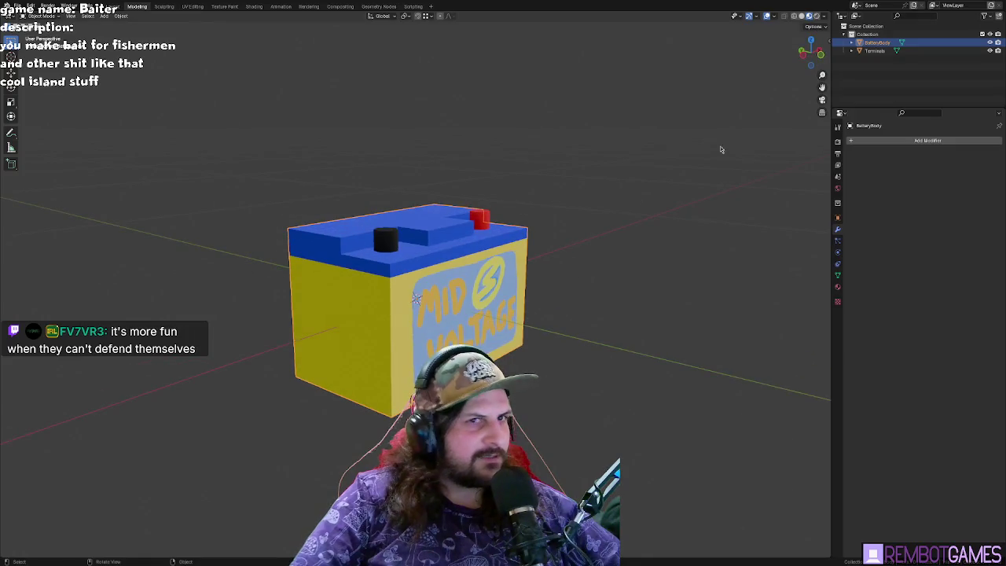
middle_click_drag(829, 72, 595, 150)
key("r")
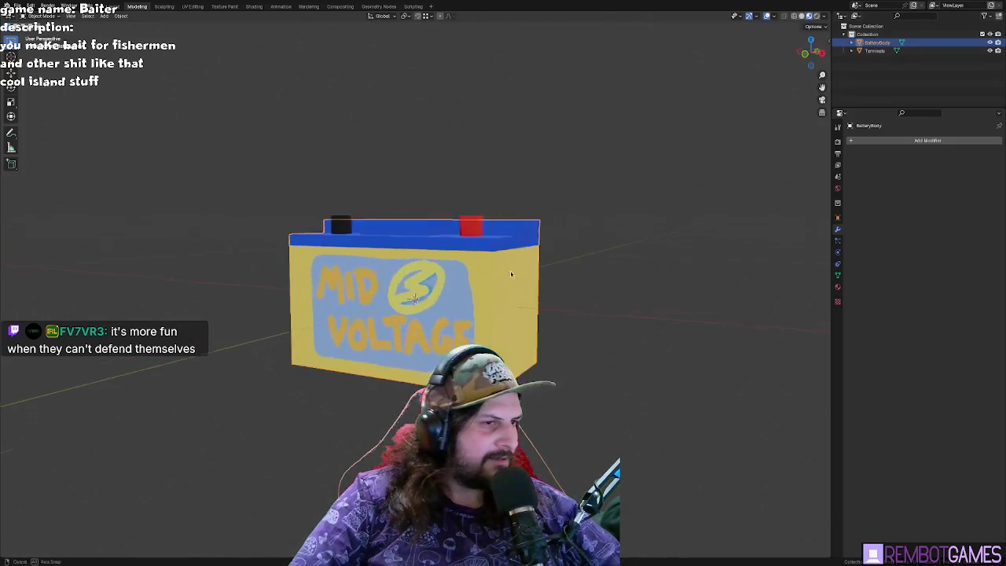
key("Escape")
mouse_move(568, 237)
middle_mouse_down()
mouse_move(575, 287)
mouse_move(472, 336)
middle_mouse_up()
key("r")
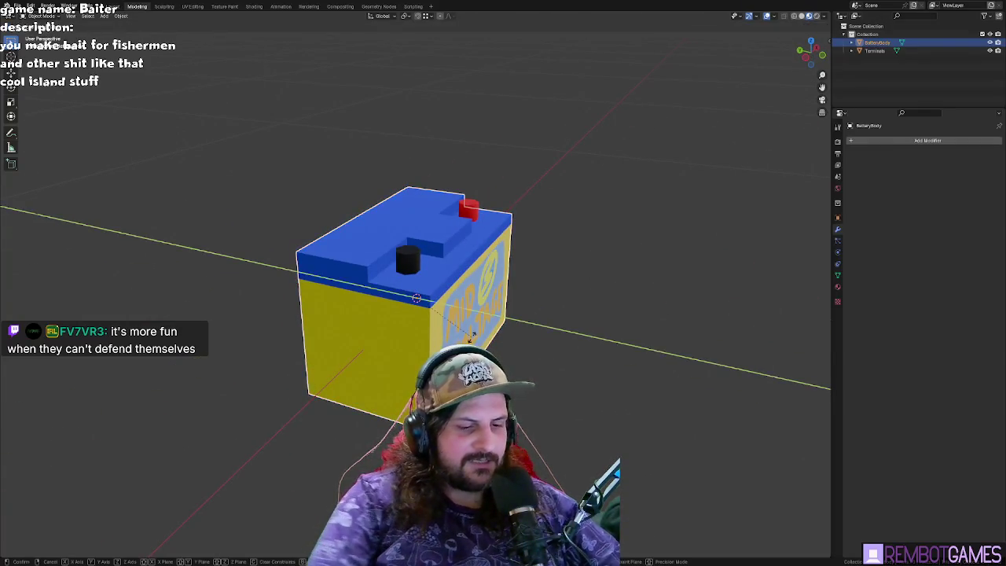
key("Escape")
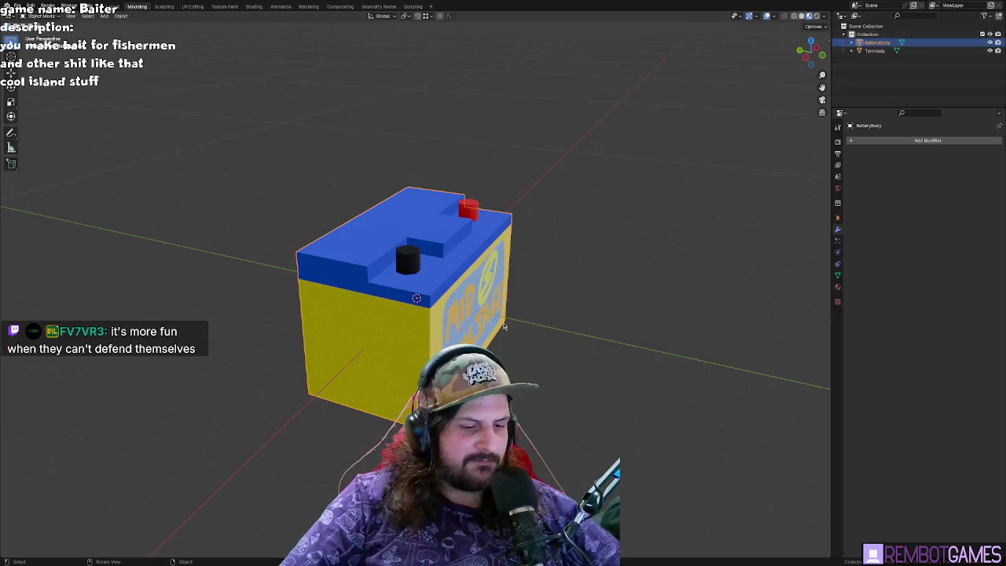
key("z")
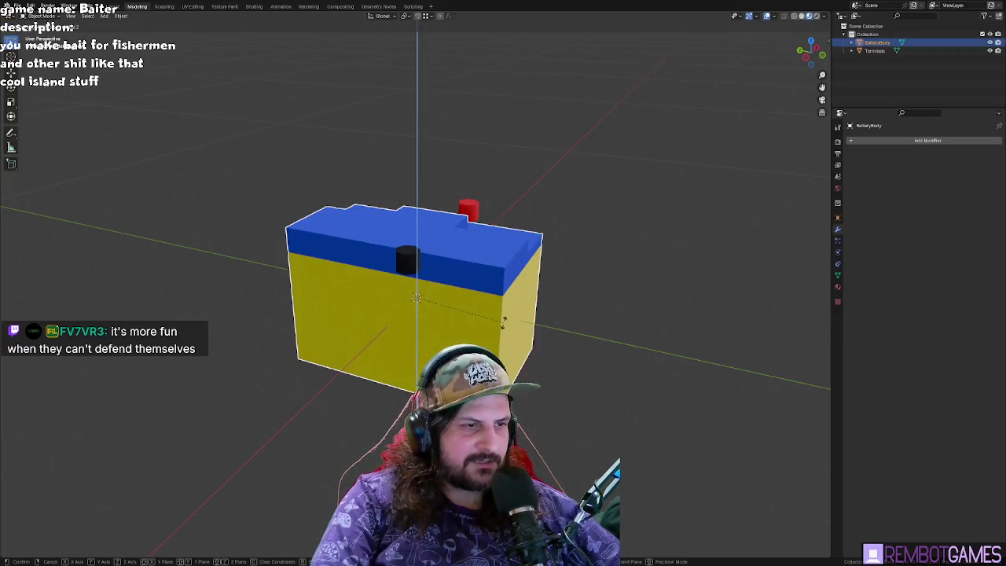
left_click(504, 322)
- From the numpad front view, rotate the battery about Z so the label faces front
key("KP_1")
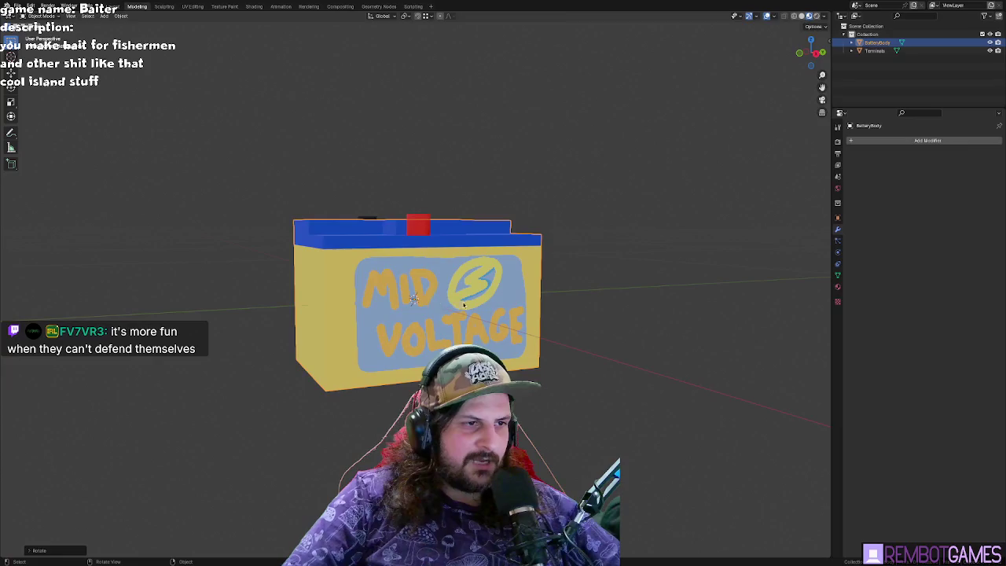
key("Tab")
mouse_move(577, 293)
middle_mouse_down()
mouse_move(504, 293)
mouse_move(507, 308)
middle_mouse_up()
key("Tab")
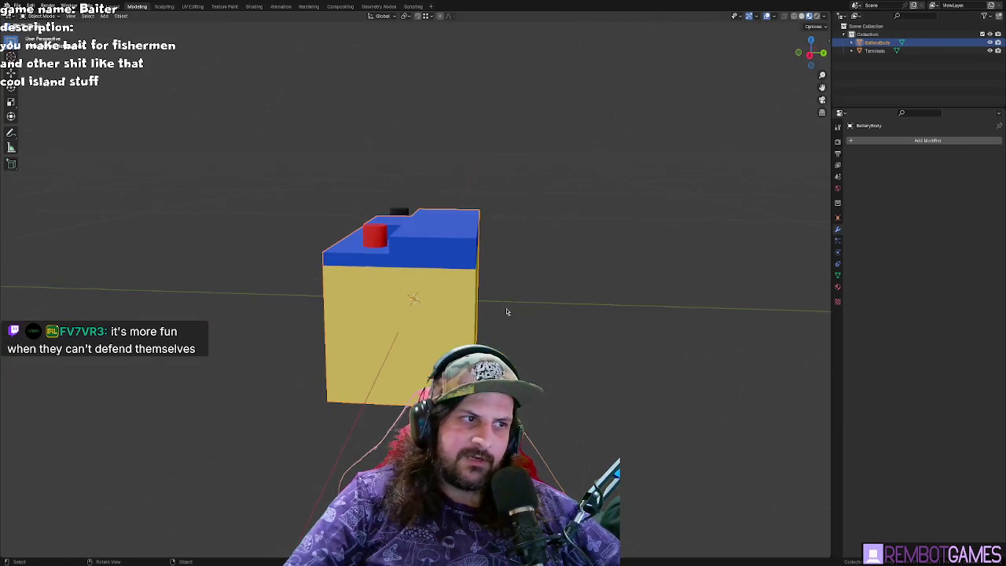
key("r")
key("z")
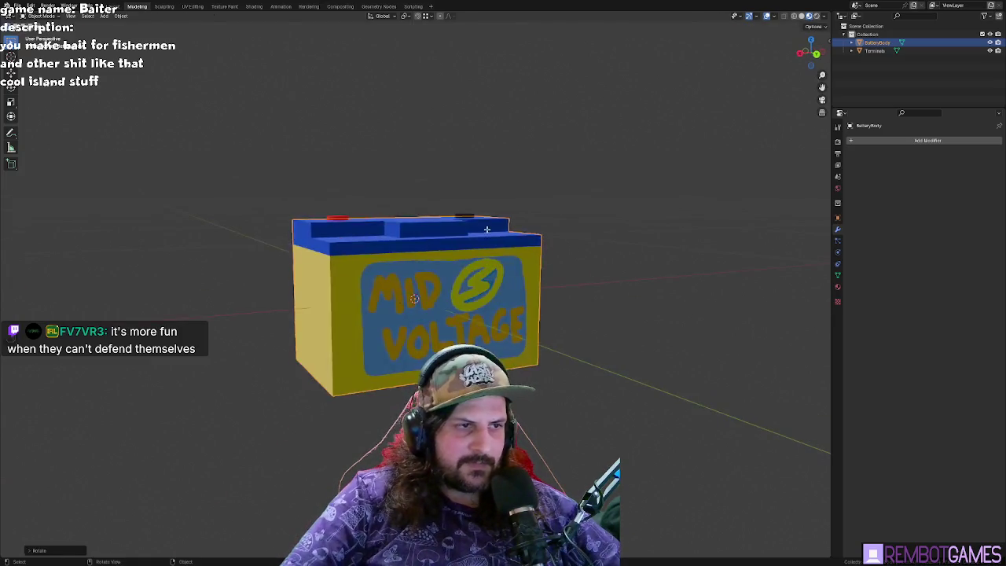
left_click(517, 239)
- Check the front and back views, ending in Edit Mode with the MID VOLTAGE front facing
key("Tab")
key("Tab")
scroll(549, 302, "up", 5)
mouse_move(549, 302)
middle_mouse_down()
mouse_move(624, 312)
mouse_move(559, 318)
middle_mouse_up()
key("KP_1")
key("ctrl+KP_1")
mouse_move(369, 352)
middle_mouse_down()
mouse_move(371, 337)
mouse_move(584, 310)
mouse_move(564, 292)
middle_mouse_up()
key("Tab")
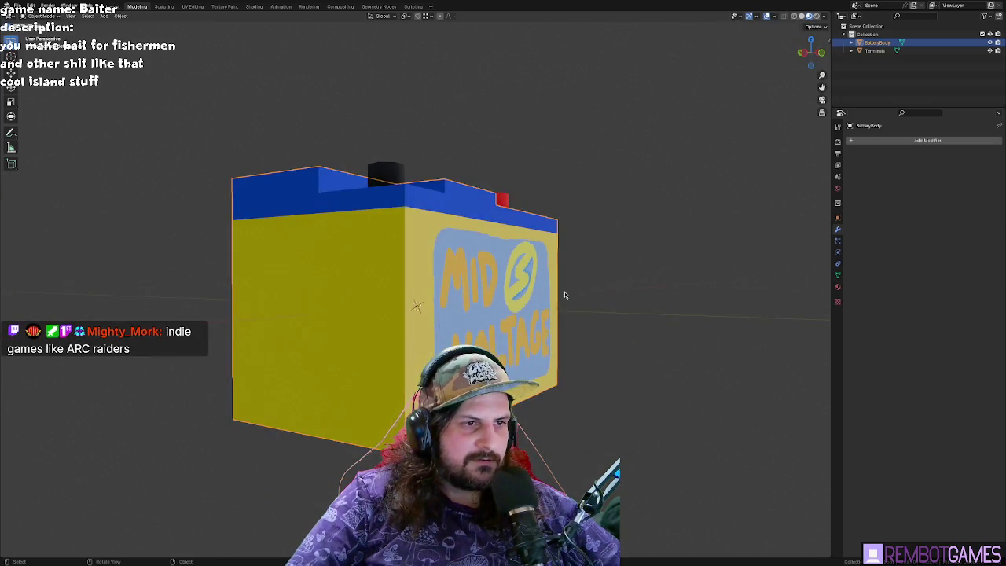
key("Tab")
mouse_move(596, 280)
middle_mouse_down()
mouse_move(578, 265)
mouse_move(582, 197)
middle_mouse_up()
key("Tab")
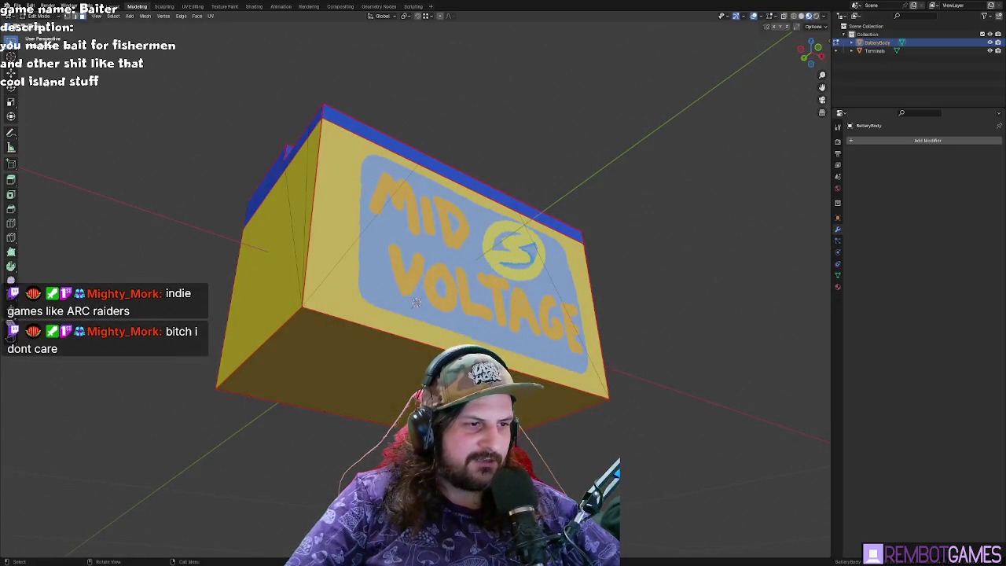
- Orbit under the battery, then back to square the view on its labelled front
mouse_move(472, 268)
middle_mouse_down()
mouse_move(481, 321)
mouse_move(510, 359)
mouse_move(616, 355)
mouse_move(621, 364)
mouse_move(569, 374)
mouse_move(531, 361)
middle_mouse_up()
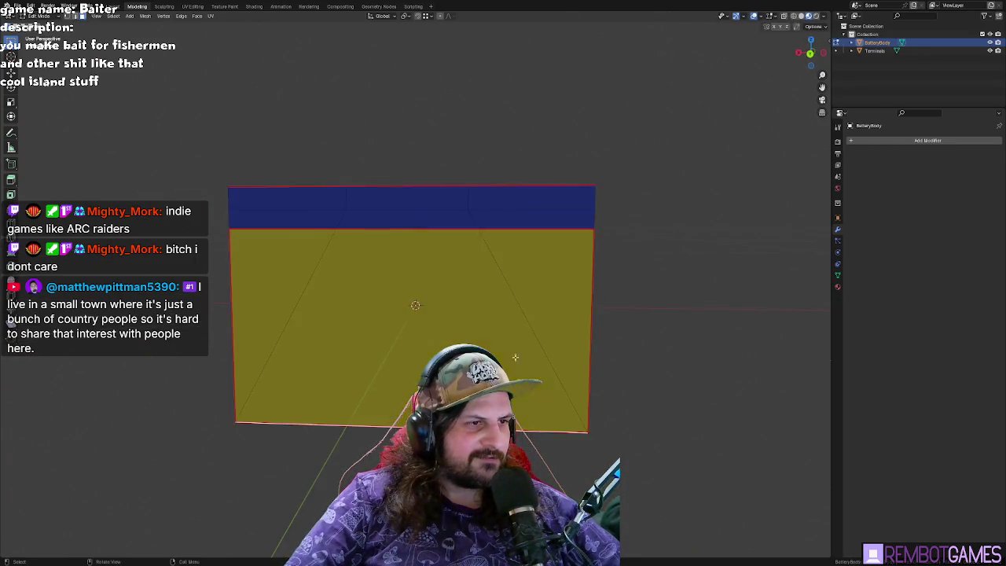
middle_click_drag(432, 305, 453, 272)
scroll(453, 273, "up", 2)
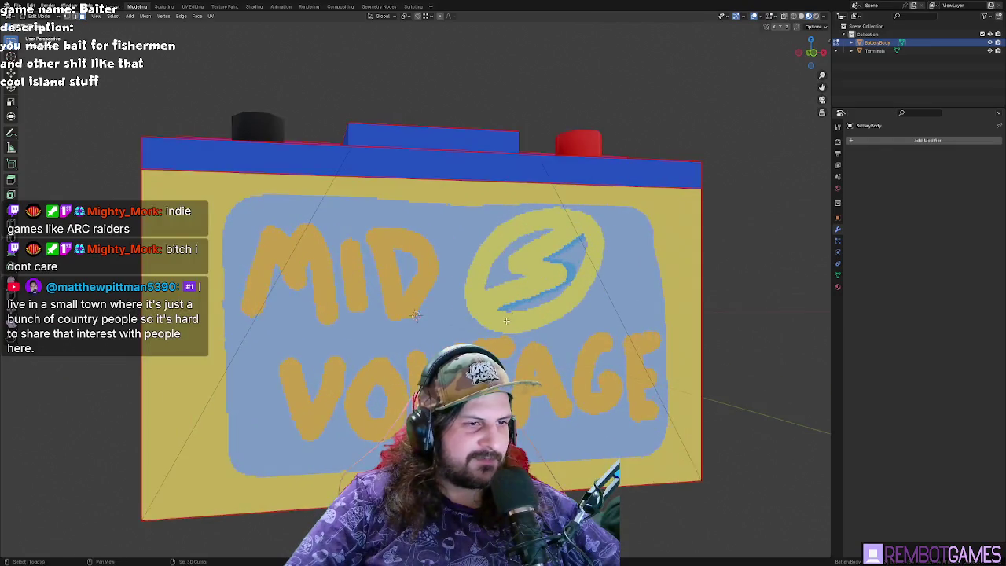
scroll(454, 272, "up", 2)
middle_click_drag(518, 291, 517, 293)
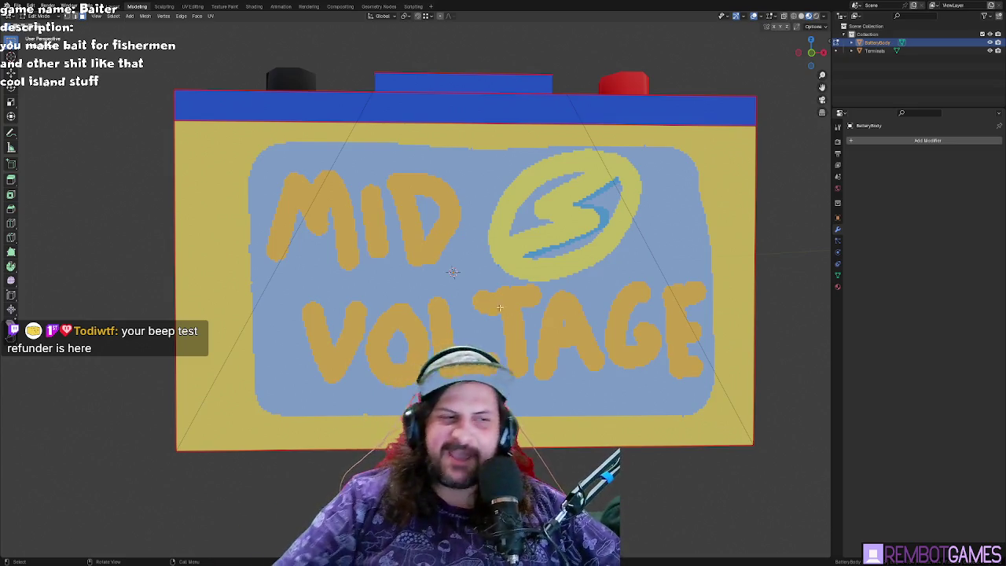
mouse_move(421, 287)
middle_mouse_down()
mouse_move(479, 282)
mouse_move(484, 294)
middle_mouse_up()
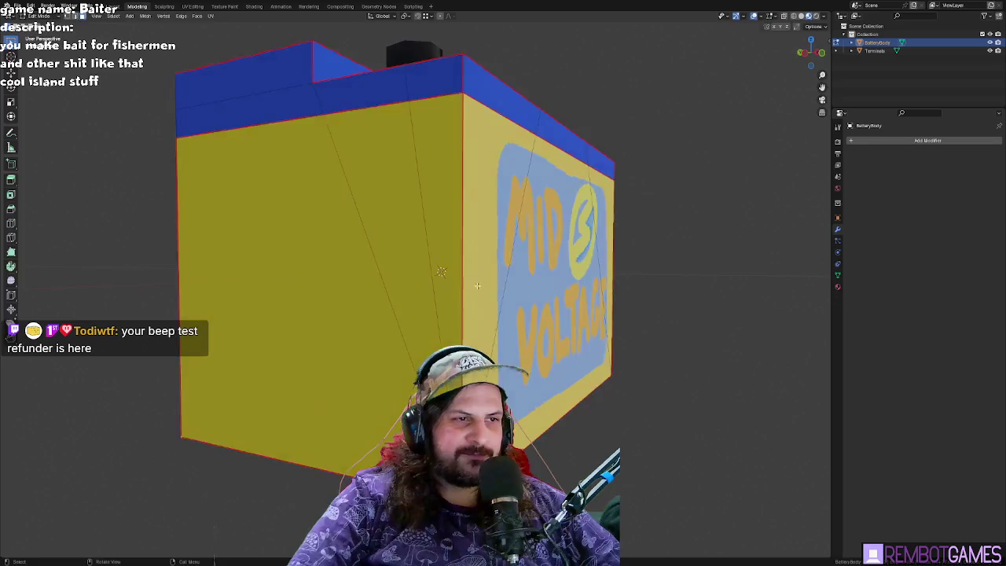
- Select the battery's blank left side face and switch to the Texture Paint workspace
left_click(433, 259)
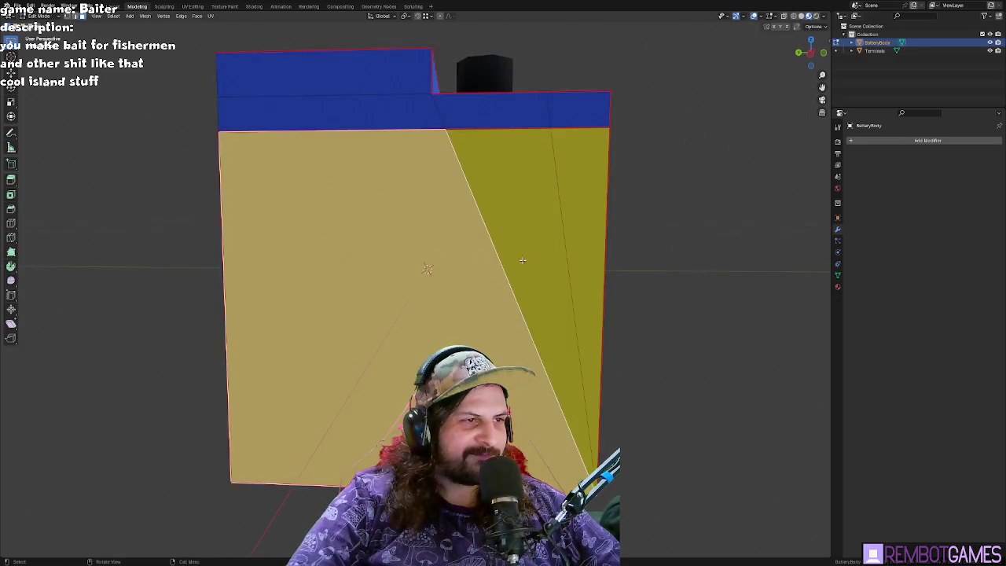
scroll(524, 261, "down", 2)
left_click(224, 7)
mouse_move(370, 252)
middle_mouse_down()
mouse_move(421, 247)
mouse_move(377, 227)
mouse_move(406, 261)
mouse_move(512, 280)
mouse_move(576, 275)
middle_mouse_up()
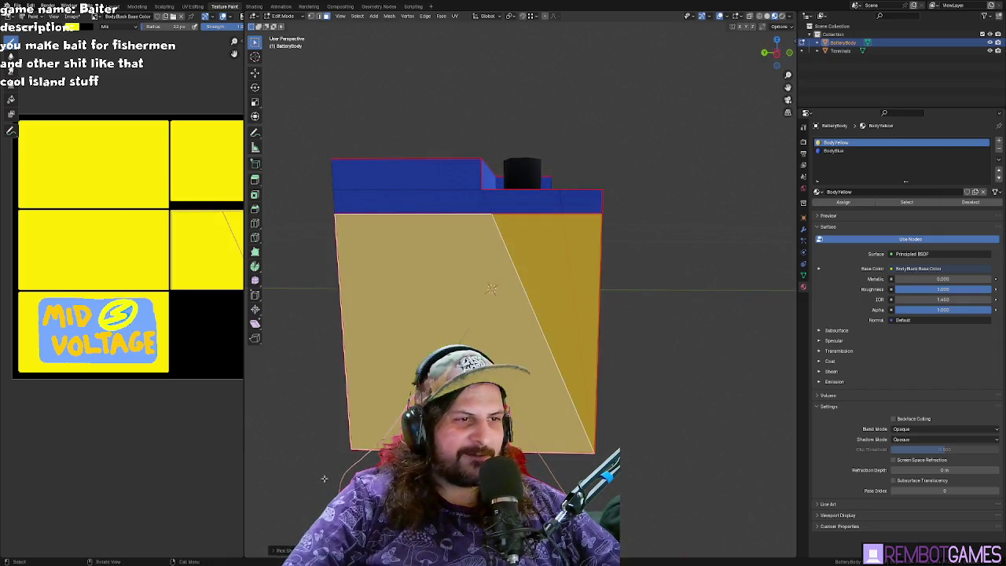
- Inspect the battery's front and side faces from several angles, finishing in Texture Paint mode
mouse_move(503, 283)
middle_mouse_down()
mouse_move(542, 277)
mouse_move(445, 281)
middle_mouse_up()
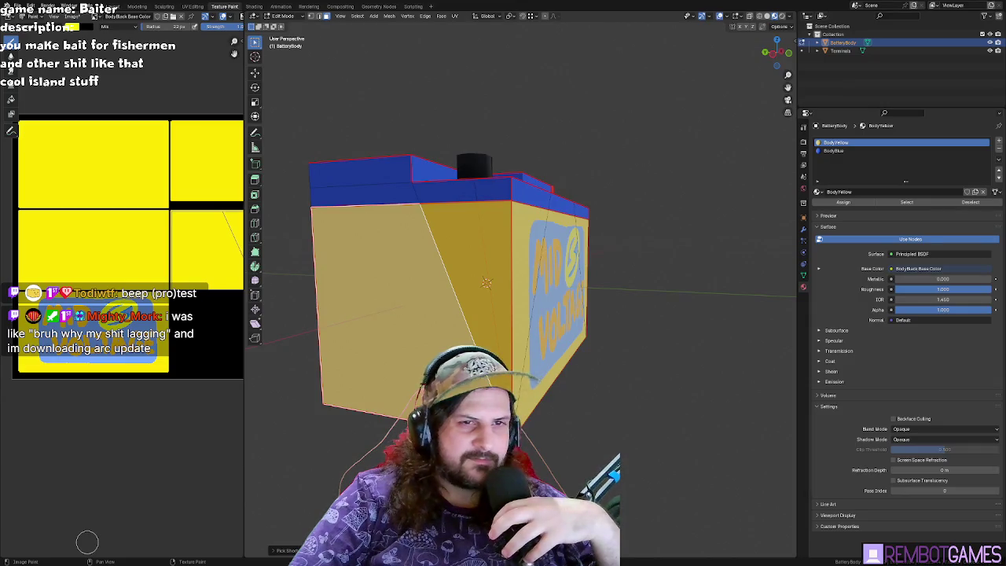
key("Tab")
mouse_move(472, 299)
middle_mouse_down()
mouse_move(578, 289)
mouse_move(511, 280)
mouse_move(506, 241)
mouse_move(542, 278)
mouse_move(528, 292)
mouse_move(604, 299)
middle_mouse_up()
key("Tab")
middle_click_drag(690, 232, 652, 251)
mouse_move(510, 250)
middle_mouse_down()
mouse_move(524, 286)
mouse_move(481, 300)
mouse_move(474, 292)
mouse_move(532, 282)
mouse_move(411, 254)
mouse_move(544, 269)
mouse_move(567, 287)
mouse_move(476, 295)
mouse_move(449, 312)
middle_mouse_up()
key("Tab")
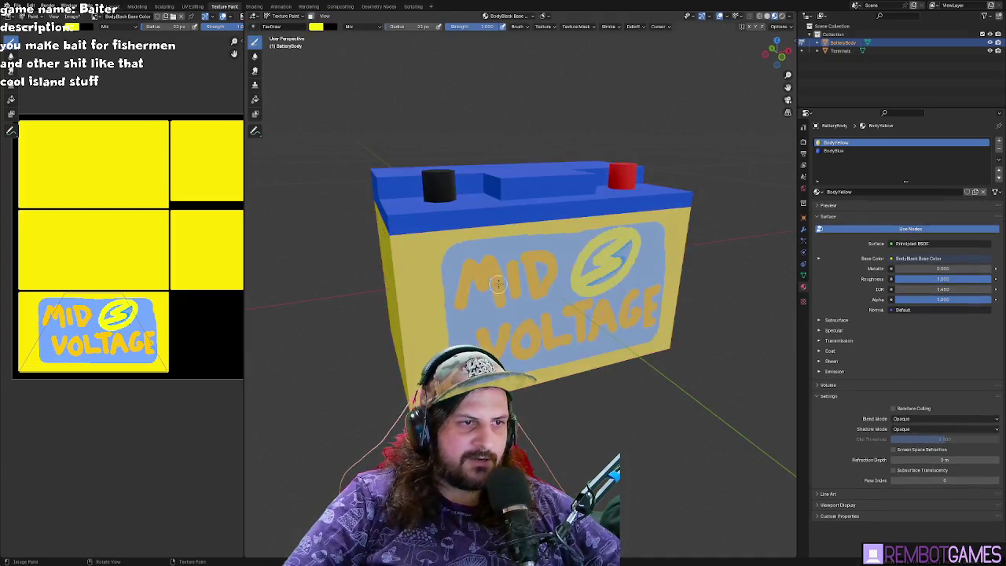
key("Tab")
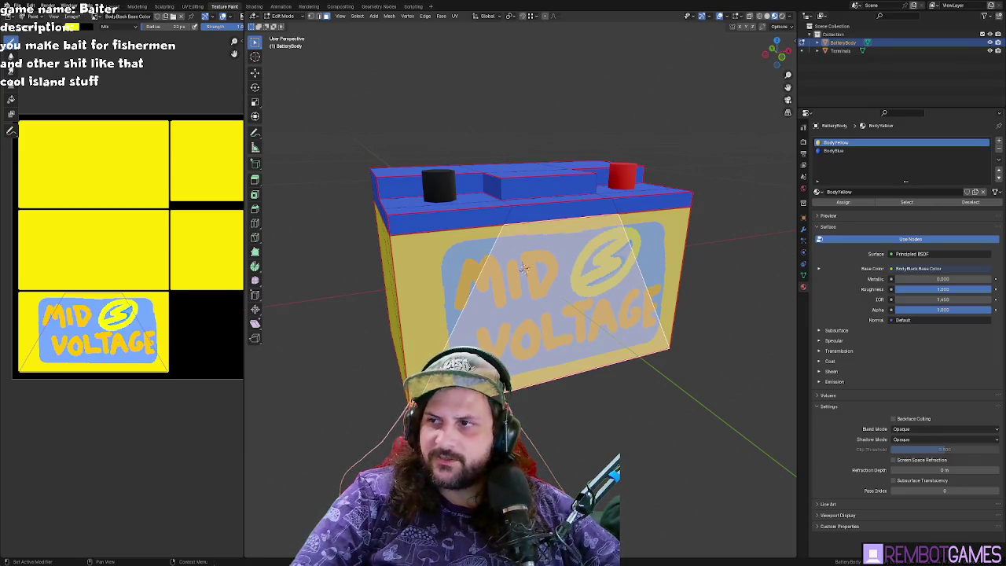
mouse_move(732, 251)
middle_mouse_down()
mouse_move(707, 249)
mouse_move(714, 254)
mouse_move(701, 274)
mouse_move(734, 267)
mouse_move(731, 254)
mouse_move(640, 246)
mouse_move(519, 308)
mouse_move(529, 303)
middle_mouse_up()
key("Tab")
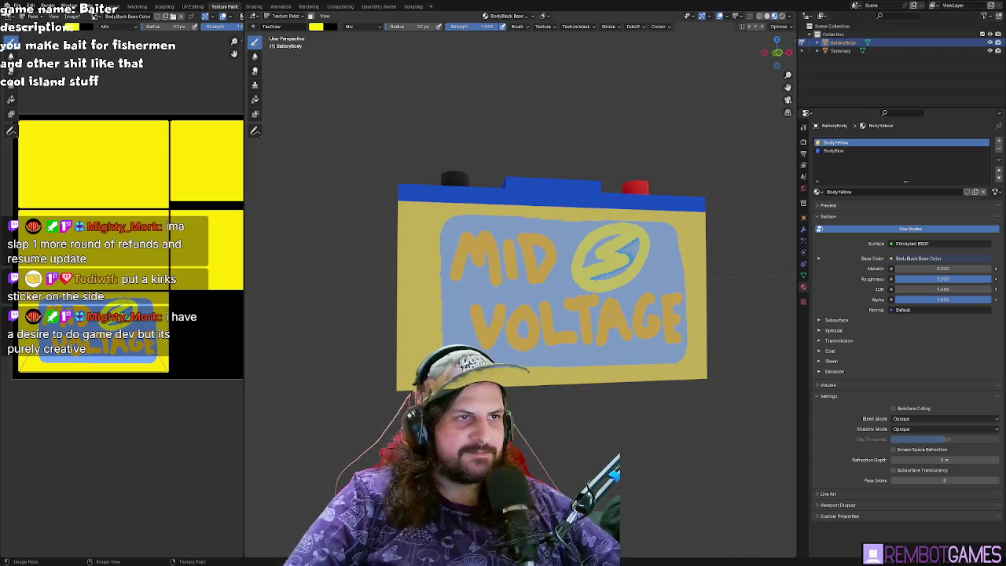
- Paint a lightning bolt on the yellow side face, undoing and repainting it twice
mouse_move(478, 223)
middle_mouse_down()
mouse_move(524, 248)
mouse_move(464, 252)
middle_mouse_up()
left_click_drag(437, 222, 464, 330)
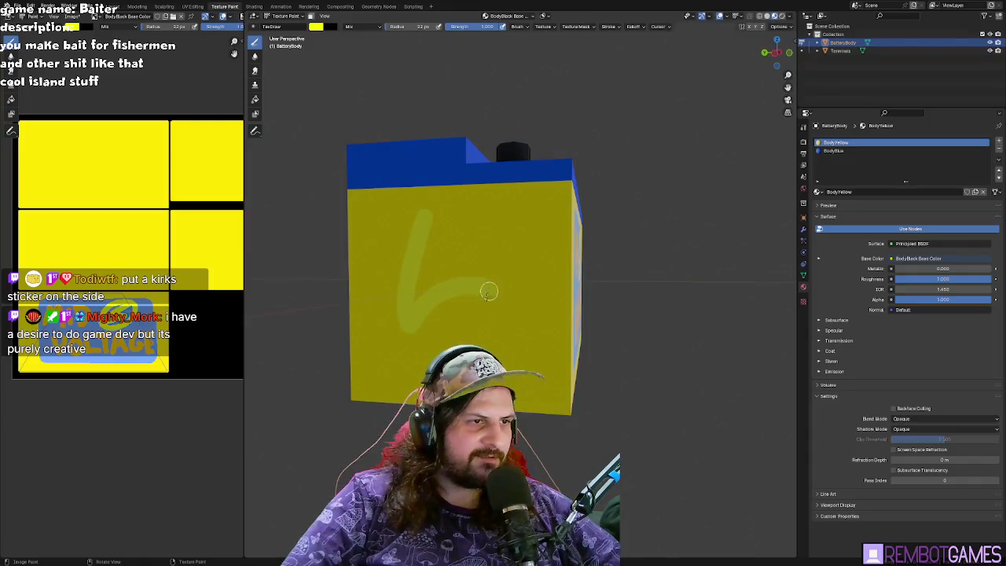
key("ctrl+z")
left_click_drag(438, 225, 451, 336)
key("ctrl+z")
mouse_move(464, 218)
left_mouse_down()
mouse_move(420, 278)
mouse_move(441, 340)
left_mouse_up()
- Paint a lightning bolt on another yellow side face, trying it with undo and redo
mouse_move(441, 341)
middle_mouse_down()
mouse_move(440, 322)
mouse_move(578, 253)
middle_mouse_up()
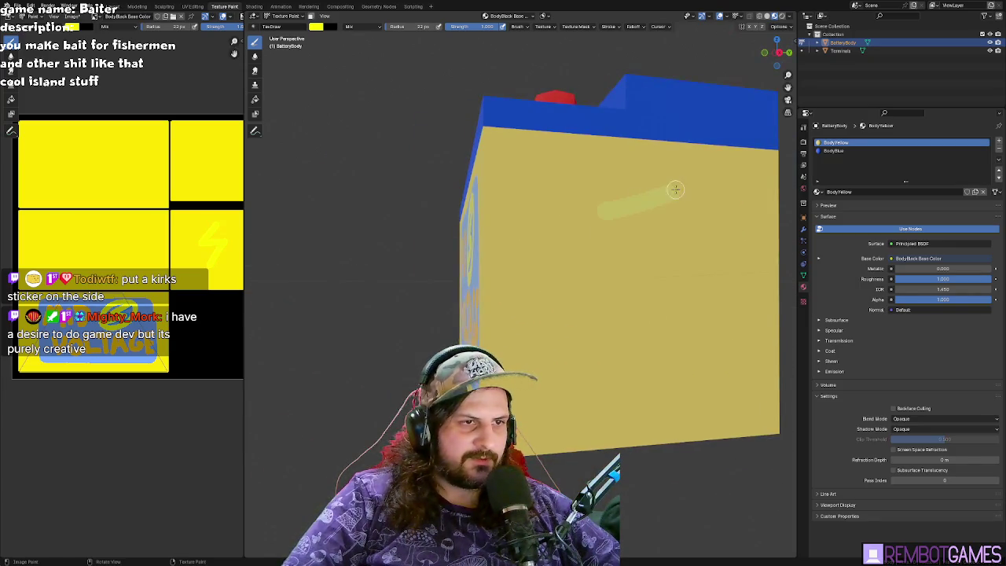
key("ctrl+z")
key("ctrl+shift+z")
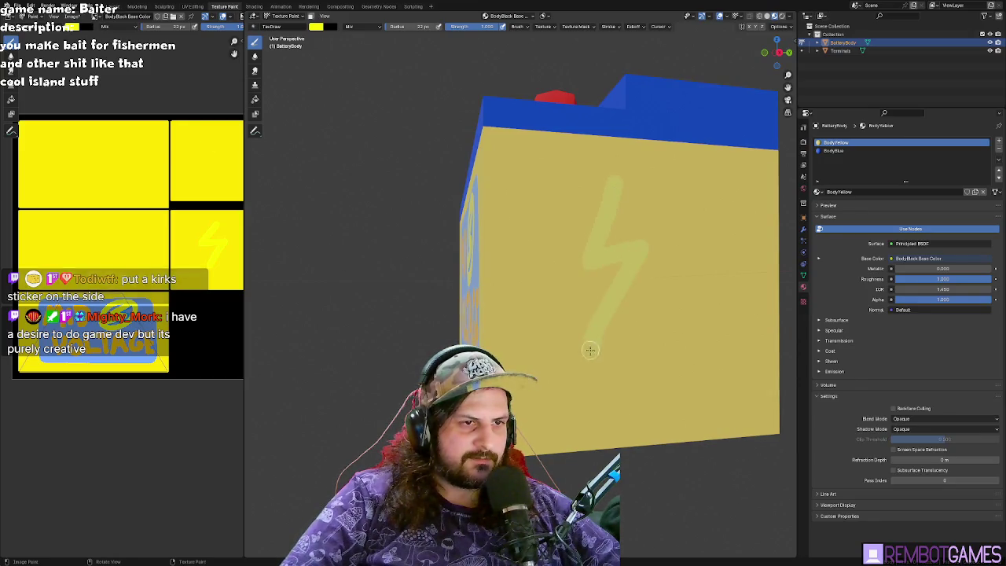
key("ctrl+z")
middle_click_drag(585, 368, 585, 259)
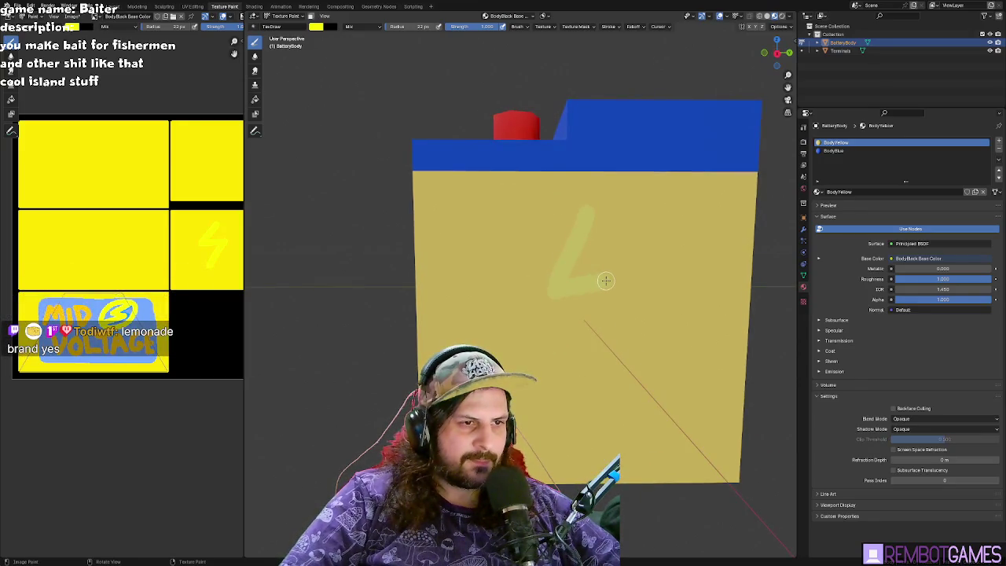
mouse_move(574, 399)
middle_mouse_down()
mouse_move(472, 258)
mouse_move(414, 230)
middle_mouse_up()
key("ctrl+shift+z")
key("ctrl+z")
- Orbit round to the MID VOLTAGE front label and adjust the zoom
mouse_move(528, 276)
middle_mouse_down()
mouse_move(436, 272)
mouse_move(409, 231)
middle_mouse_up()
middle_click_drag(390, 272, 487, 259)
scroll(503, 236, "up", 3)
scroll(550, 220, "up", 2)
scroll(603, 203, "down", 1)
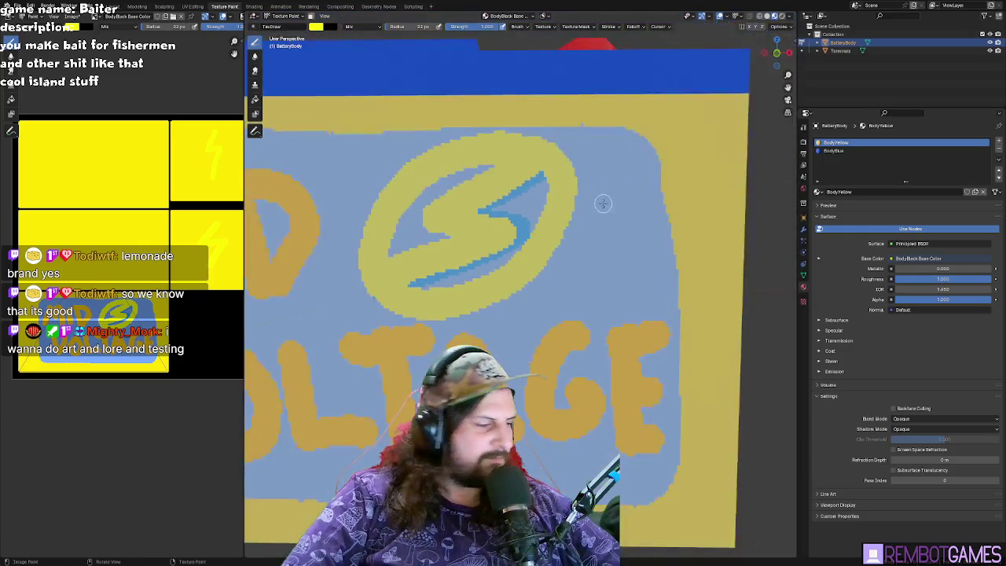
scroll(603, 202, "down", 2)
scroll(546, 224, "up", 4)
scroll(535, 244, "down", 2)
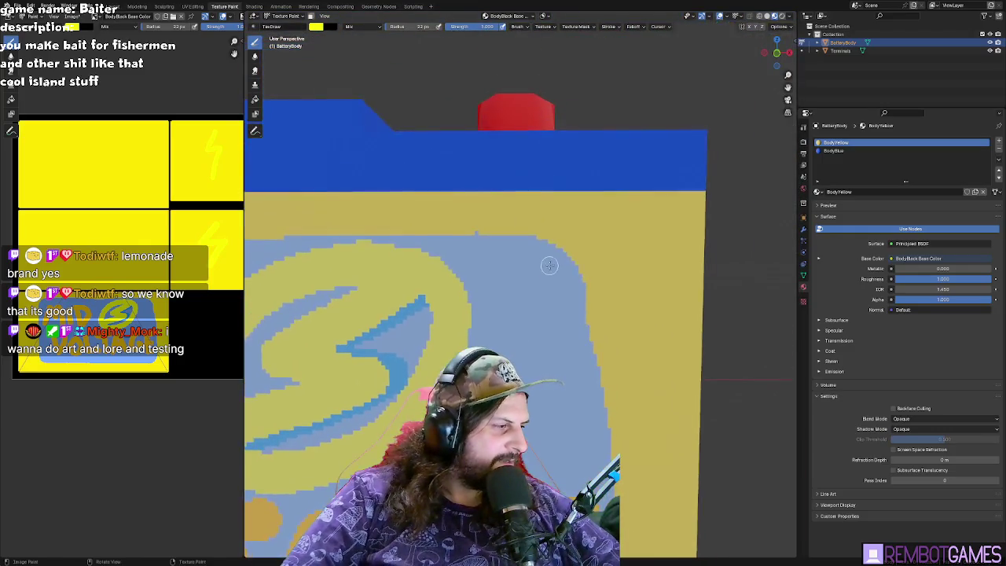
scroll(545, 266, "up", 1)
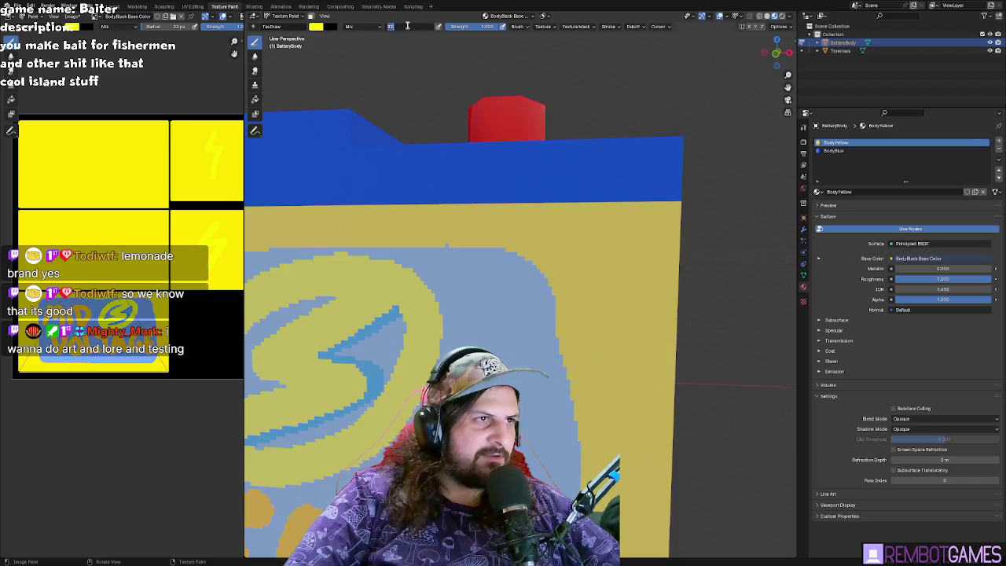
left_click(410, 26)
type("8")
- Set the brush radius to 8 px and change the brush colour to red
key("Return")
left_click_drag(489, 253, 541, 292)
key("ctrl+z")
left_click(315, 26)
left_click(315, 26)
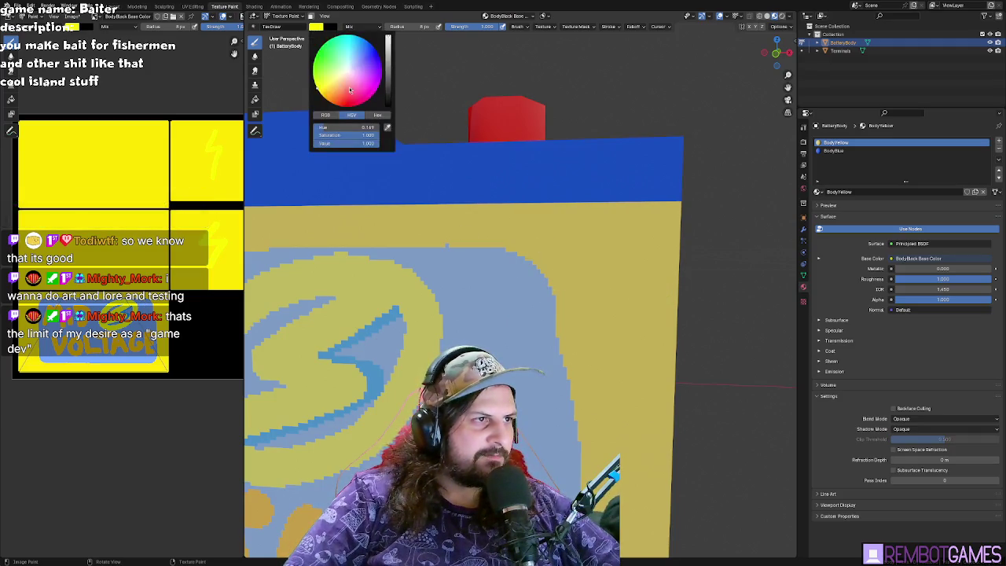
- Paint red 'High' lettering across the top of the MID VOLTAGE label
mouse_move(482, 234)
left_mouse_down()
mouse_move(488, 289)
mouse_move(504, 255)
mouse_move(511, 275)
left_mouse_up()
left_click_drag(532, 239, 534, 279)
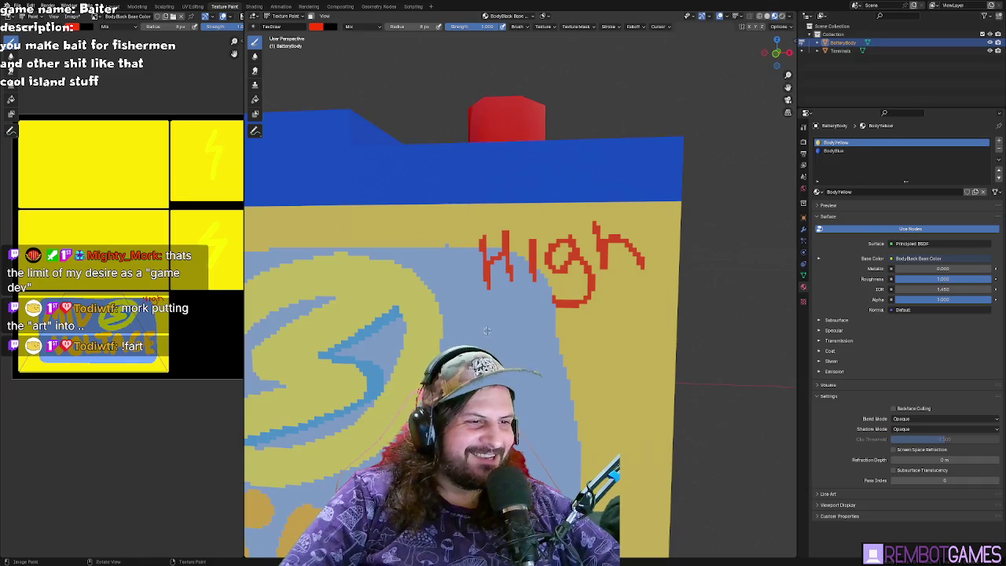
scroll(491, 333, "down", 3)
scroll(492, 334, "up", 4)
scroll(491, 333, "down", 3)
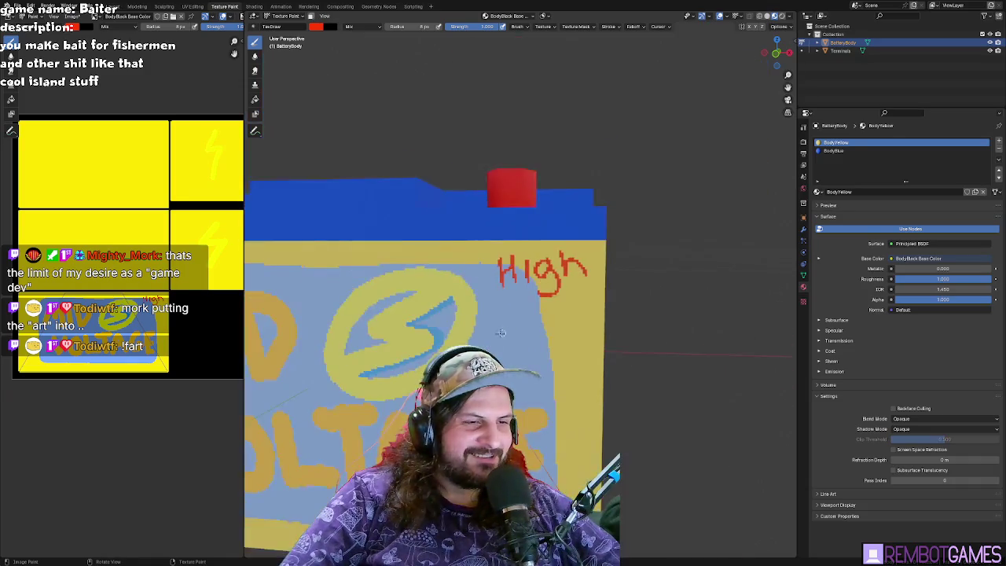
scroll(503, 333, "up", 3)
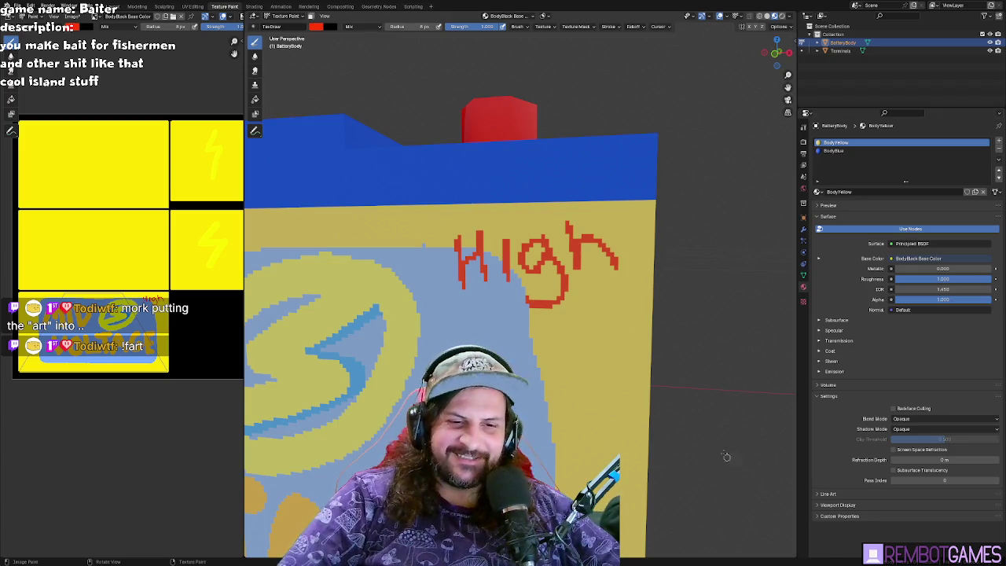
middle_click_drag(621, 353, 623, 356)
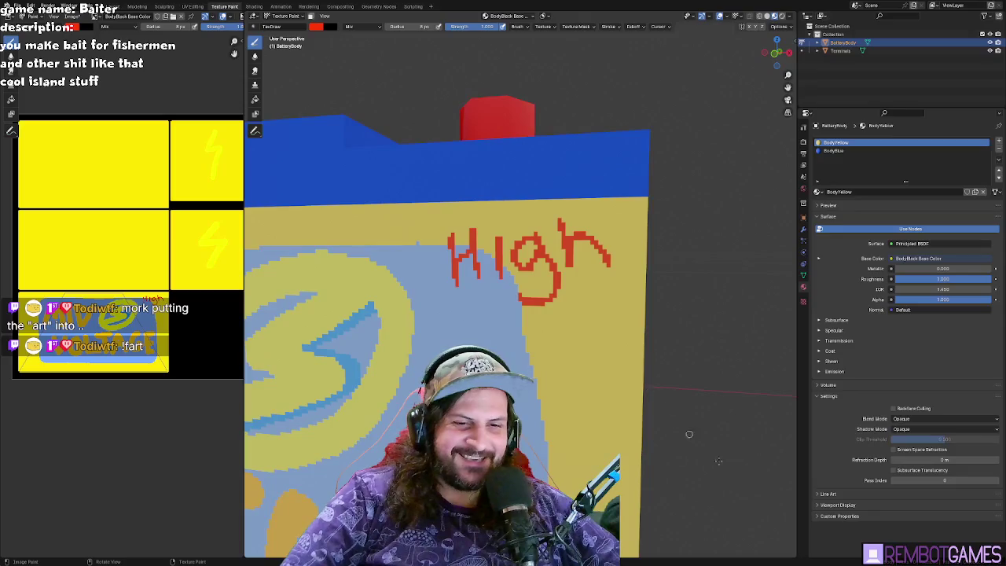
- Undo and redo the red strokes, leaving only a partial red 'Hi'
key("ctrl+z")
key("ctrl+z")
key("ctrl+z")
key("ctrl+z")
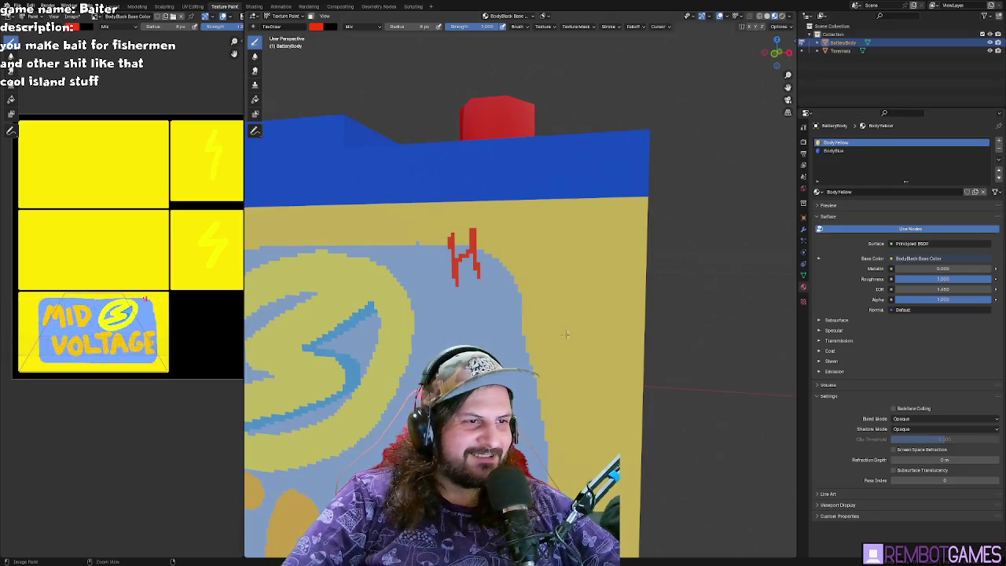
key("ctrl+shift+z")
key("ctrl+shift+z")
key("ctrl+shift+z")
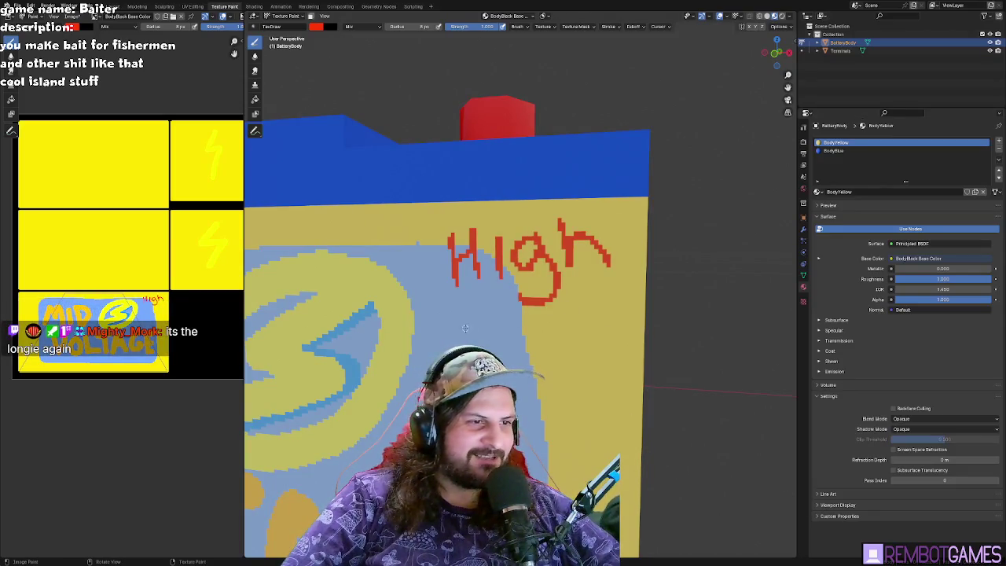
scroll(465, 328, "up", 1)
scroll(496, 329, "up", 2)
scroll(529, 332, "up", 1)
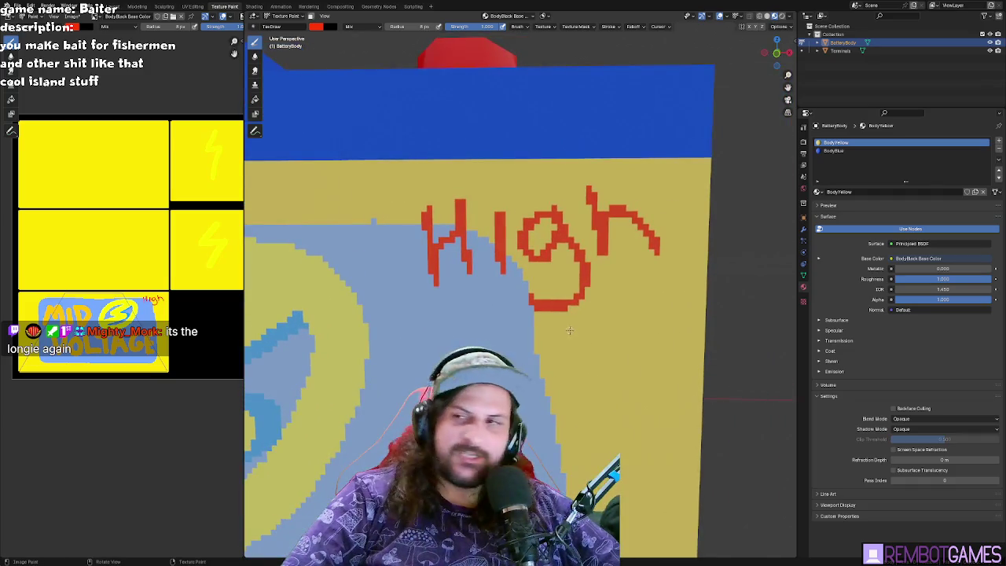
key("ctrl+z")
key("ctrl+z")
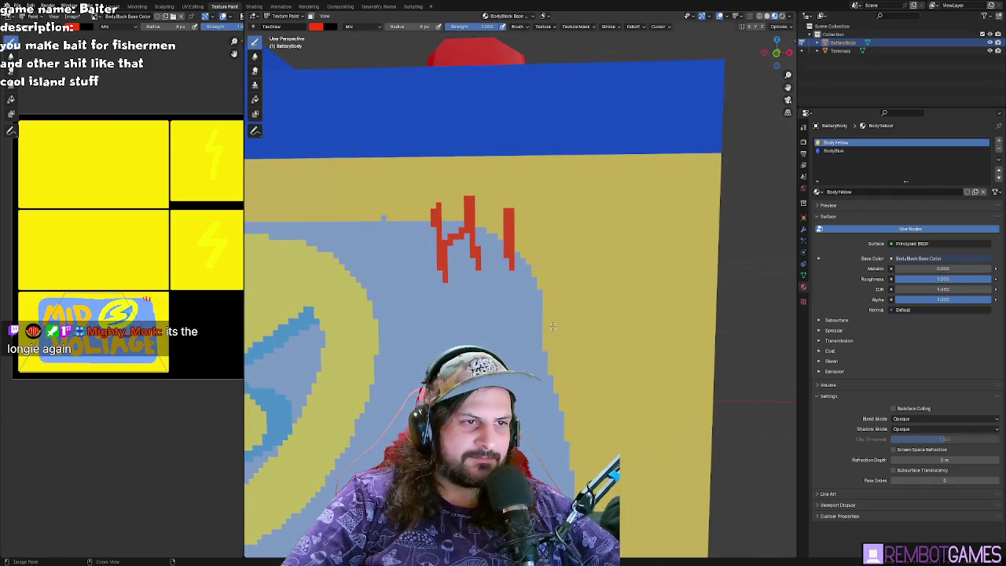
- Remove the remaining red 'Hi' and paint a large red disc with a 273 px brush
key("ctrl+z")
key("ctrl+z")
key("ctrl+z")
key("ctrl+z")
scroll(503, 332, "down", 3)
scroll(440, 337, "down", 2)
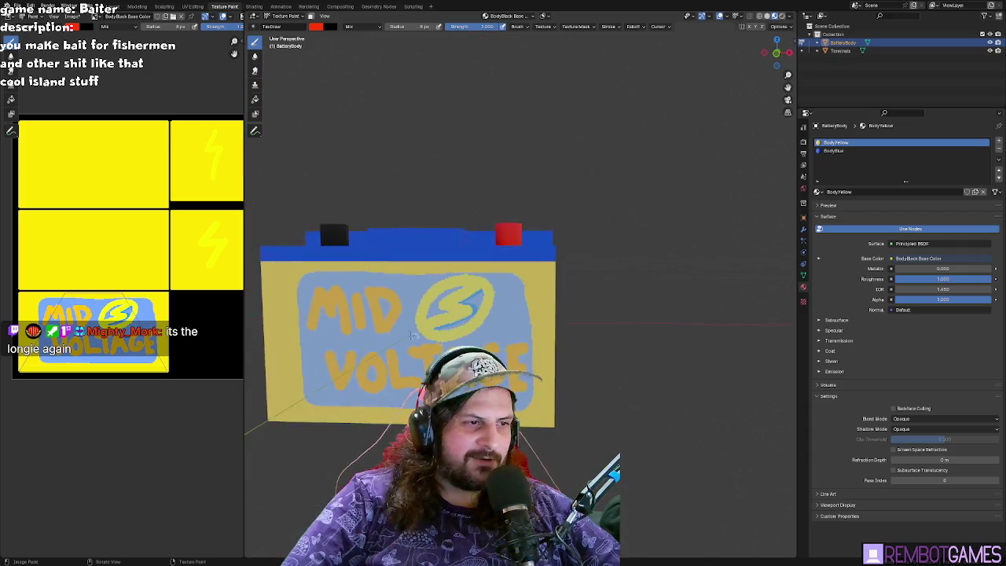
scroll(488, 330, "up", 2)
scroll(559, 321, "up", 3)
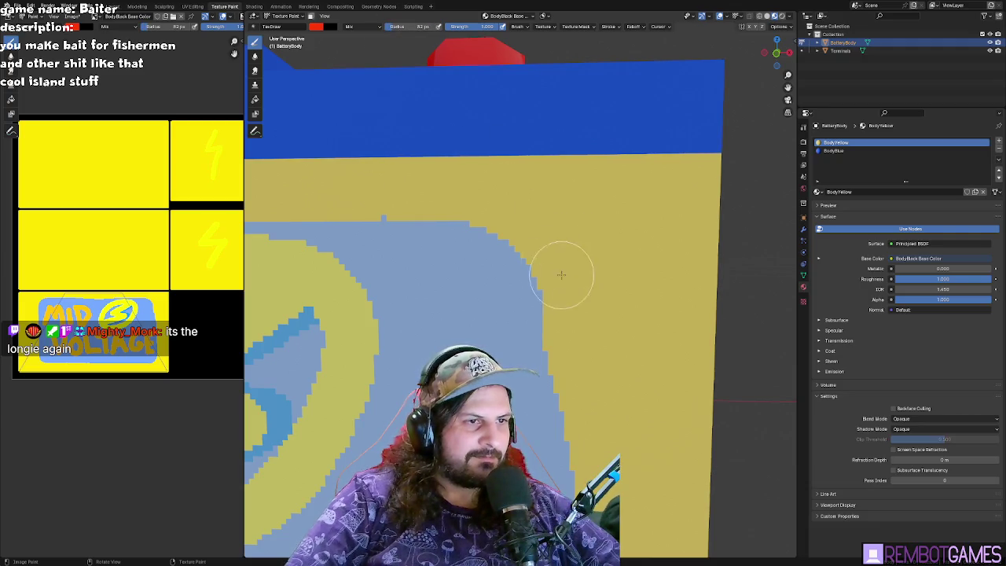
left_click_drag(402, 26, 441, 26)
mouse_move(515, 305)
left_mouse_down()
mouse_move(588, 287)
mouse_move(522, 299)
left_mouse_up()
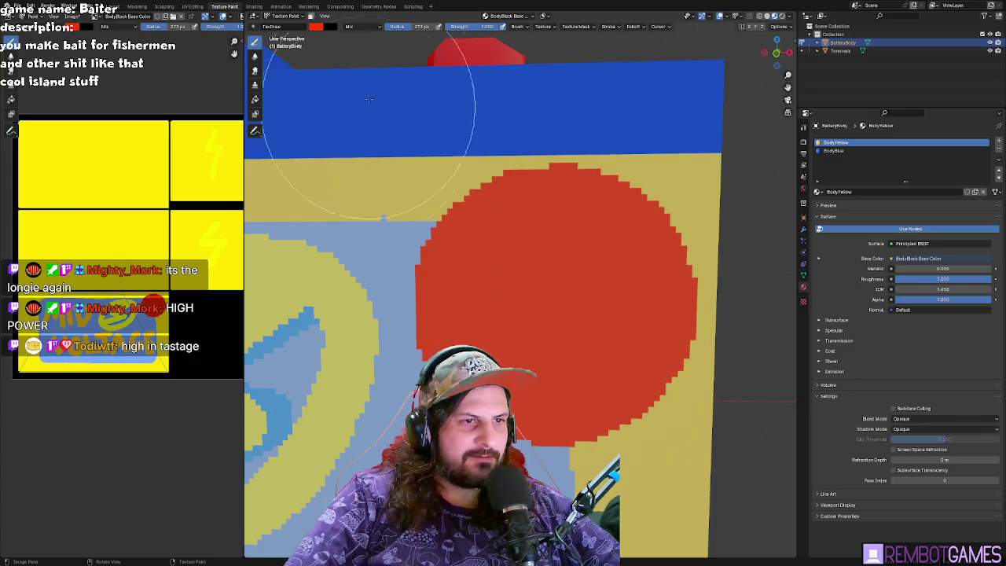
- Change the brush colour to light green on the colour wheel
left_click(315, 26)
left_click(344, 72)
mouse_move(340, 79)
left_mouse_down()
mouse_move(353, 82)
mouse_move(333, 65)
left_mouse_up()
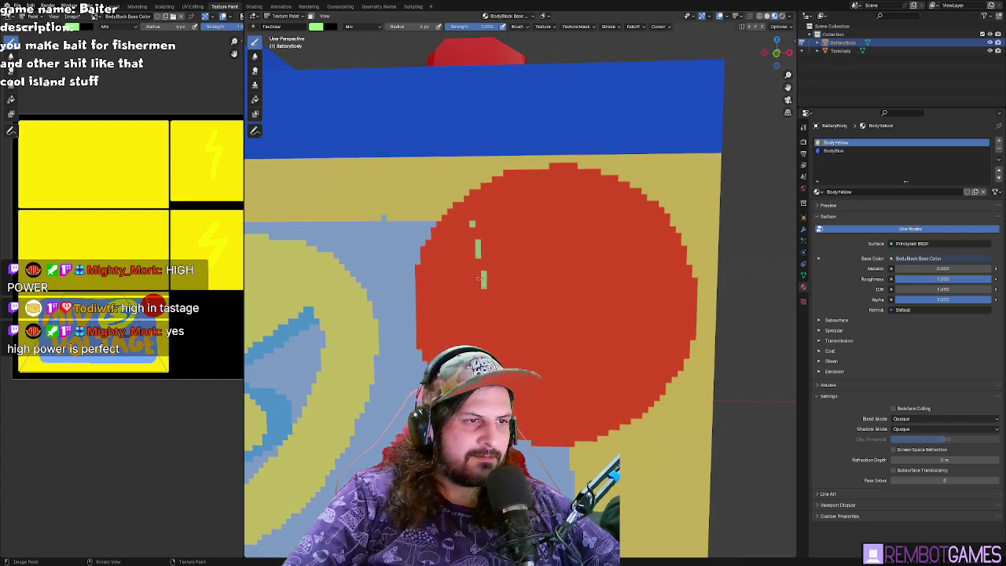
- Centre the red circle in the texture view and paint HIGH in light green
scroll(480, 260, "down", 5)
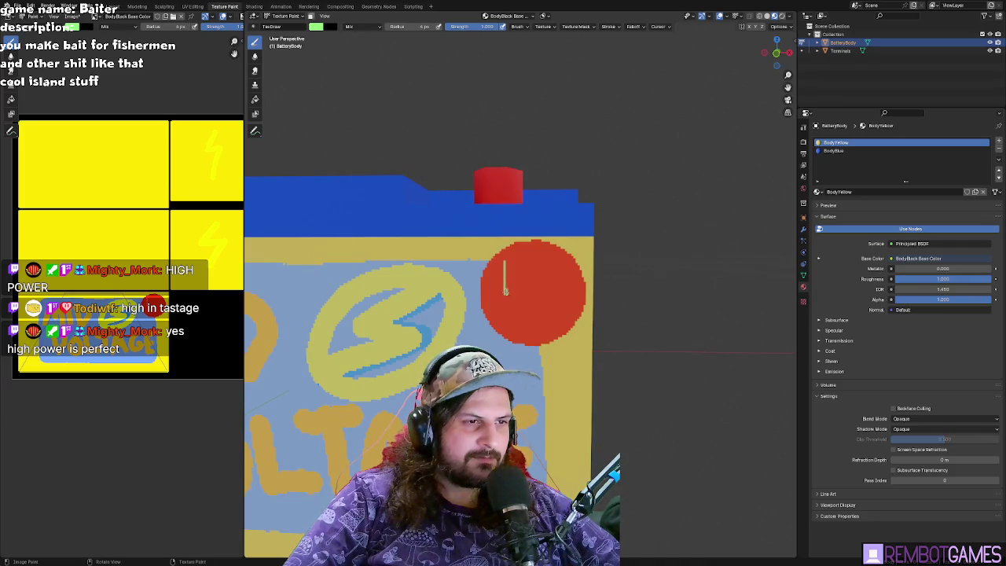
scroll(157, 298, "up", 3)
scroll(157, 298, "up", 2)
scroll(157, 298, "up", 3)
scroll(158, 298, "up", 2)
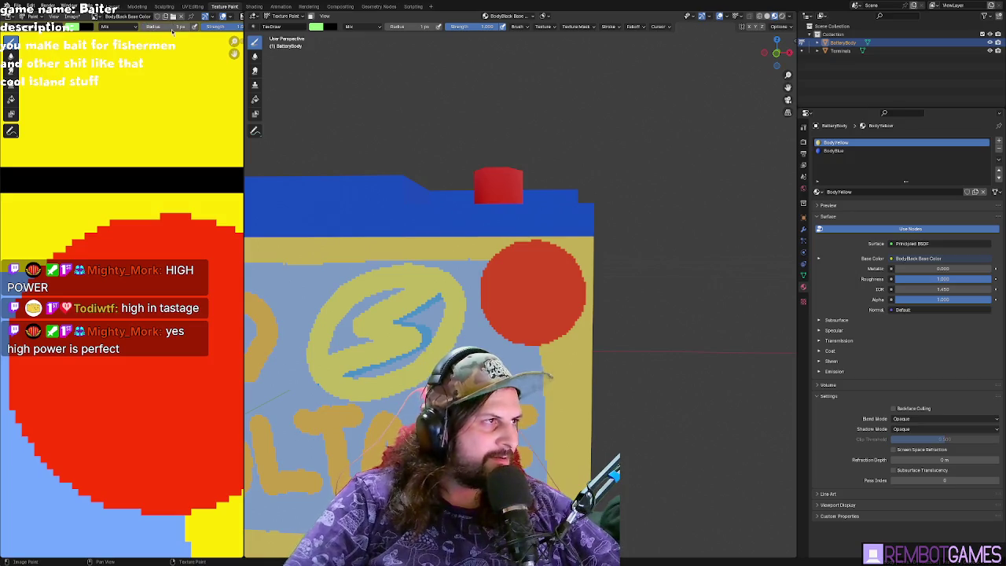
scroll(143, 302, "down", 1)
mouse_move(143, 301)
middle_mouse_down()
mouse_move(79, 289)
mouse_move(82, 250)
middle_mouse_up()
mouse_move(57, 248)
left_mouse_down()
mouse_move(52, 313)
mouse_move(91, 269)
mouse_move(91, 312)
left_mouse_up()
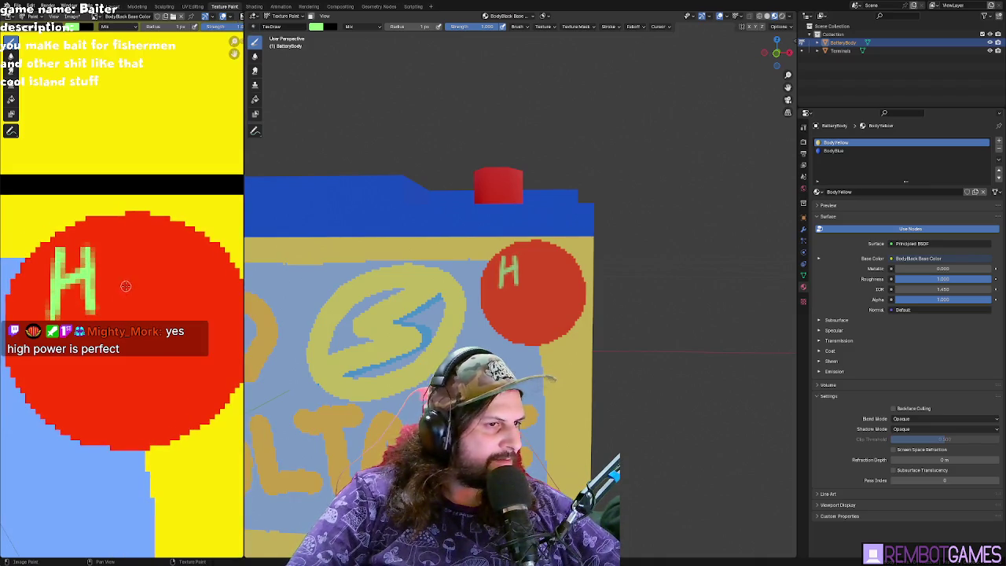
left_click_drag(114, 259, 114, 311)
mouse_move(160, 257)
left_mouse_down()
mouse_move(177, 316)
mouse_move(209, 284)
left_mouse_up()
- Paint the letters POWER in light green below HIGH
mouse_move(41, 336)
left_mouse_down()
mouse_move(46, 403)
mouse_move(48, 374)
left_mouse_up()
mouse_move(96, 339)
left_mouse_down()
mouse_move(69, 368)
mouse_move(110, 346)
mouse_move(141, 370)
mouse_move(165, 338)
mouse_move(192, 406)
left_mouse_up()
left_click_drag(171, 370, 195, 369)
left_click_drag(214, 338, 214, 390)
left_click_drag(216, 338, 242, 391)
- Zoom and orbit the 3D view to centre the S logo on the battery
scroll(165, 380, "down", 1)
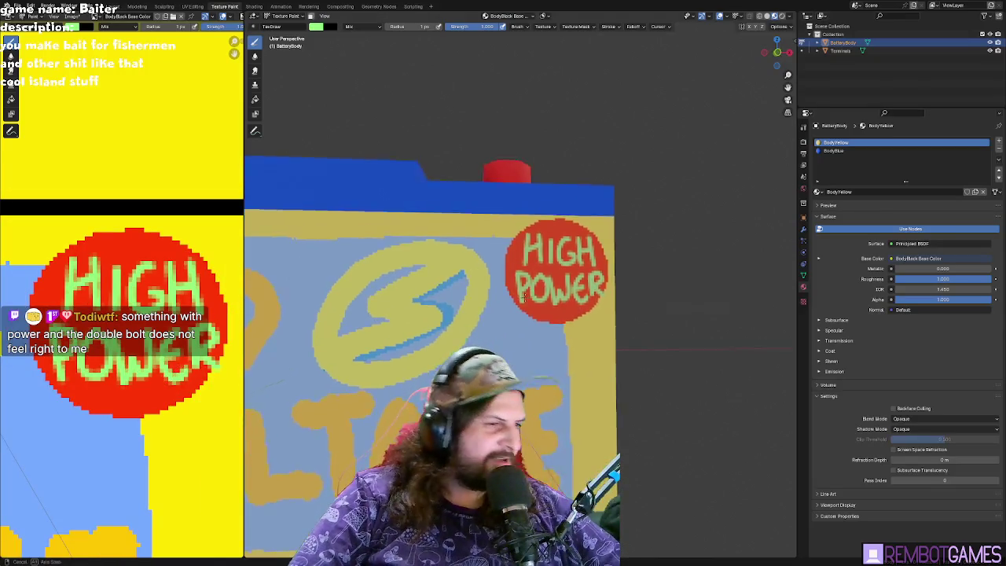
scroll(491, 333, "up", 1)
scroll(471, 339, "up", 3)
scroll(471, 338, "down", 3)
middle_click_drag(471, 338, 583, 270)
scroll(583, 269, "down", 3)
scroll(566, 243, "up", 3)
scroll(548, 210, "up", 2)
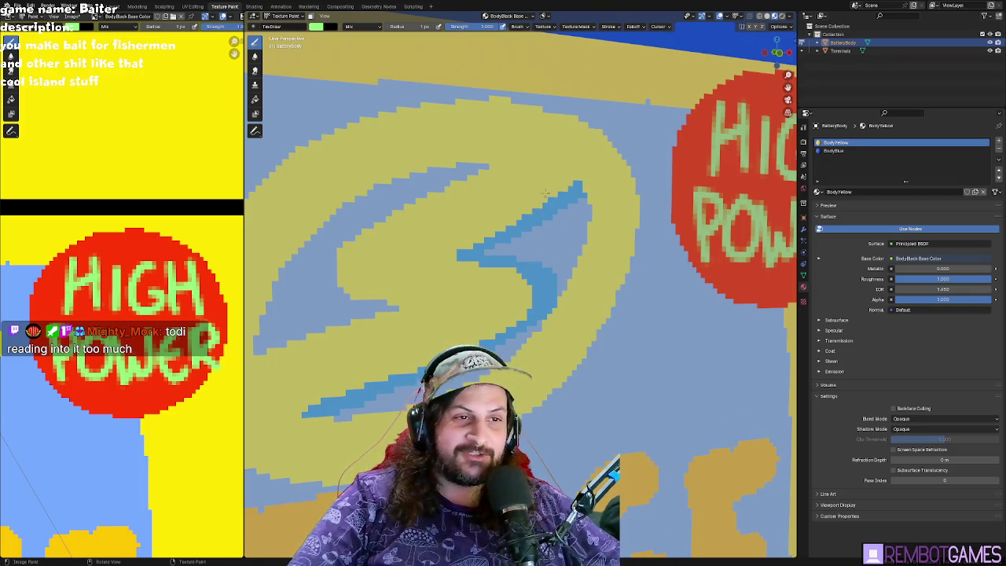
scroll(546, 224, "down", 2)
scroll(543, 226, "down", 2)
scroll(535, 231, "down", 2)
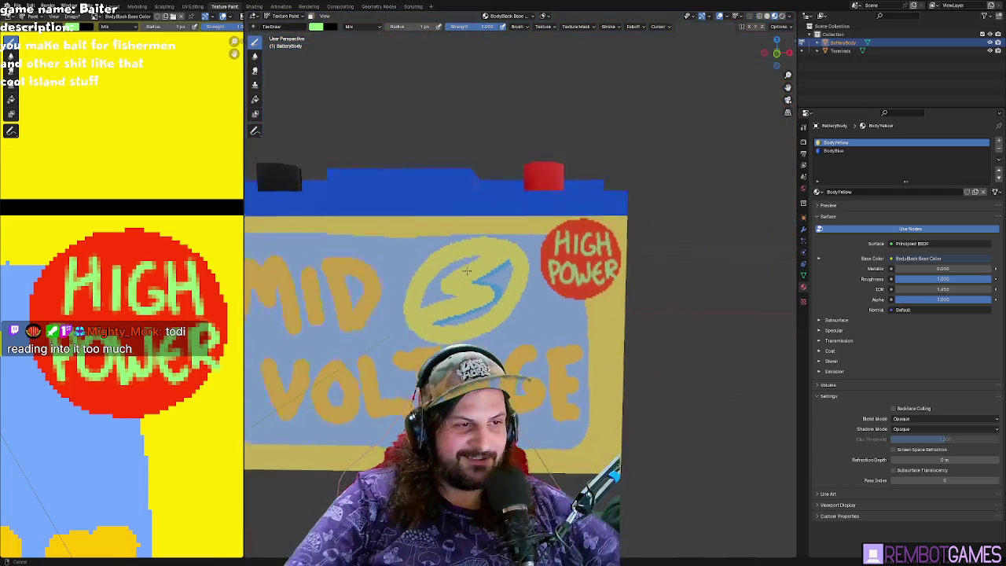
scroll(524, 237, "down", 2)
mouse_move(523, 235)
middle_mouse_down()
mouse_move(449, 253)
mouse_move(505, 232)
middle_mouse_up()
scroll(472, 243, "down", 3)
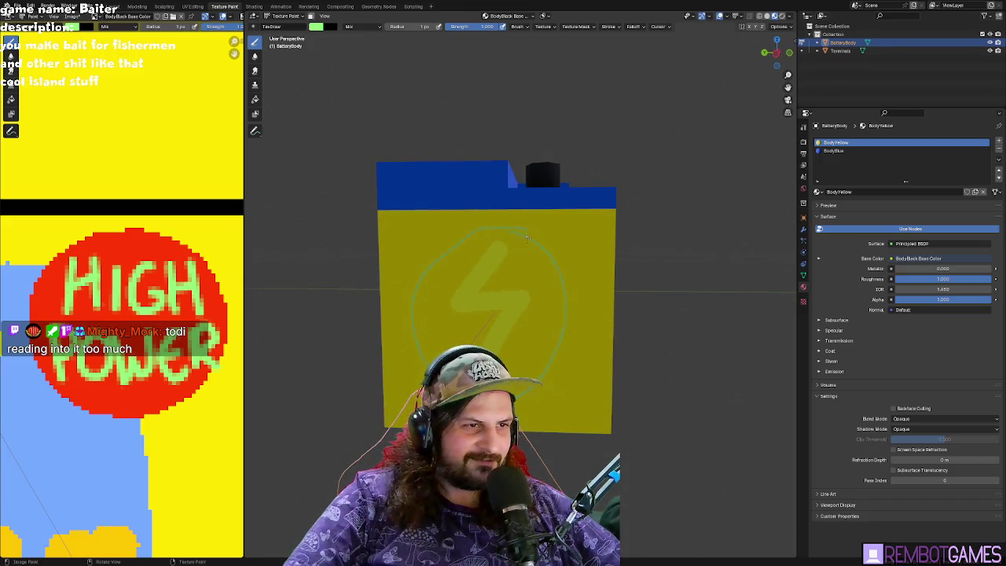
middle_click_drag(517, 300, 542, 270)
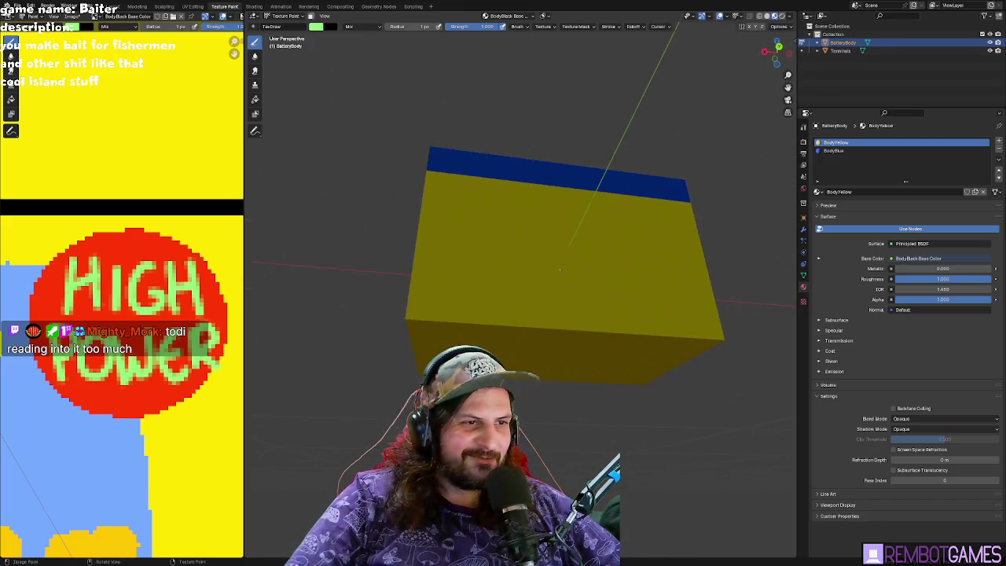
mouse_move(604, 237)
middle_mouse_down()
mouse_move(570, 279)
mouse_move(409, 252)
mouse_move(430, 176)
middle_mouse_up()
mouse_move(539, 276)
middle_mouse_down()
mouse_move(486, 228)
mouse_move(534, 297)
mouse_move(494, 305)
mouse_move(519, 281)
mouse_move(582, 291)
middle_mouse_up()
scroll(231, 342, "down", 2)
scroll(231, 342, "down", 2)
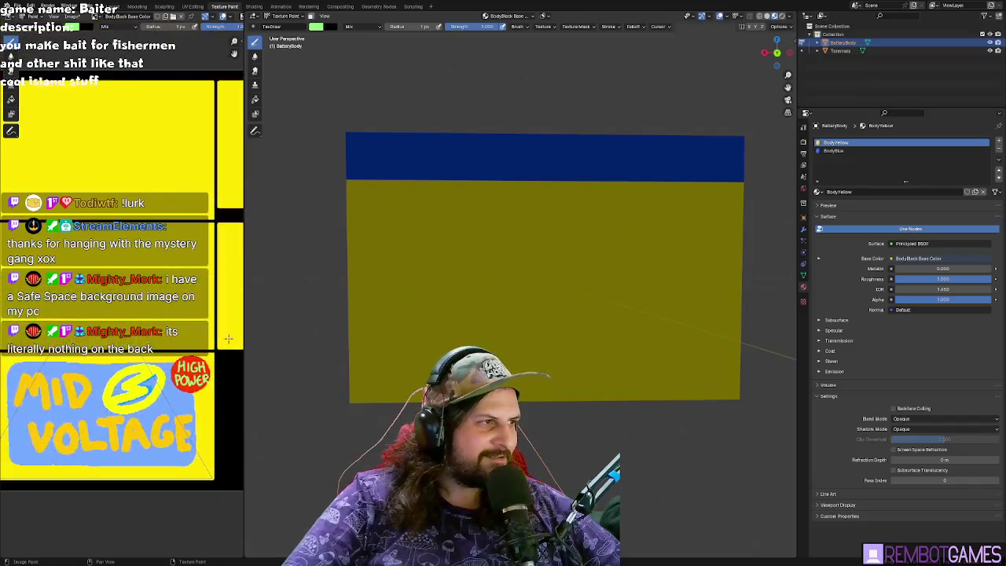
- Set the brush colour to a dark olive after trying yellow
scroll(237, 159, "down", 2)
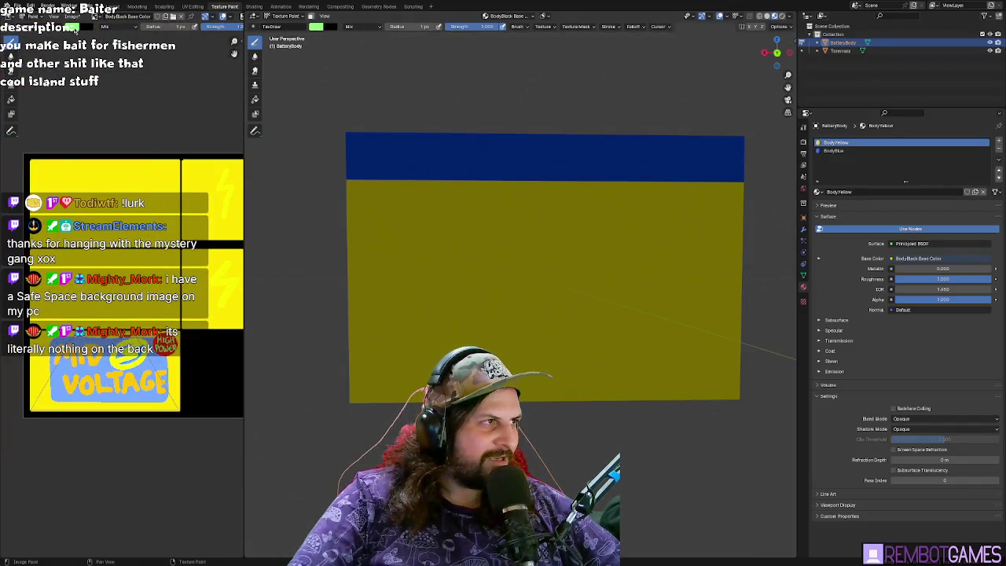
left_click(74, 27)
left_click(142, 130)
left_click(74, 28)
left_click(77, 27)
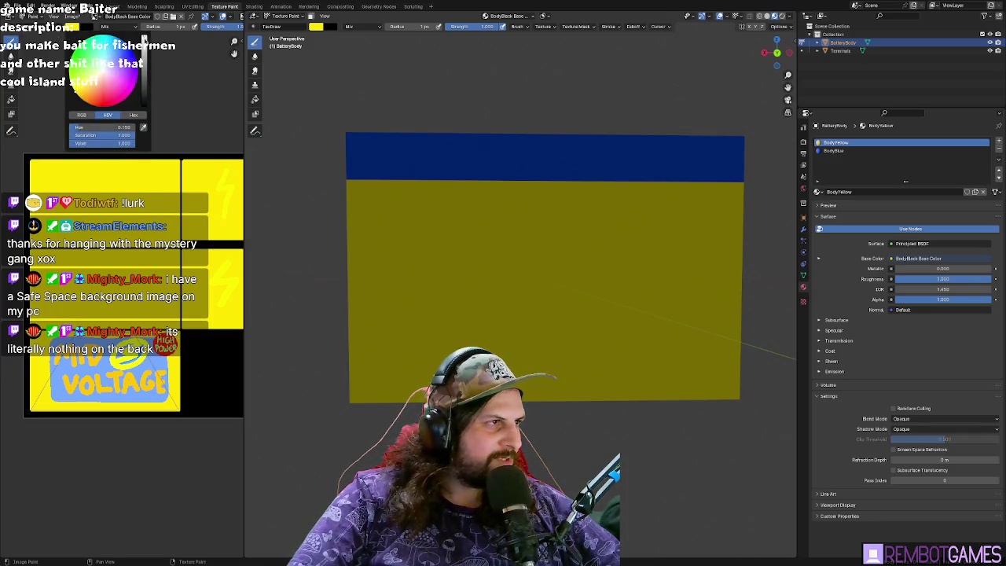
mouse_move(398, 210)
left_mouse_down()
mouse_move(447, 226)
mouse_move(550, 299)
left_mouse_up()
- Paint a large dark olive disc over the lightning mark on one side face
key("ctrl+z")
mouse_move(551, 299)
middle_mouse_down()
mouse_move(562, 258)
mouse_move(324, 151)
middle_mouse_up()
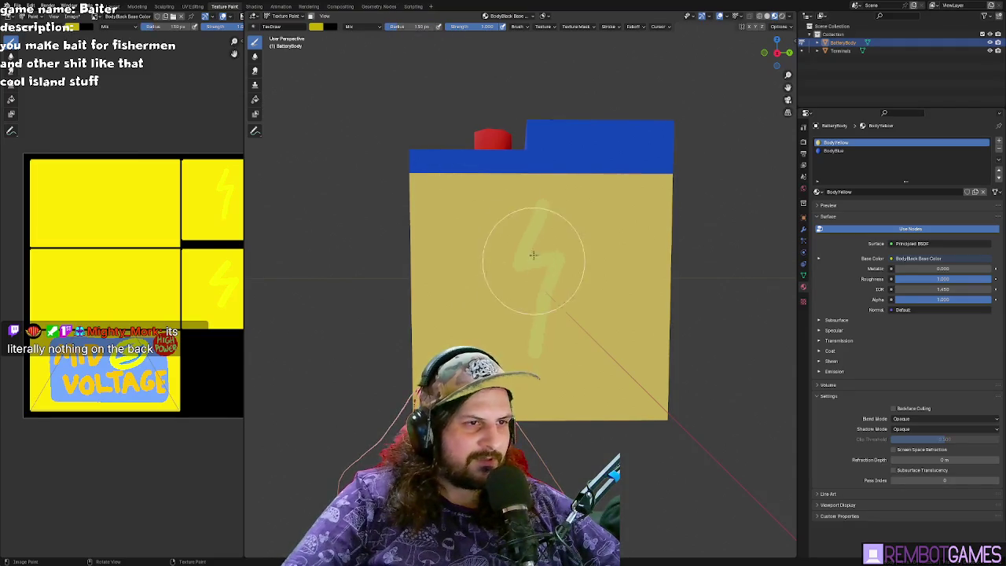
left_click_drag(519, 236, 573, 258)
mouse_move(529, 338)
middle_mouse_down()
mouse_move(537, 295)
mouse_move(543, 302)
middle_mouse_up()
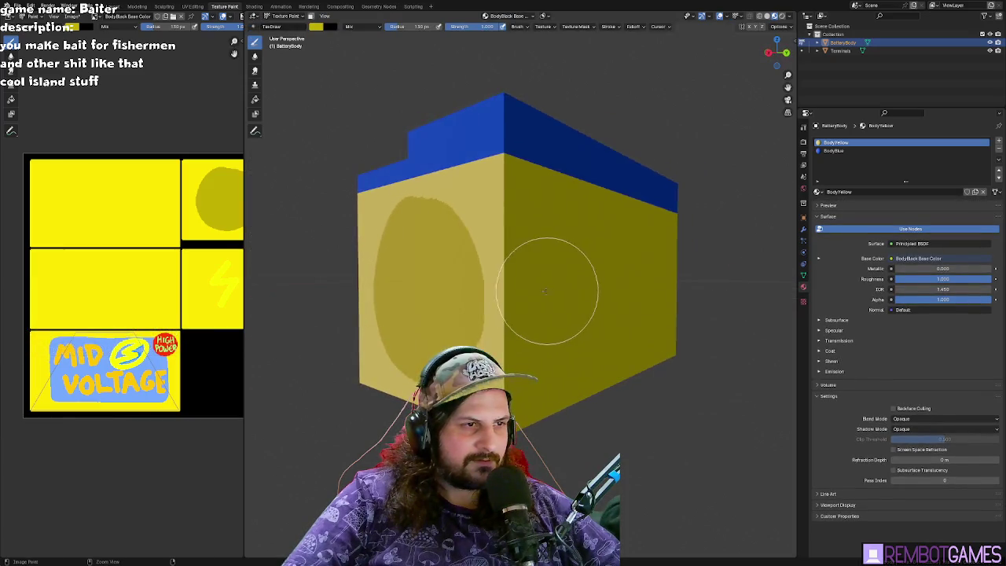
key("Tab")
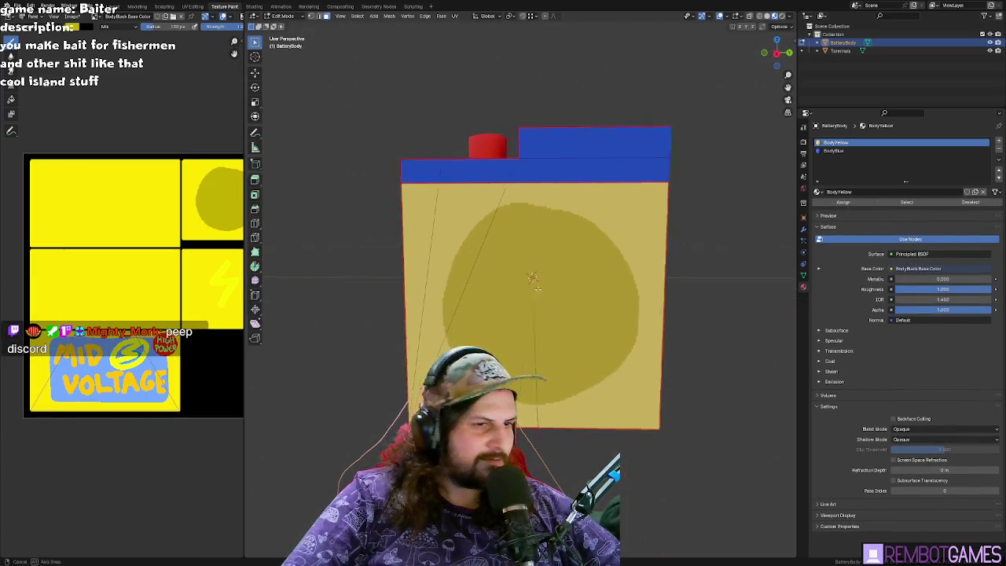
key("ctrl+z")
key("Tab")
mouse_move(521, 340)
left_mouse_down()
mouse_move(502, 258)
mouse_move(512, 299)
mouse_move(478, 275)
mouse_move(525, 315)
mouse_move(475, 287)
left_mouse_up()
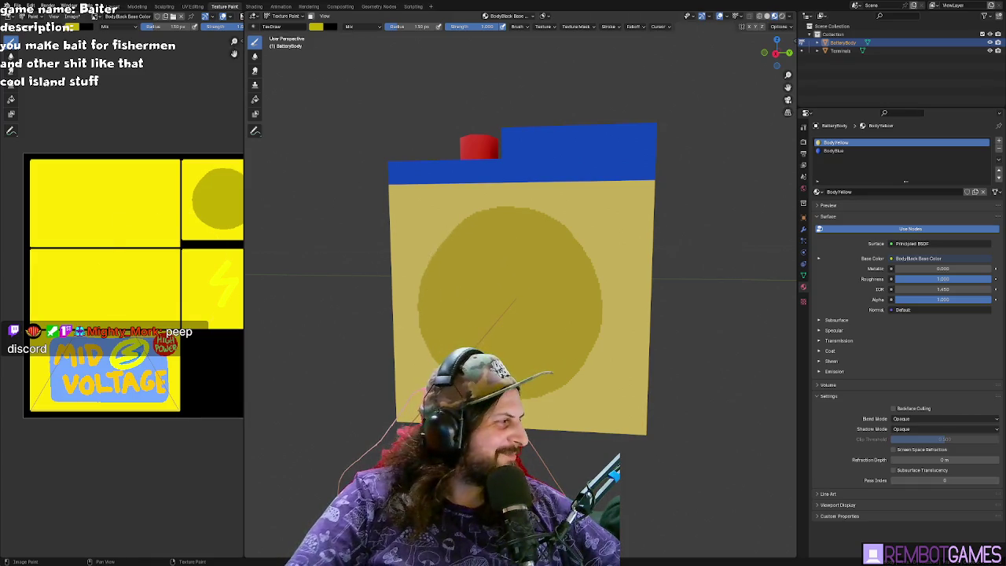
- Paint a matching dark olive disc on the opposite side face
middle_click_drag(635, 265, 499, 283)
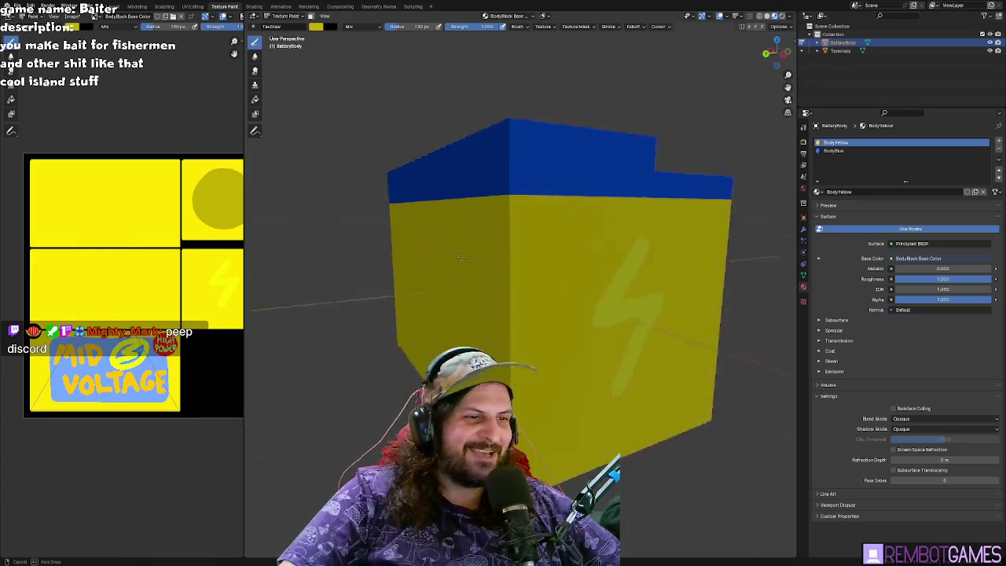
mouse_move(499, 283)
left_mouse_down()
mouse_move(465, 260)
mouse_move(460, 393)
mouse_move(512, 265)
mouse_move(550, 330)
left_mouse_up()
scroll(153, 247, "up", 1)
scroll(152, 247, "up", 2)
scroll(152, 247, "up", 2)
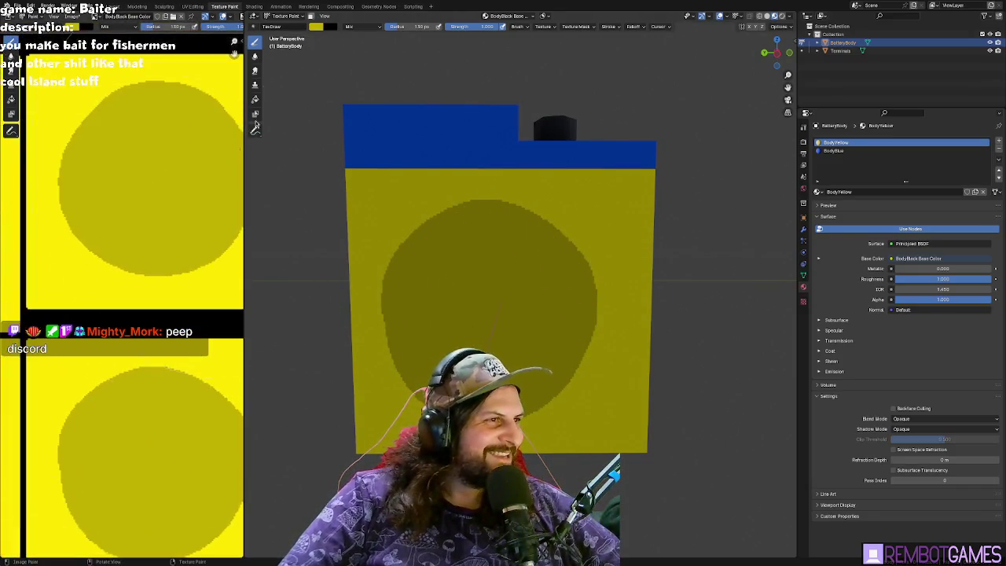
- Eyedrop the bright yellow from the texture and set a small brush radius
left_click(77, 27)
left_click(144, 128)
left_click(216, 200)
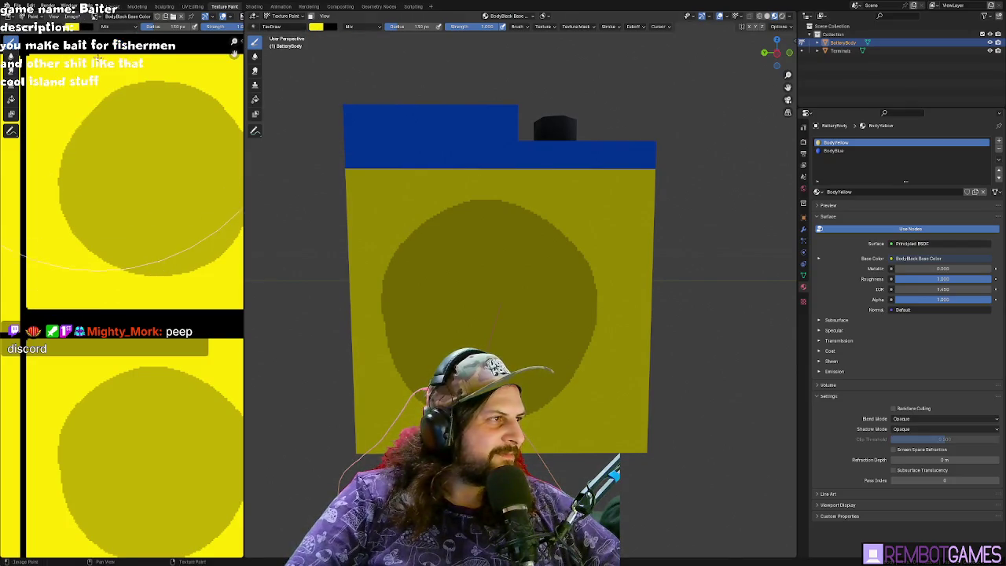
type("1")
key("Return")
key("f")
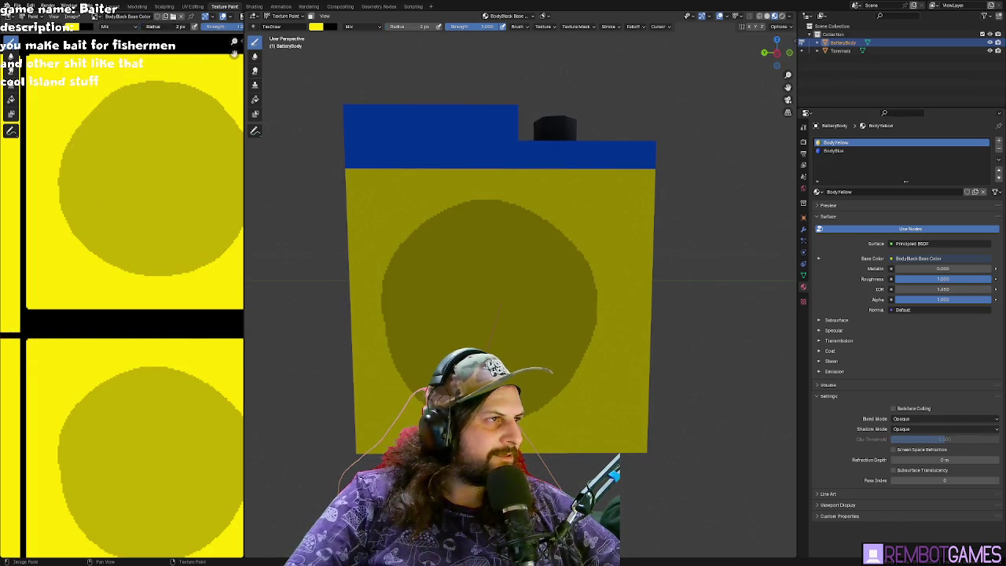
- Paint a bright yellow lightning bolt inside the upper and lower olive discs
scroll(120, 146, "up", 1)
mouse_move(138, 119)
left_mouse_down()
mouse_move(130, 171)
mouse_move(154, 241)
left_mouse_up()
middle_click_drag(128, 395, 113, 278)
mouse_move(120, 275)
left_mouse_down()
mouse_move(95, 322)
mouse_move(145, 326)
mouse_move(130, 419)
left_mouse_up()
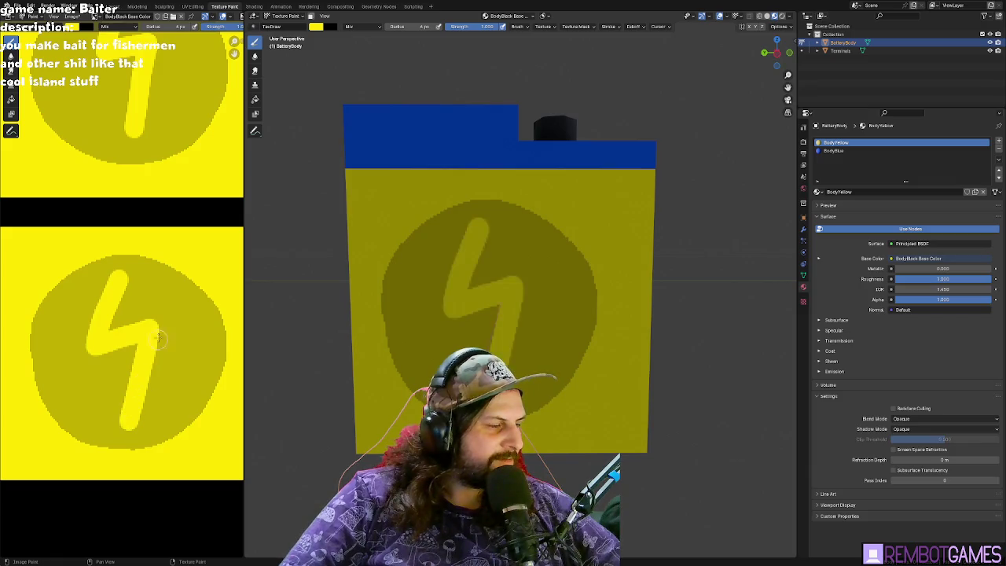
mouse_move(475, 278)
middle_mouse_down()
mouse_move(448, 200)
mouse_move(550, 203)
mouse_move(453, 189)
middle_mouse_up()
scroll(463, 251, "down", 3)
scroll(453, 190, "up", 3)
scroll(593, 213, "up", 2)
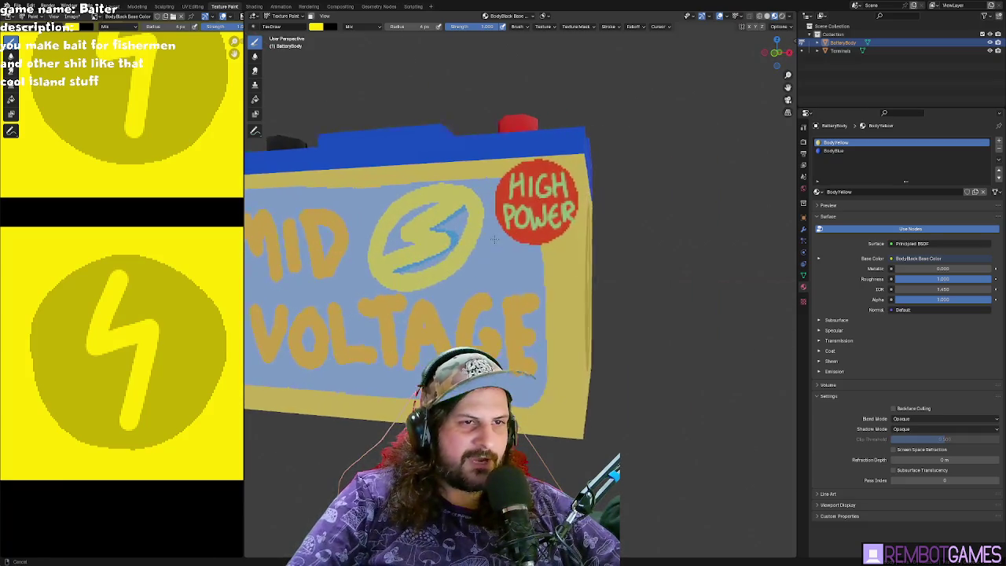
- Eyedrop the red of the HIGH POWER badge as the brush colour
scroll(593, 212, "up", 3)
scroll(593, 212, "down", 2)
scroll(81, 382, "down", 2)
scroll(118, 330, "down", 1)
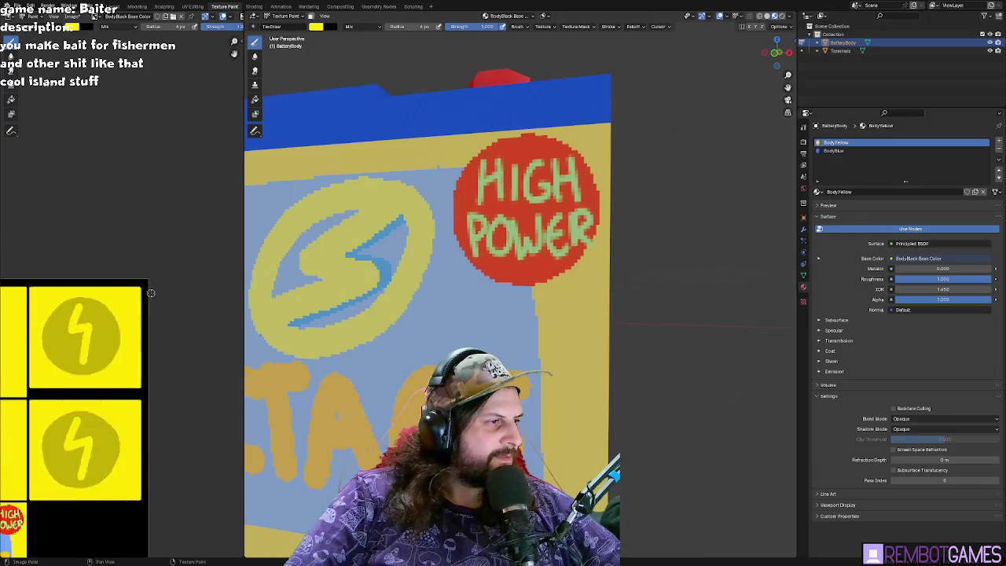
scroll(175, 272, "down", 1)
scroll(174, 271, "up", 4)
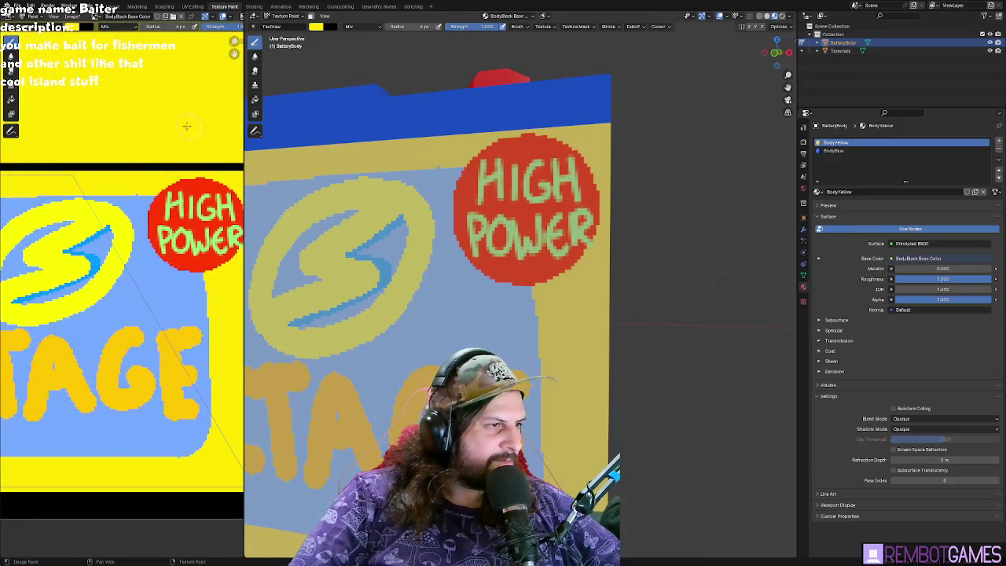
scroll(198, 131, "up", 1)
scroll(181, 134, "up", 2)
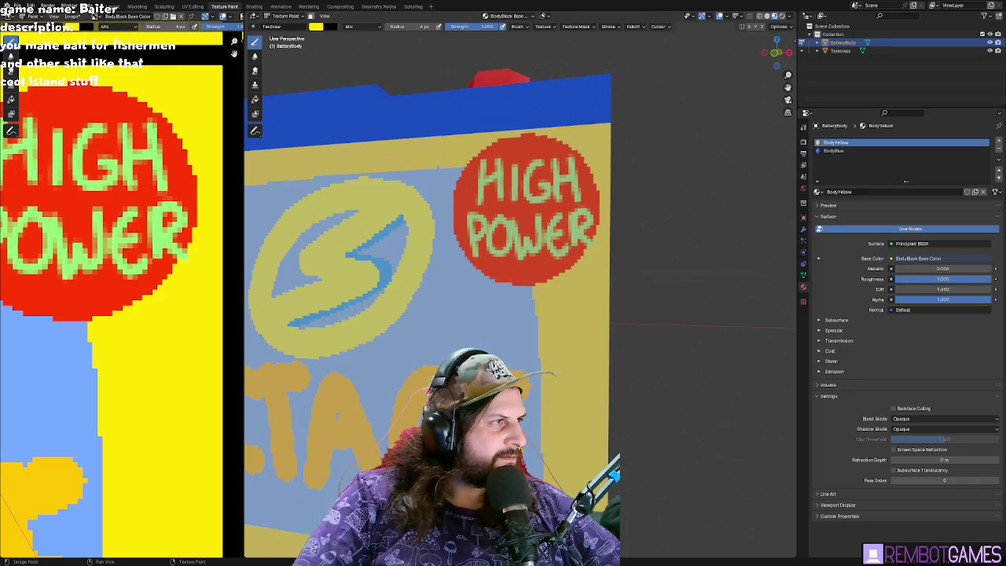
left_click(76, 26)
left_click(144, 128)
left_click(172, 148)
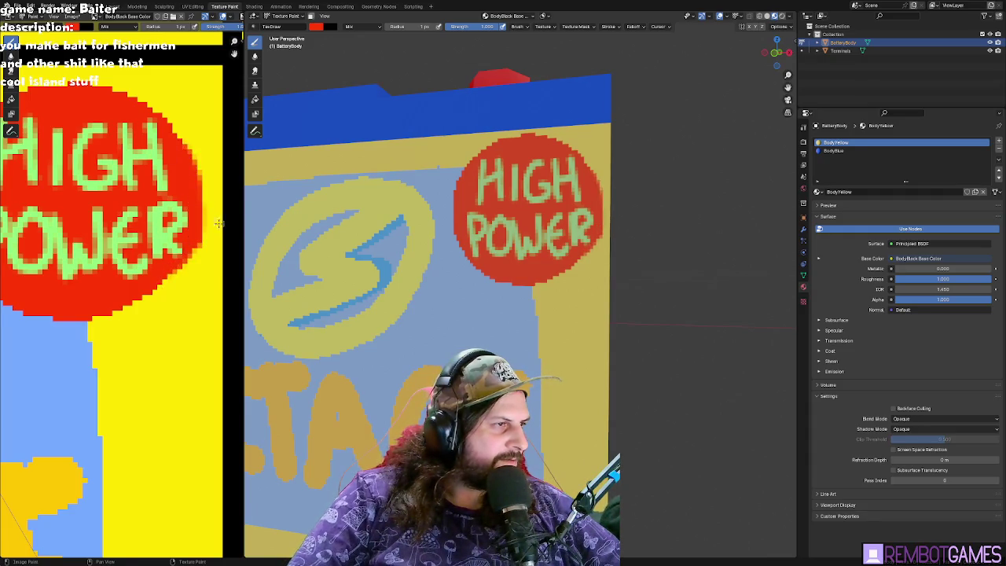
- Tidy the right edge of the HIGH POWER circle and re-sample the badge red
scroll(219, 224, "down", 2)
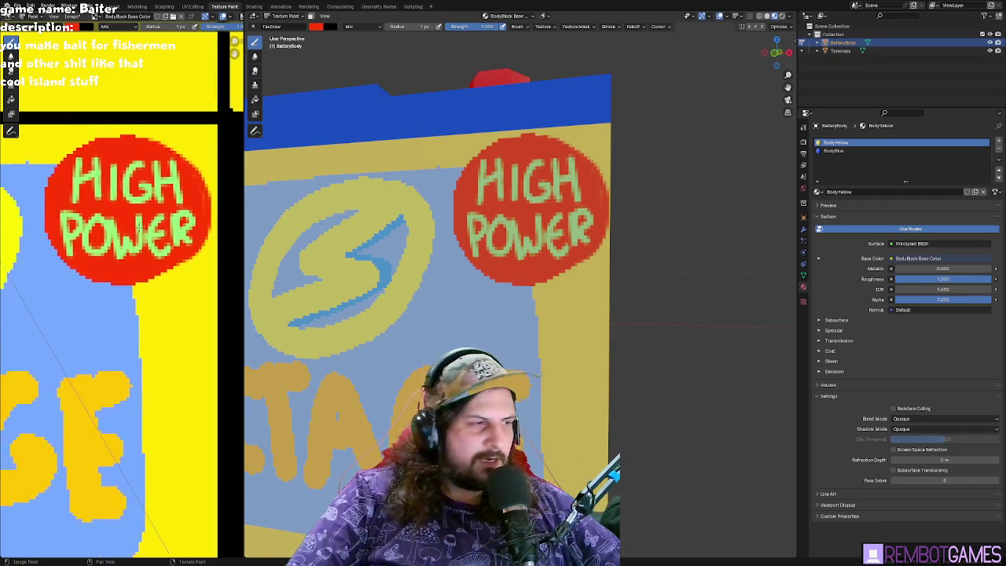
scroll(127, 145, "down", 2)
scroll(136, 221, "up", 2)
scroll(136, 220, "up", 2)
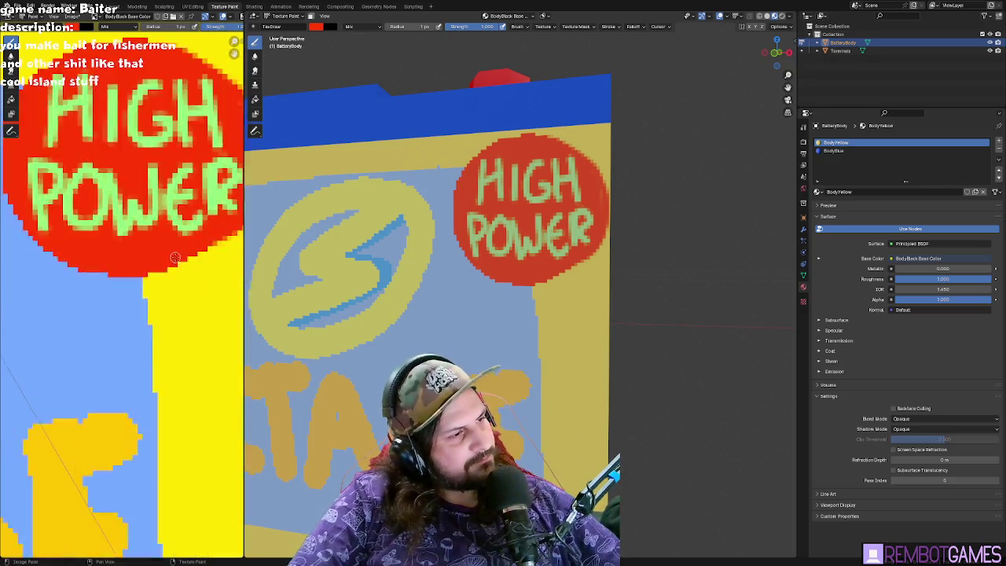
scroll(135, 220, "up", 2)
scroll(135, 220, "down", 1)
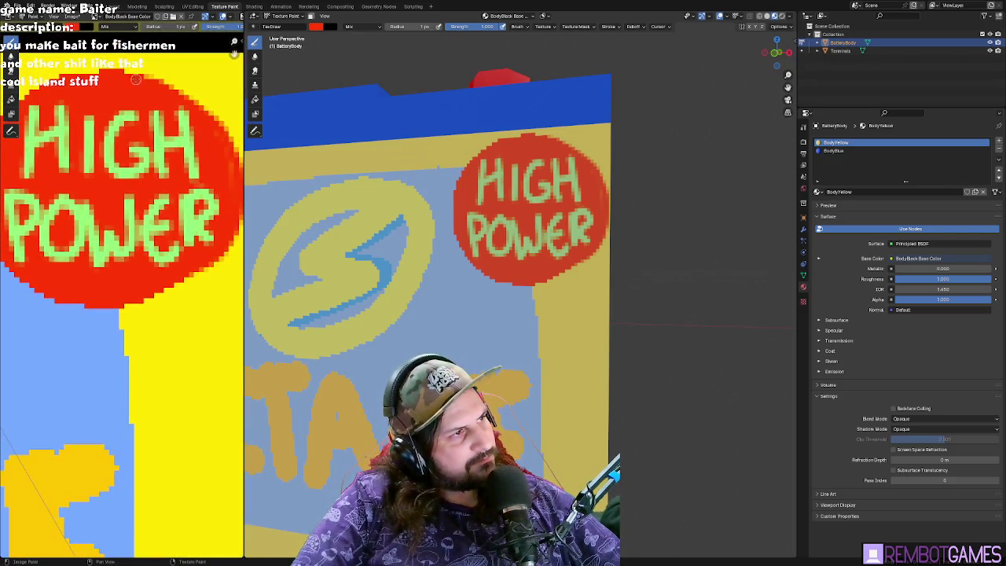
mouse_move(236, 92)
left_mouse_down()
mouse_move(228, 236)
mouse_move(211, 266)
left_mouse_up()
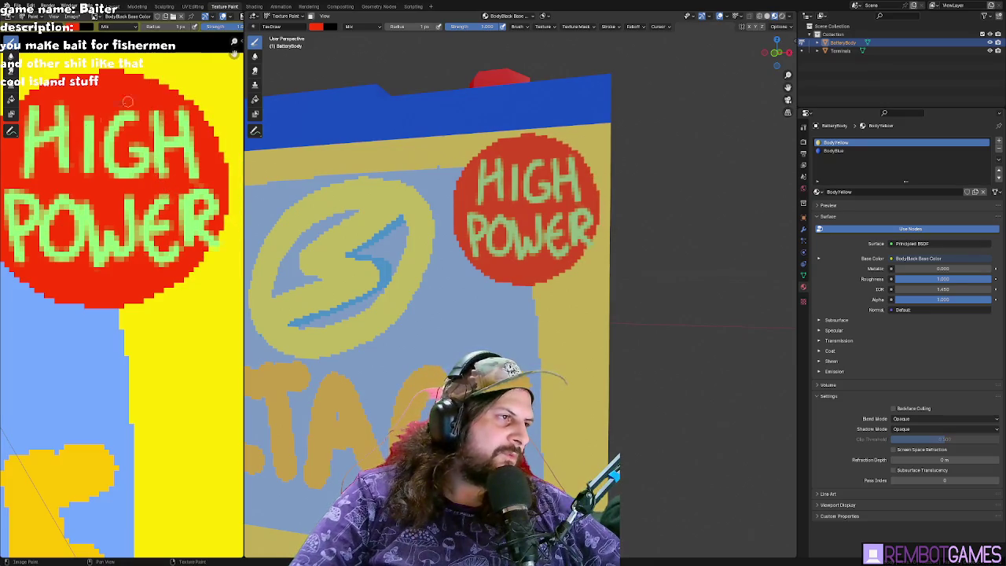
scroll(94, 136, "down", 1)
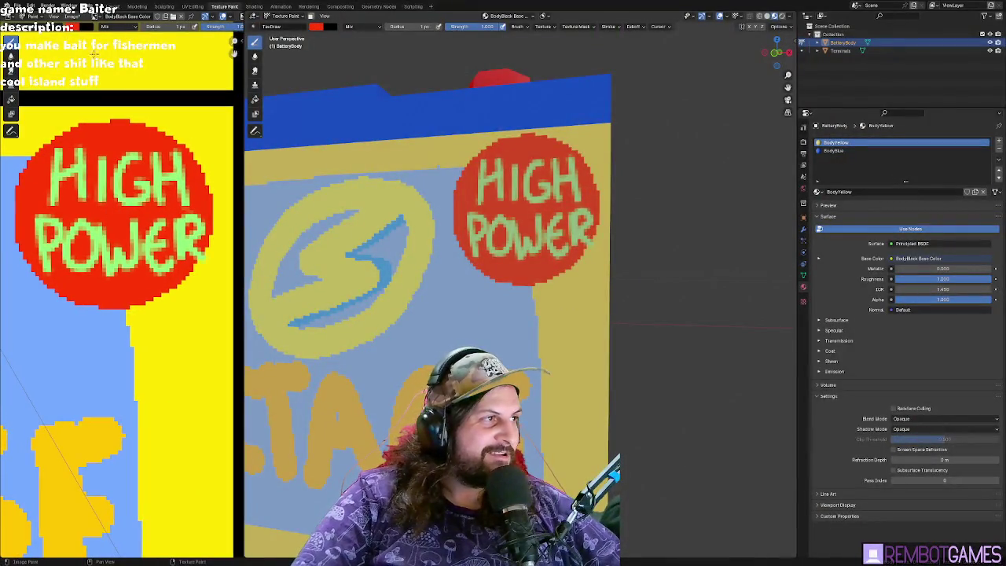
left_click(73, 28)
left_click(144, 130)
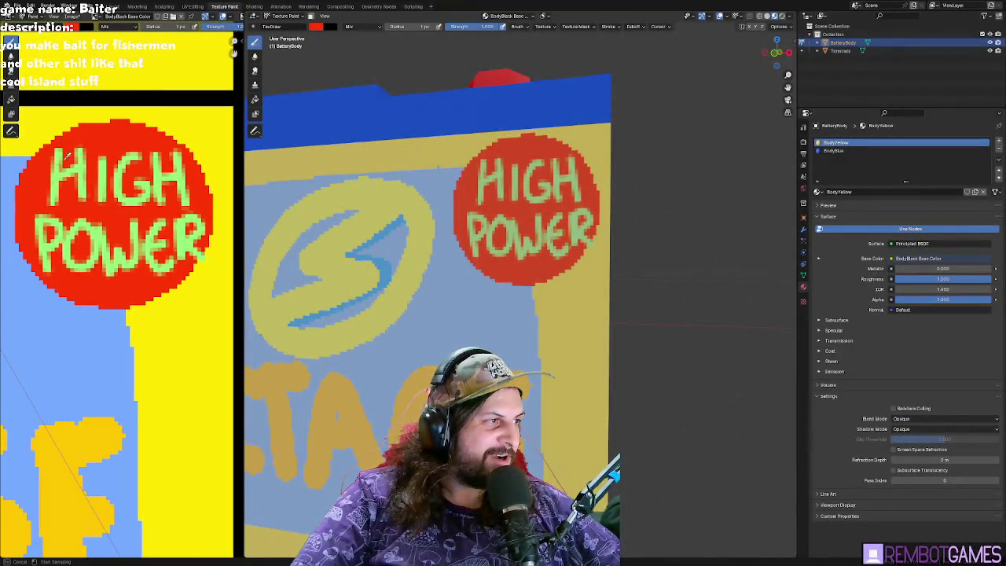
left_click(42, 180)
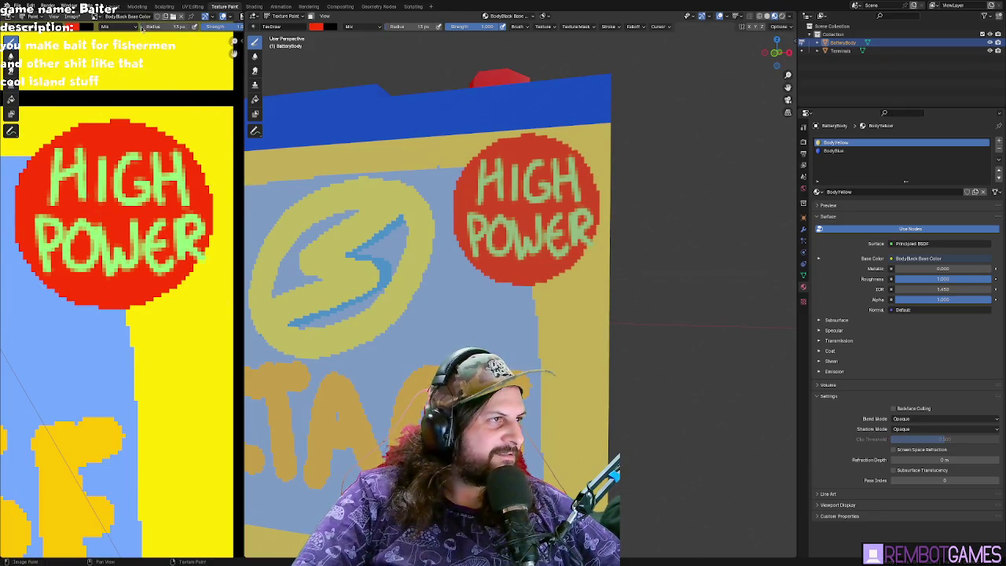
- Paint red over the green lettering and switch the brush colour to white
left_click(114, 214)
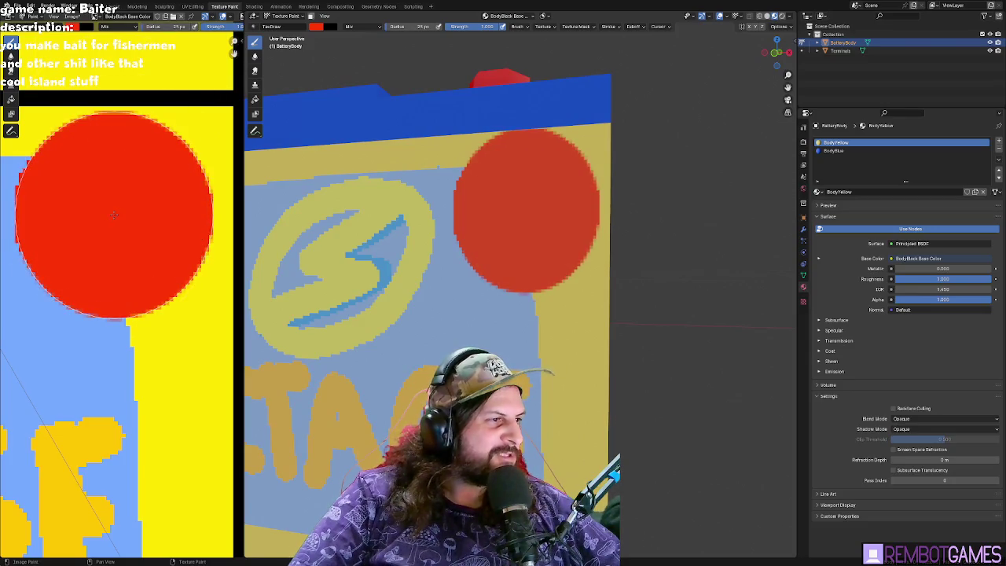
left_click(80, 27)
mouse_move(100, 128)
left_mouse_down()
mouse_move(124, 129)
mouse_move(72, 134)
left_mouse_up()
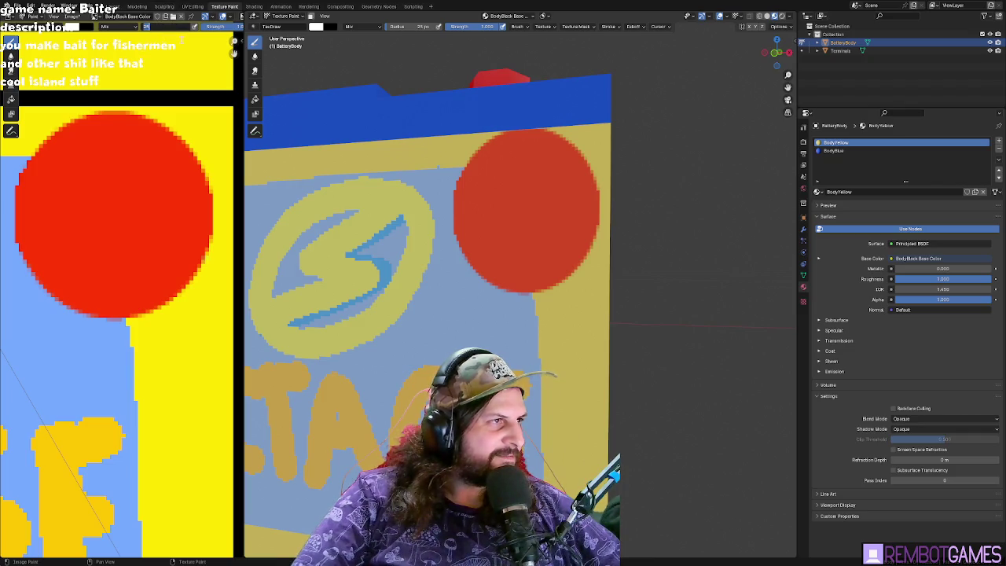
scroll(417, 209, "up", 3)
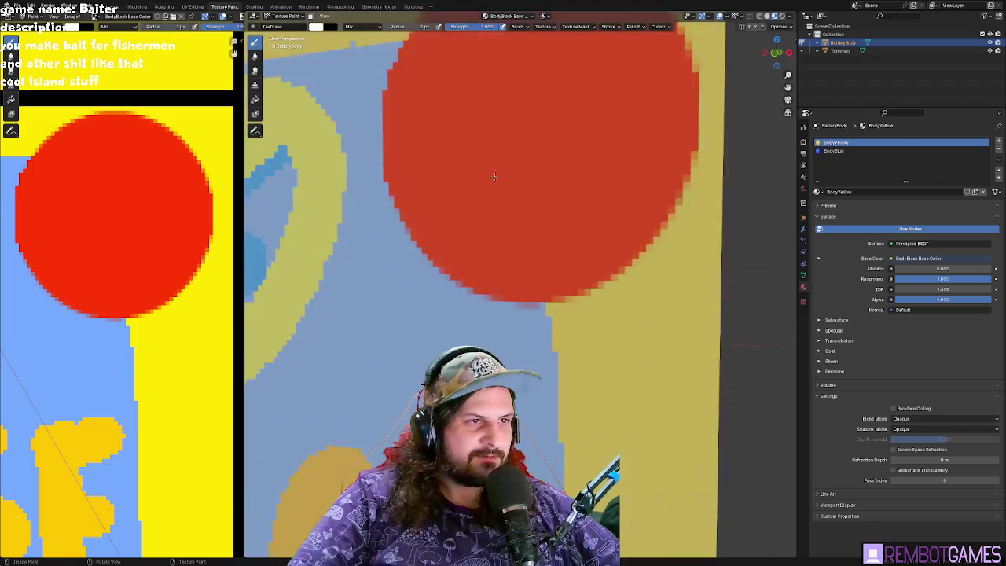
mouse_move(417, 208)
middle_mouse_down()
mouse_move(457, 193)
mouse_move(555, 191)
middle_mouse_up()
scroll(457, 193, "down", 3)
left_click_drag(428, 179, 428, 229)
key("ctrl+z")
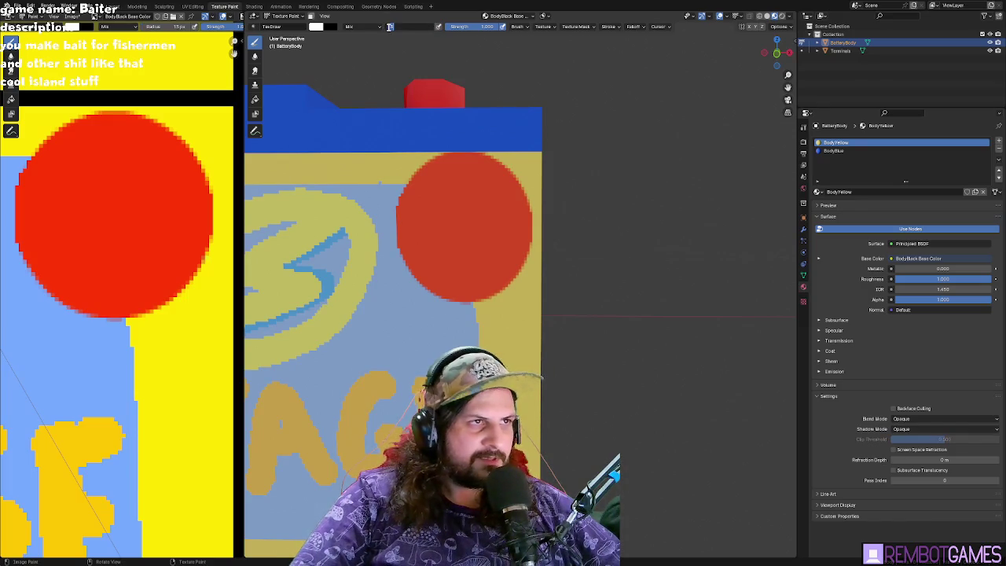
- Reduce the brush radius to 10 px and try white letter strokes below HIGH, undoing them
left_click_drag(403, 26, 393, 26)
mouse_move(423, 212)
left_mouse_down()
mouse_move(454, 217)
mouse_move(510, 197)
mouse_move(512, 214)
left_mouse_up()
mouse_move(413, 236)
left_mouse_down()
mouse_move(416, 263)
mouse_move(419, 252)
mouse_move(452, 258)
mouse_move(457, 243)
left_mouse_up()
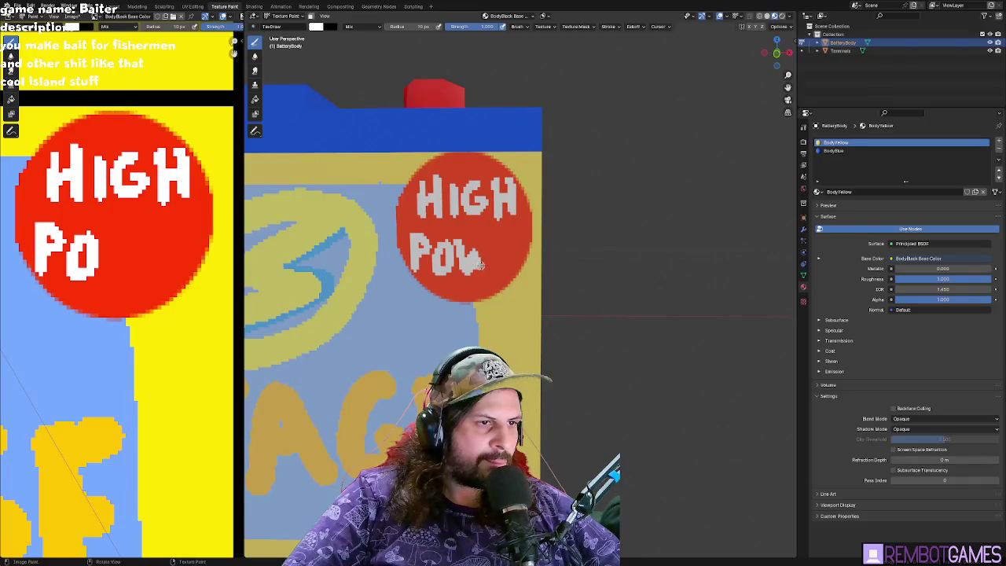
key("ctrl+z")
key("ctrl+z")
key("ctrl+z")
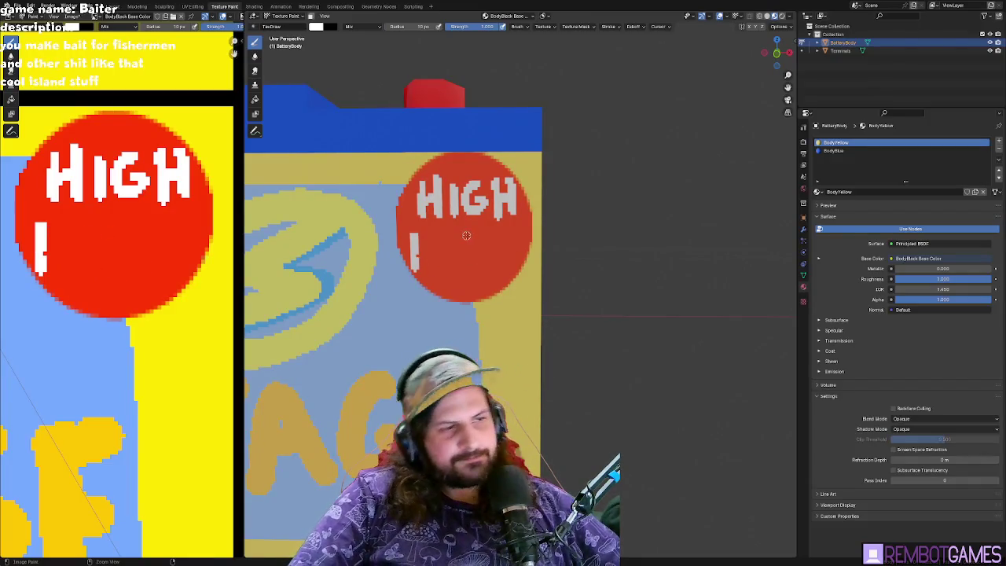
key("ctrl+z")
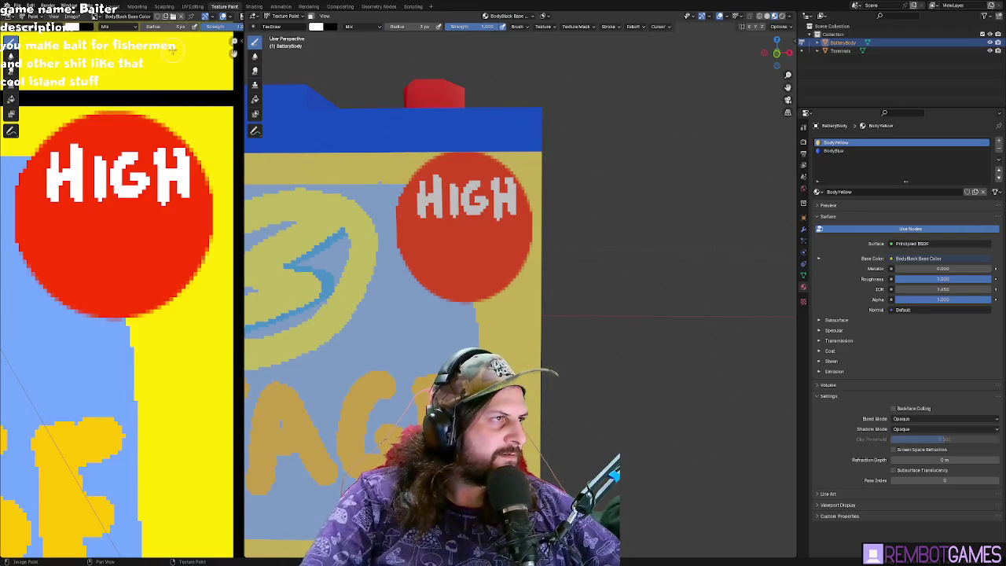
left_click_drag(241, 61, 456, 61)
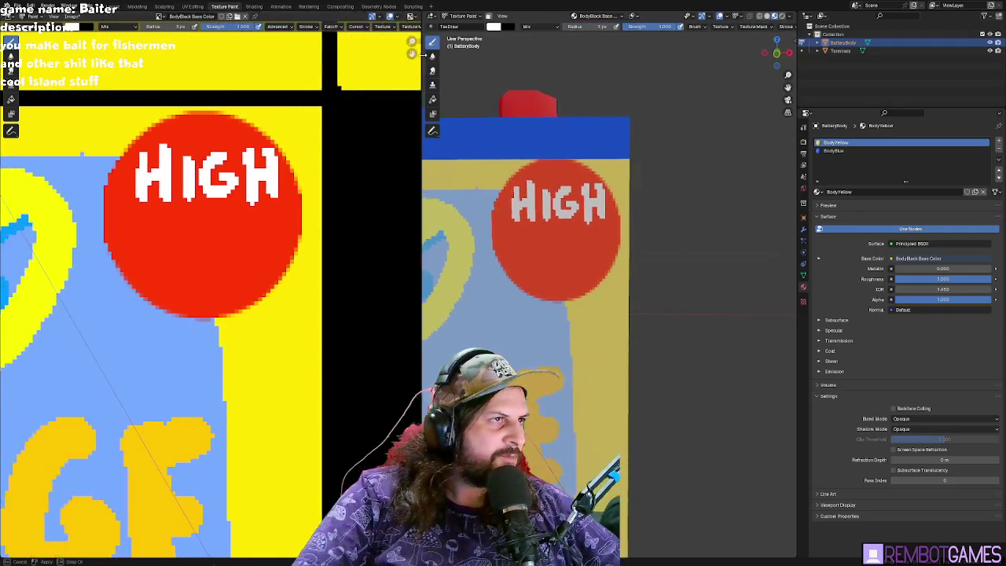
left_click(331, 27)
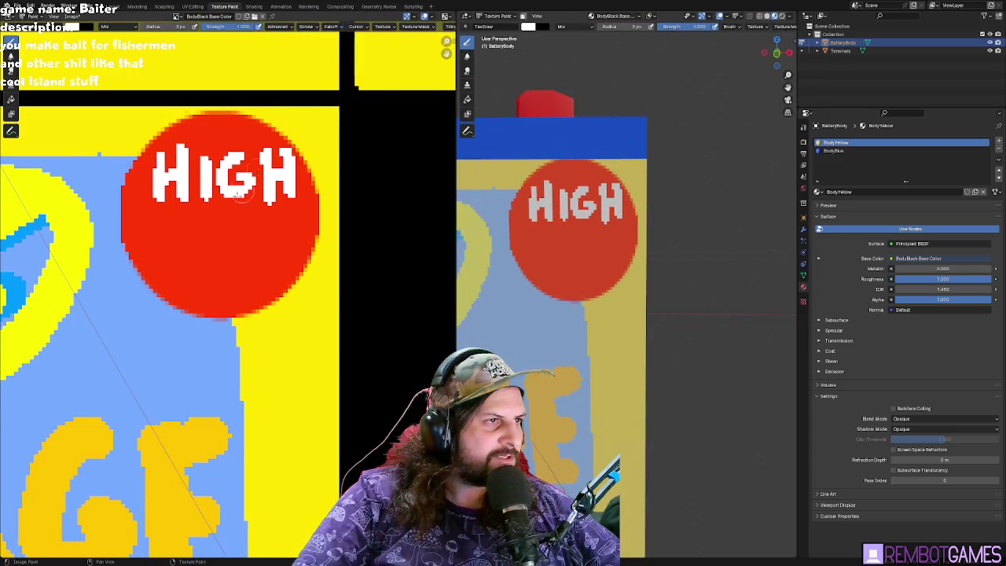
left_click_drag(157, 230, 157, 268)
key("ctrl+z")
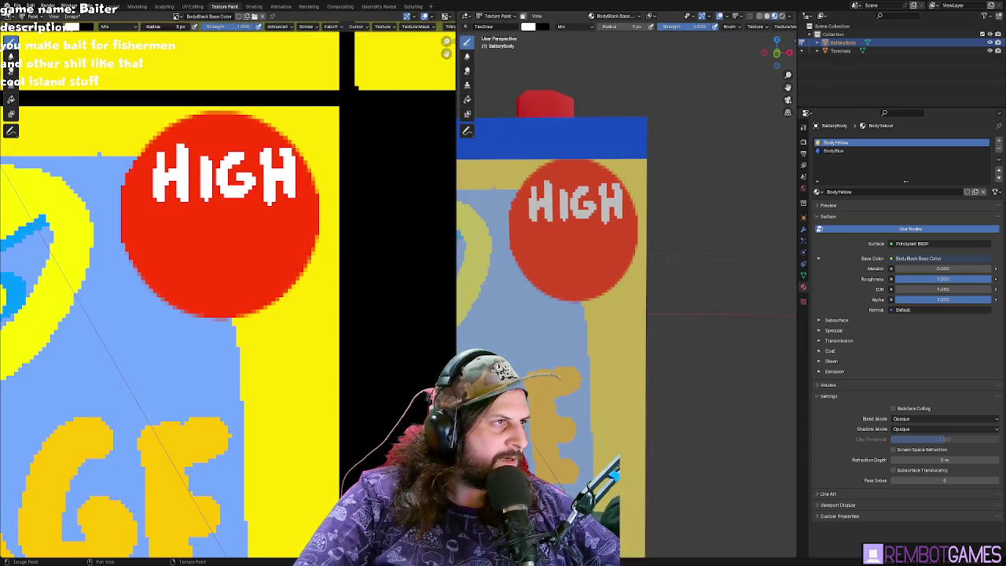
mouse_move(144, 216)
left_mouse_down()
mouse_move(153, 270)
mouse_move(145, 236)
mouse_move(174, 268)
left_mouse_up()
key("ctrl+z")
- Paint trial POWE letters under HIGH, cover them in red, and set a 4 px radius
left_click_drag(213, 230, 246, 219)
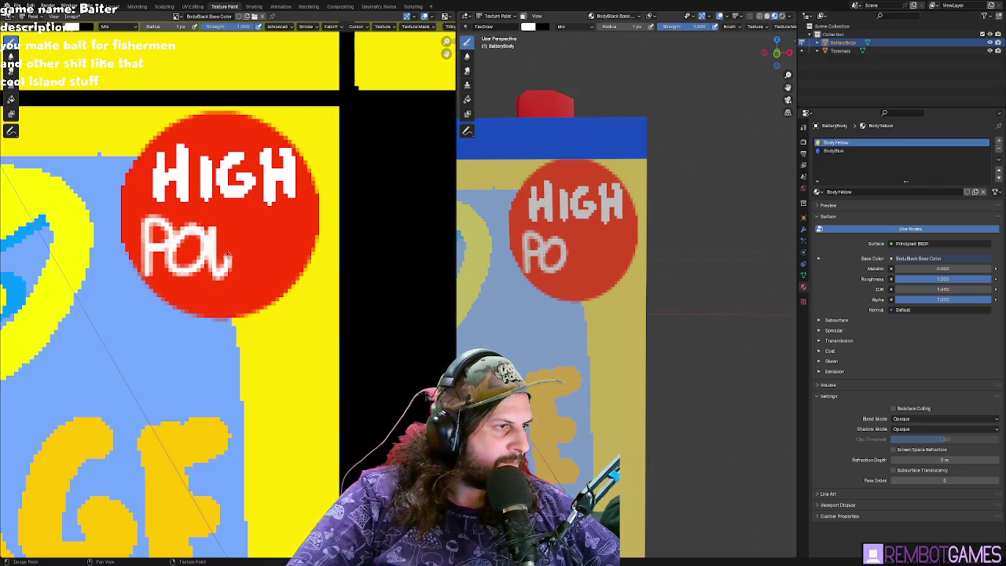
left_click_drag(252, 269, 277, 272)
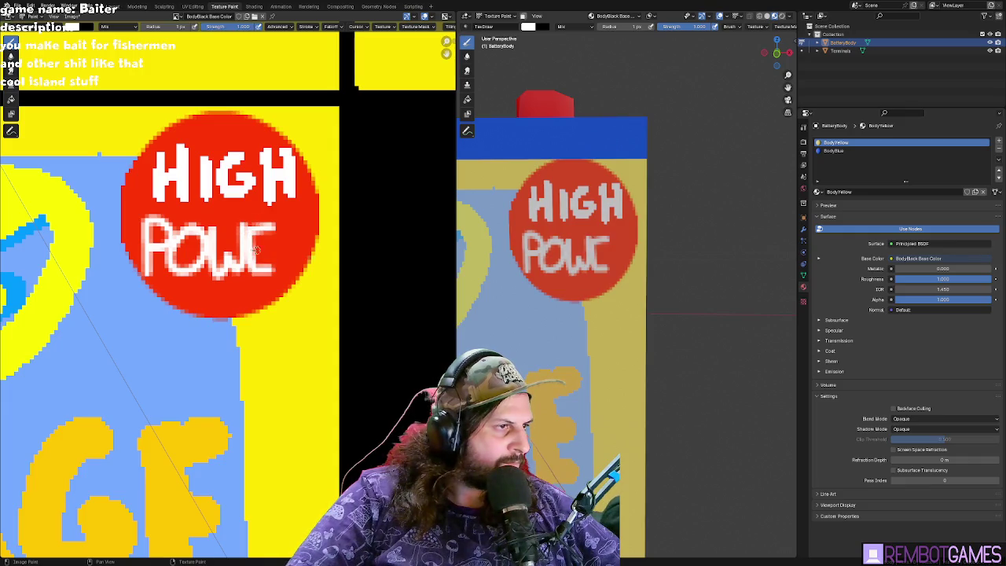
mouse_move(208, 273)
left_mouse_down()
mouse_move(197, 254)
mouse_move(163, 245)
left_mouse_up()
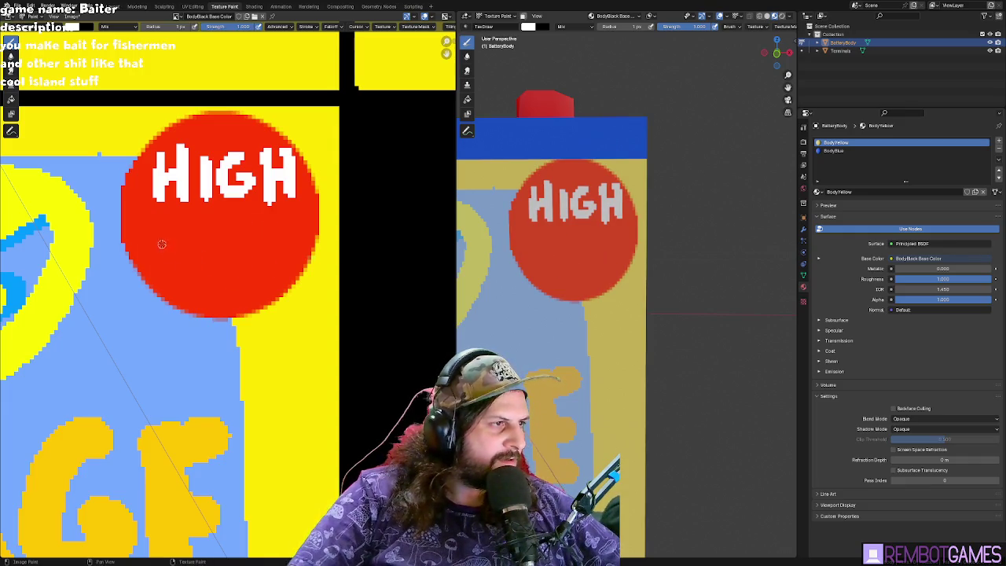
middle_click_drag(566, 251, 662, 265)
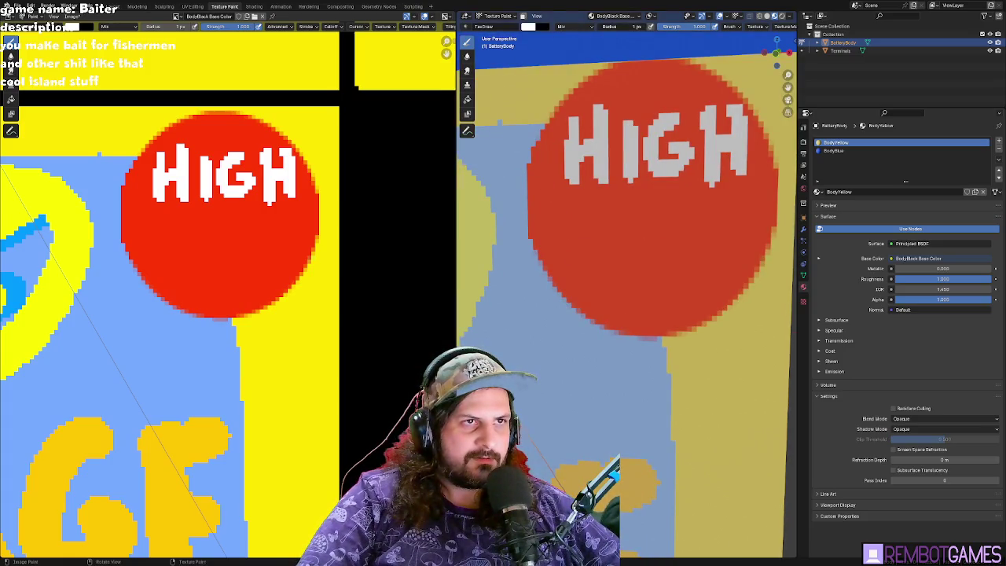
left_click(622, 26)
type("4")
key("Return")
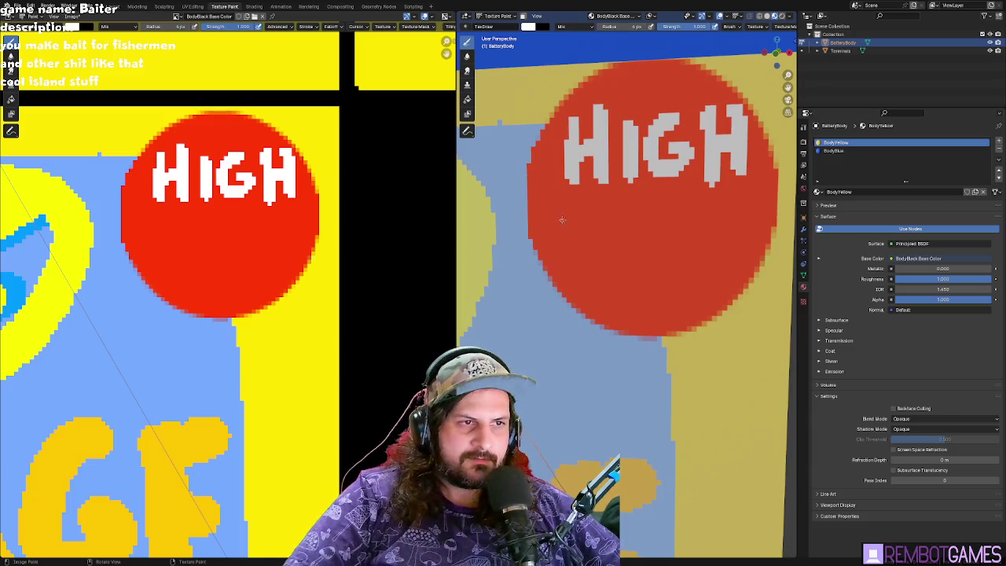
key("ctrl+z")
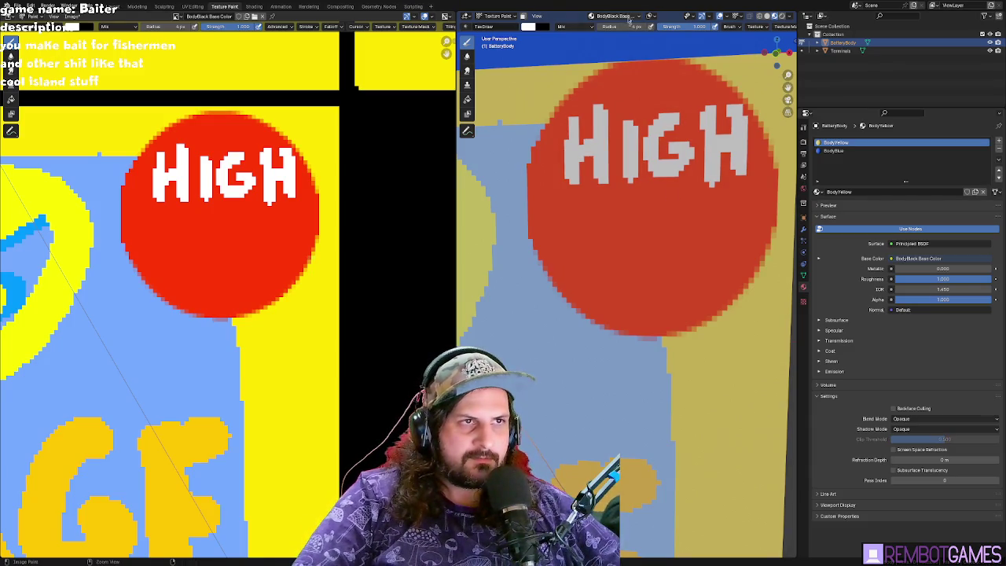
key("grave")
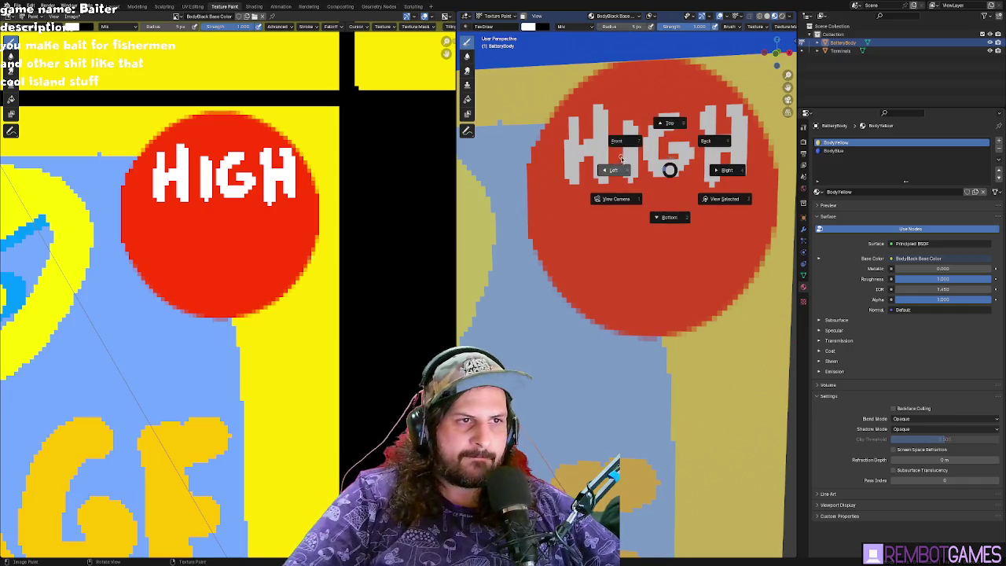
- Switch to Front view and set the white brush radius to 15 px
left_click(640, 210)
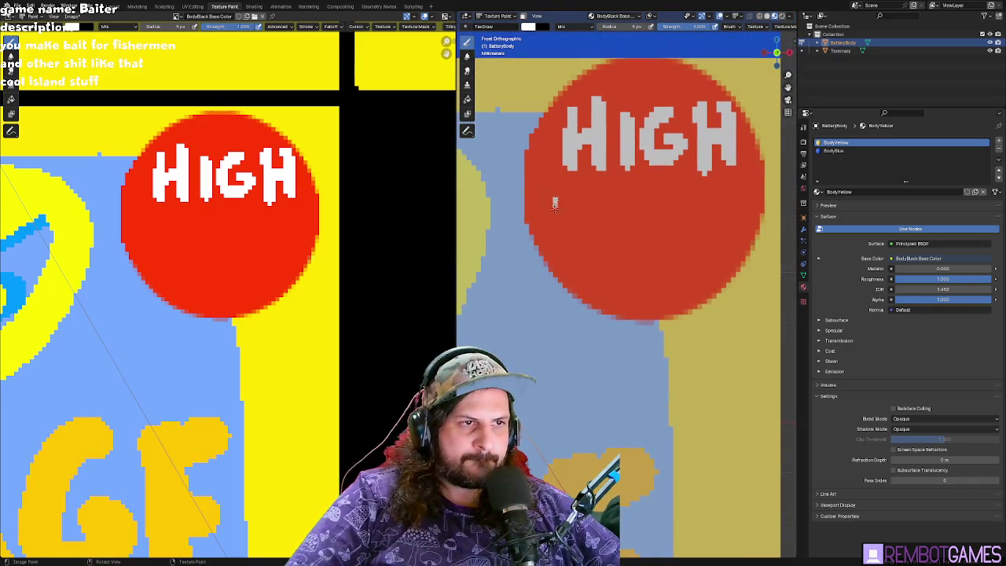
key("ctrl+z")
key("f")
left_click(548, 213)
left_click_drag(555, 185, 561, 244)
key("ctrl+z")
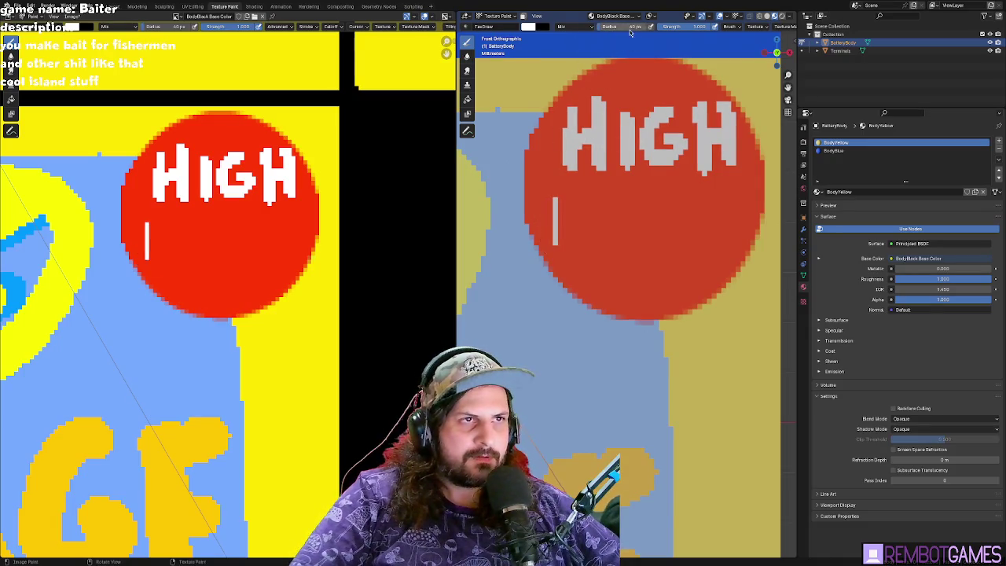
left_click(630, 26)
type("15")
key("Return")
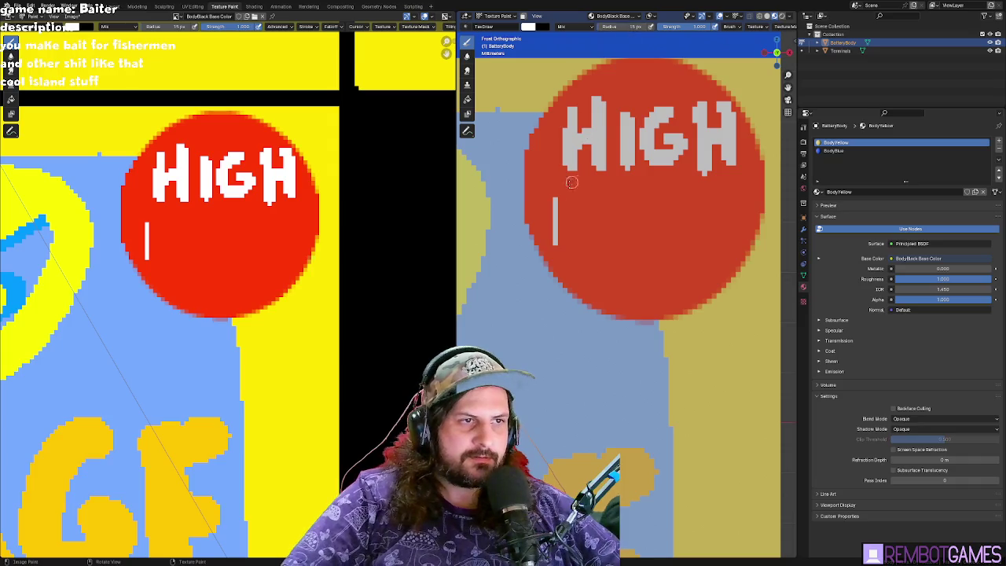
- Paint POWER in white under HIGH, with a short vertical white dash beneath
left_click_drag(557, 197, 553, 244)
key("ctrl+z")
key("ctrl+z")
left_click_drag(544, 207, 554, 241)
left_click_drag(601, 209, 591, 246)
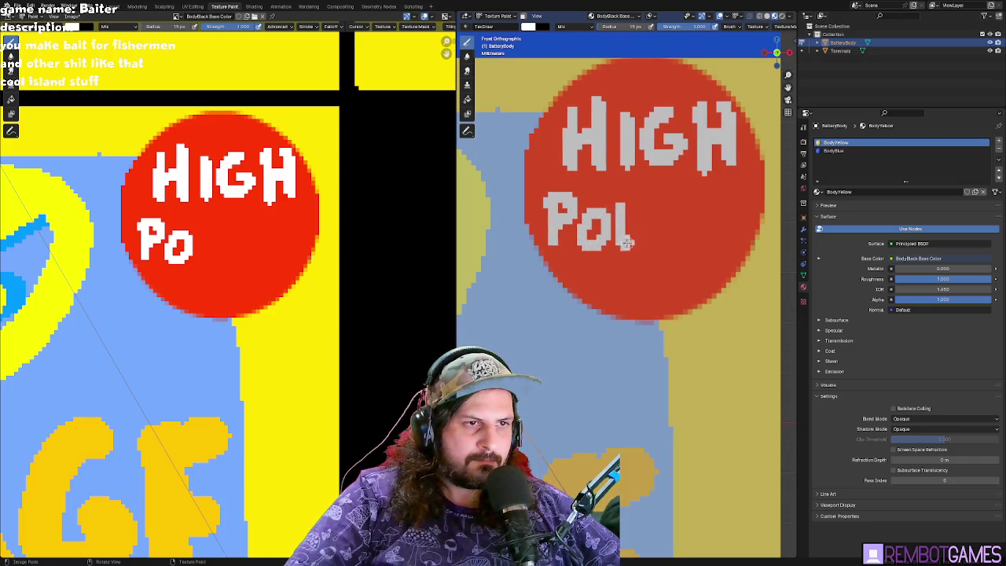
mouse_move(653, 237)
left_mouse_down()
mouse_move(659, 197)
mouse_move(697, 222)
mouse_move(712, 249)
left_mouse_up()
mouse_move(712, 201)
left_mouse_down()
mouse_move(731, 204)
mouse_move(717, 228)
mouse_move(743, 250)
left_mouse_up()
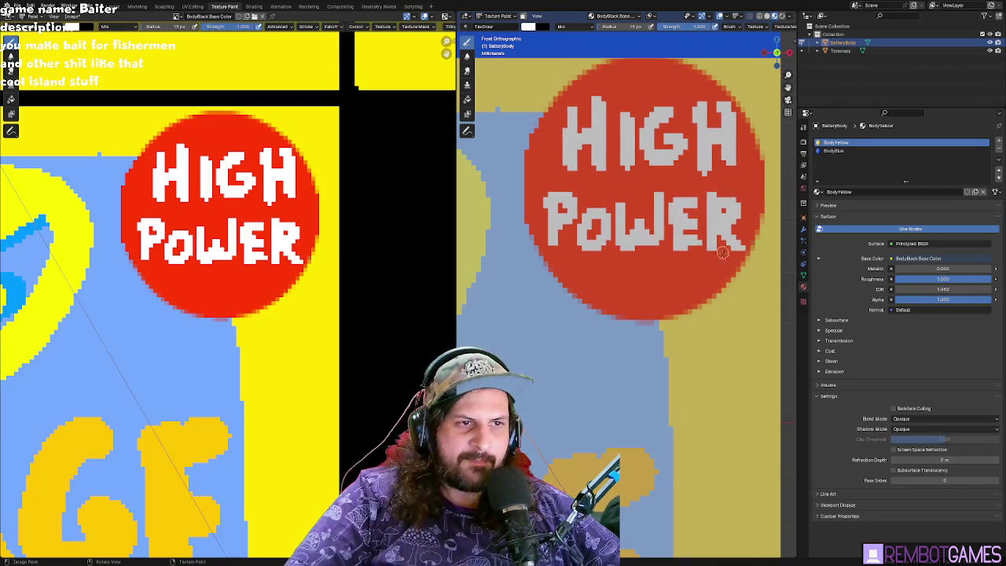
mouse_move(634, 281)
left_mouse_down()
mouse_move(666, 283)
mouse_move(645, 312)
left_mouse_up()
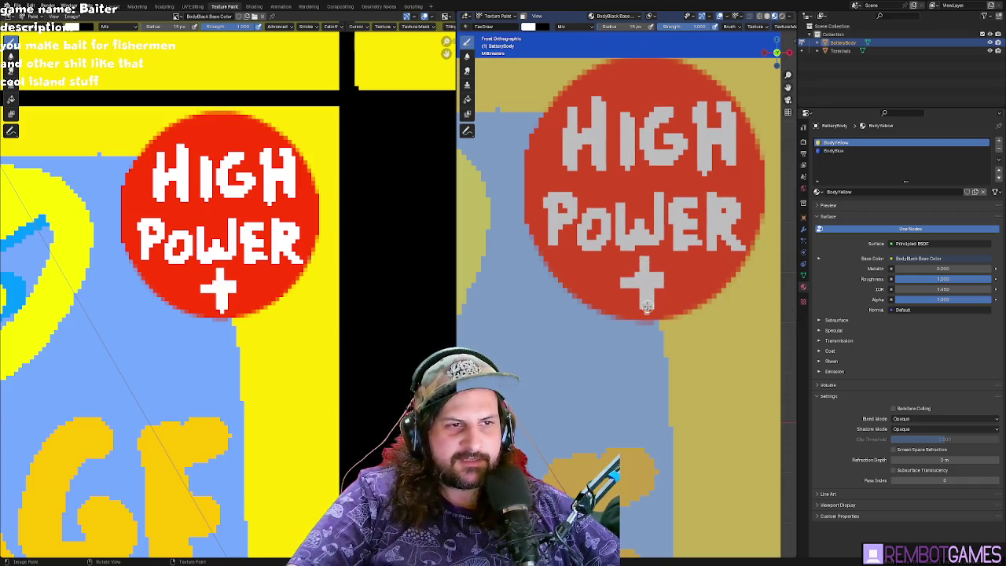
key("ctrl+z")
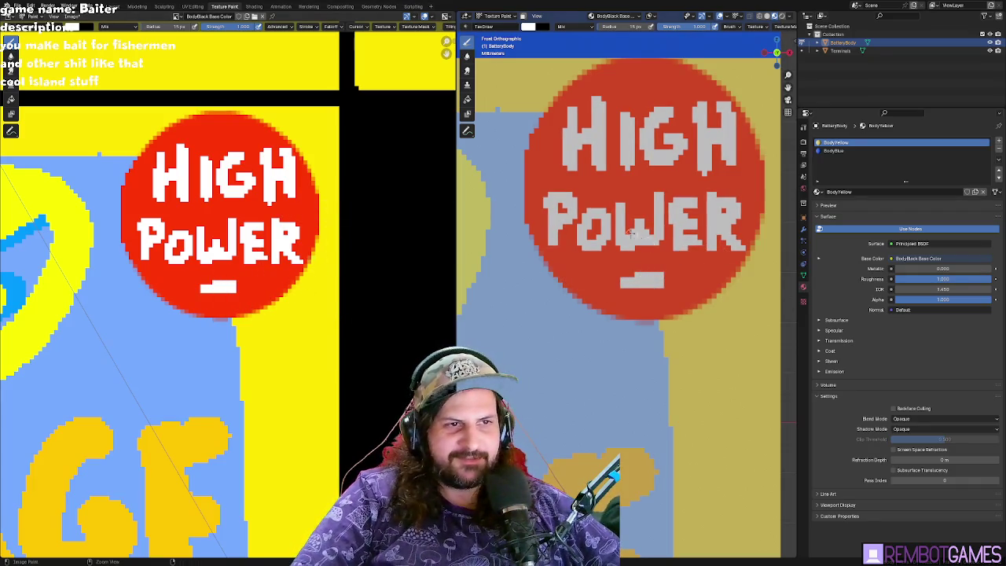
key("ctrl+z")
left_click_drag(638, 264, 641, 301)
- Undo the stray stroke under POWER and reframe the view on the battery front
key("ctrl+z")
scroll(650, 271, "down", 3)
scroll(650, 271, "down", 3)
key("Tab")
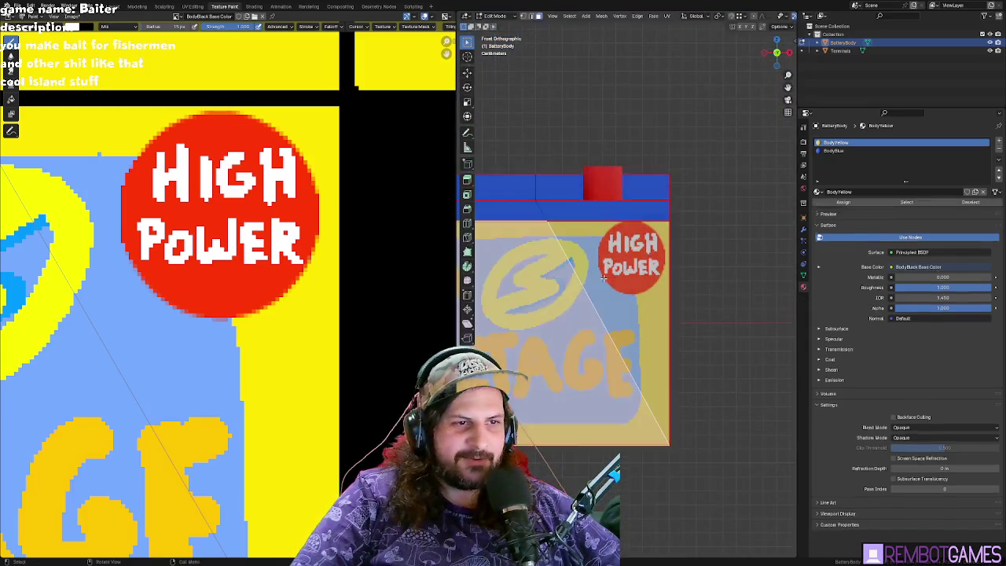
scroll(558, 305, "up", 2)
scroll(558, 305, "up", 2)
middle_click_drag(558, 305, 563, 299)
scroll(279, 292, "down", 4)
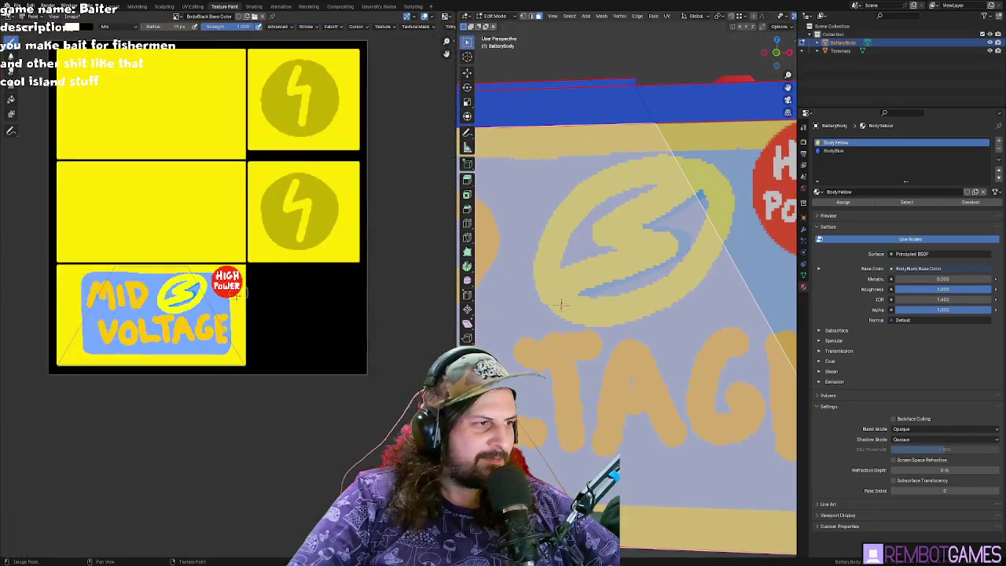
scroll(279, 292, "up", 2)
scroll(326, 295, "up", 1)
middle_click_drag(294, 297, 318, 291)
scroll(169, 325, "up", 2)
scroll(173, 325, "down", 2)
mouse_move(566, 307)
middle_mouse_down()
mouse_move(622, 253)
mouse_move(548, 300)
middle_mouse_up()
scroll(598, 275, "down", 3)
scroll(598, 275, "down", 2)
scroll(548, 300, "up", 5)
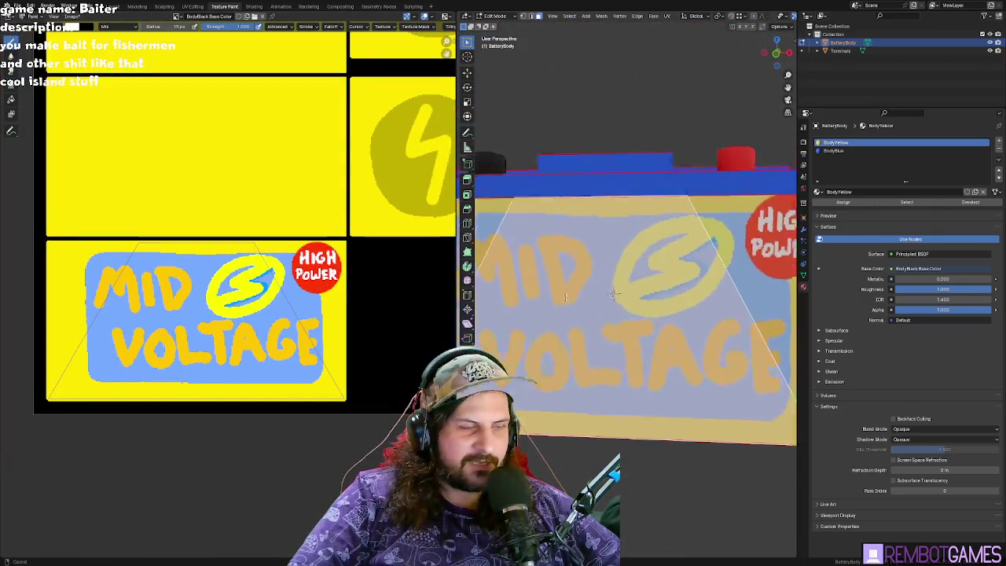
scroll(548, 299, "up", 3)
key("Tab")
scroll(96, 263, "up", 1)
scroll(96, 263, "up", 2)
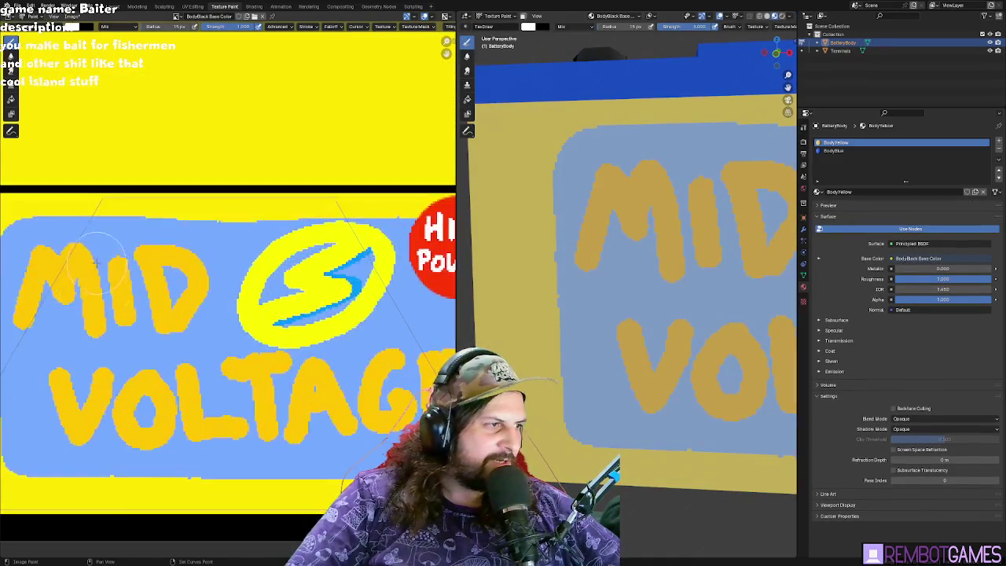
scroll(168, 312, "down", 2)
- Paint a purple rounded square at the lower left of the MID VOLTAGE label
left_click(70, 26)
left_click(70, 26)
key("ctrl+v")
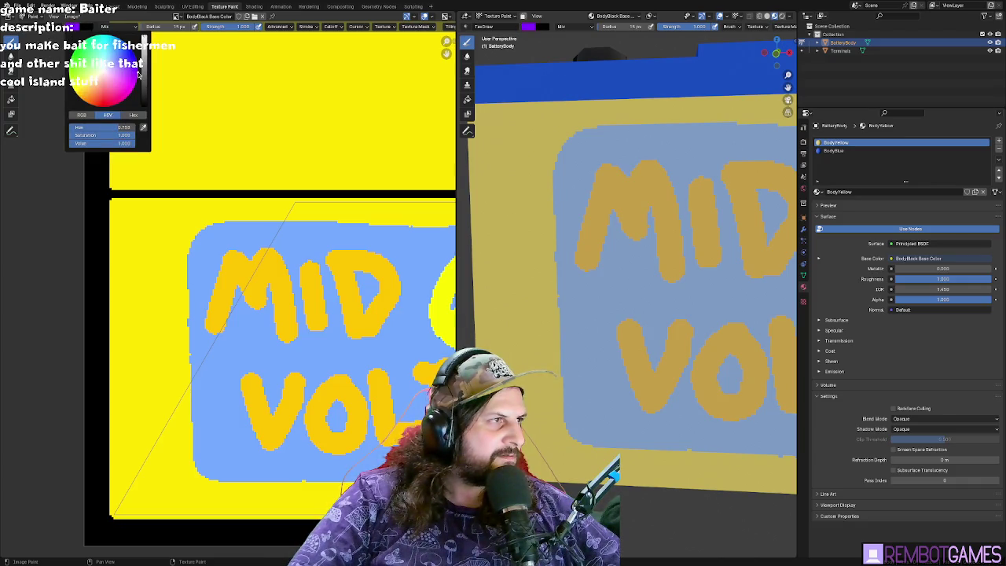
left_click_drag(132, 428, 159, 419)
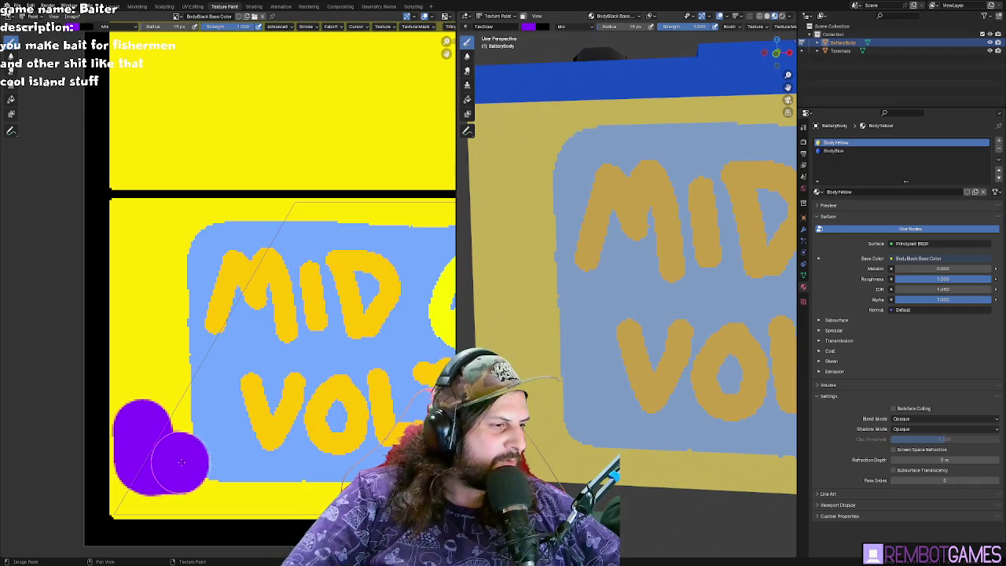
key("ctrl+z")
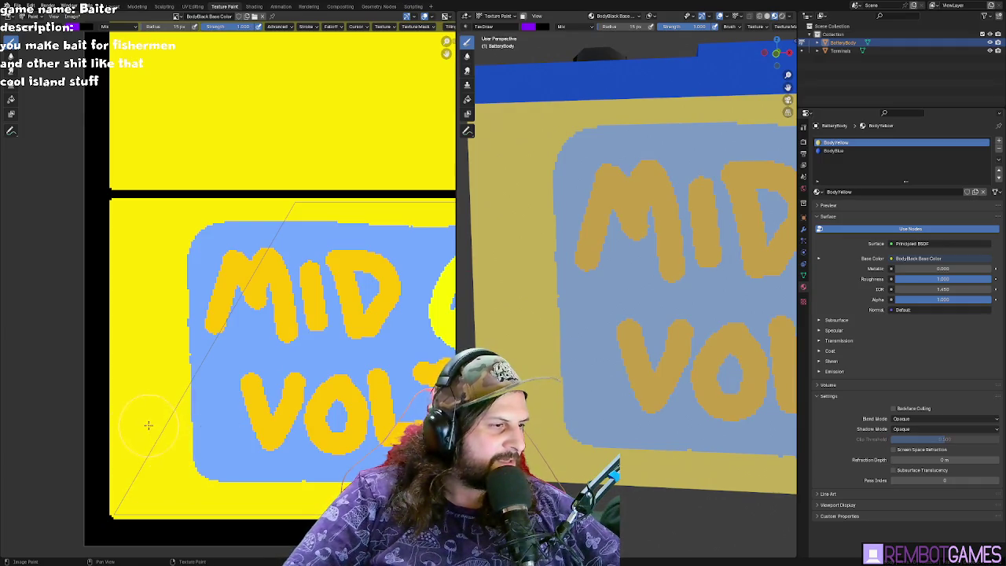
left_click_drag(149, 425, 198, 431)
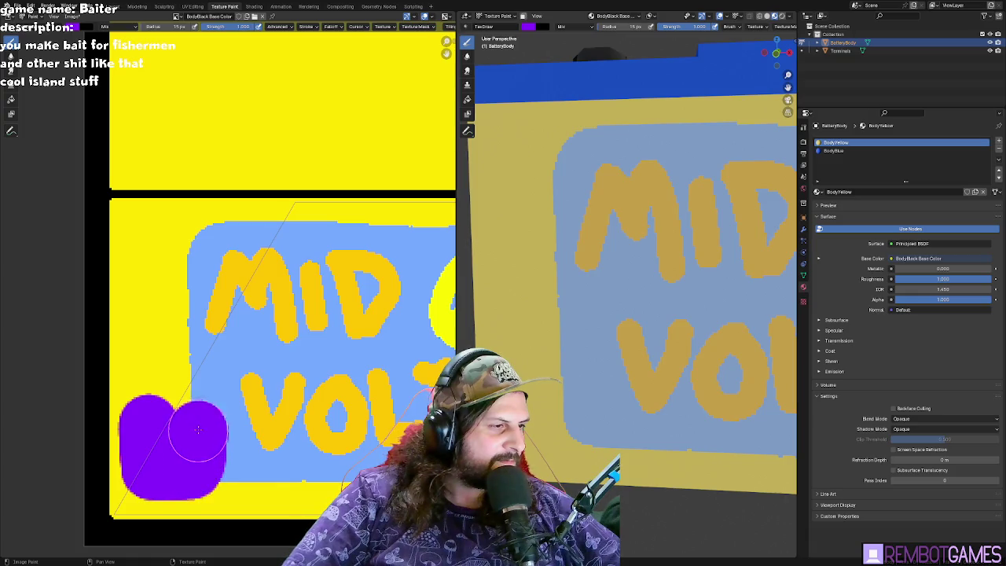
left_click_drag(198, 431, 197, 460)
middle_click_drag(196, 461, 228, 423)
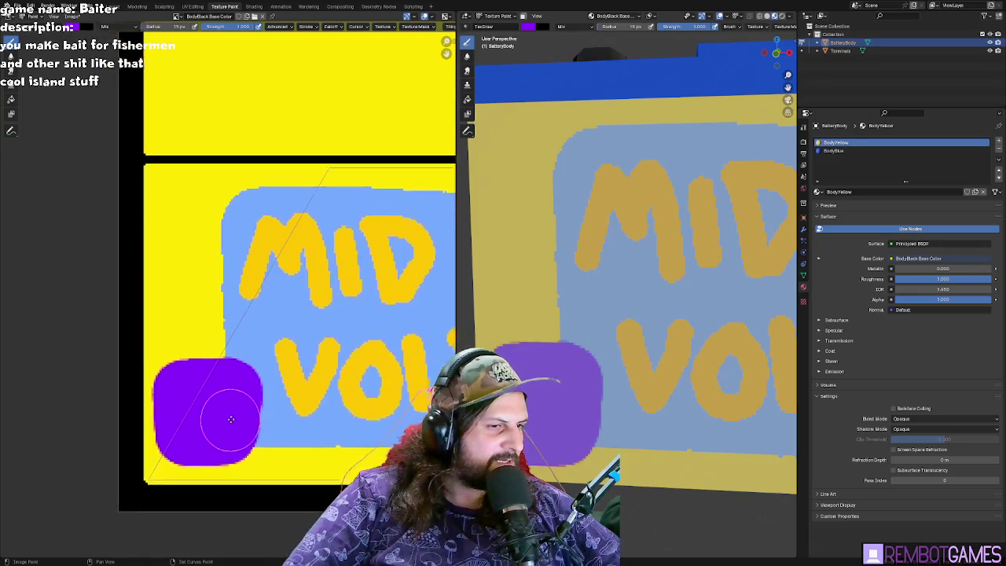
scroll(228, 423, "up", 2)
- Make the paint white with saturation 0 and a 7 px brush, then paint a 2
left_click(78, 28)
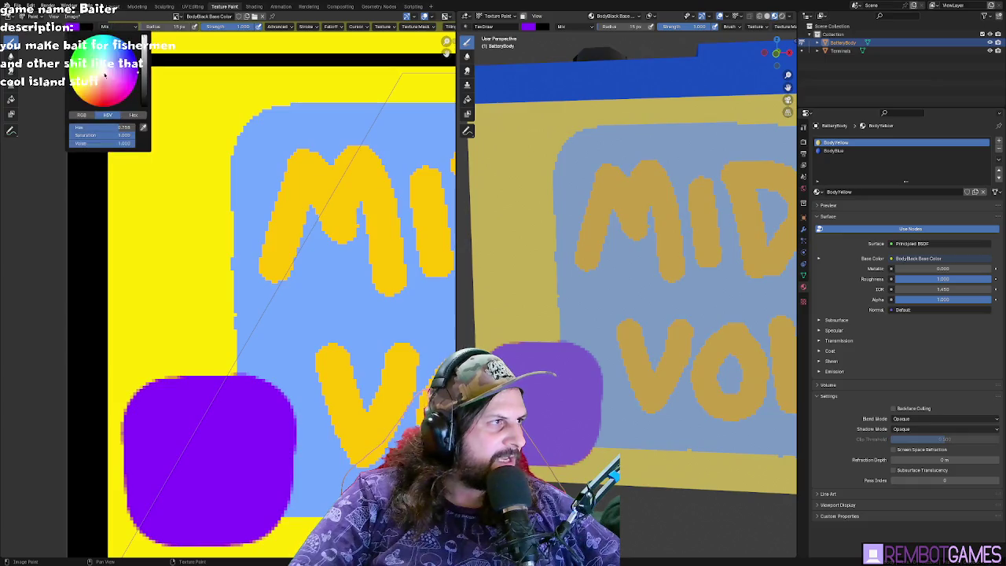
mouse_move(116, 127)
left_mouse_down()
mouse_move(93, 122)
mouse_move(71, 135)
left_mouse_up()
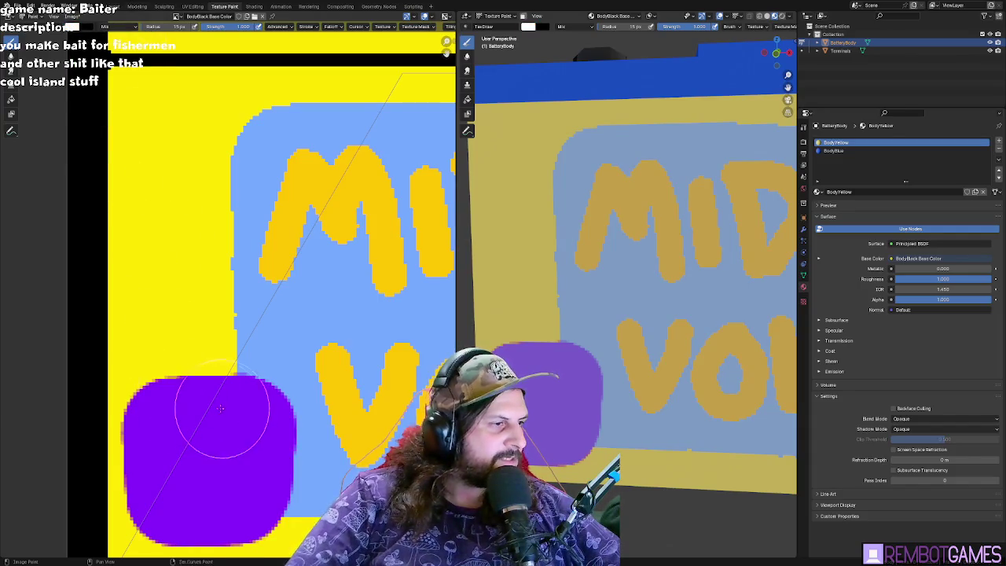
middle_click_drag(213, 343, 231, 244)
scroll(236, 338, "up", 2)
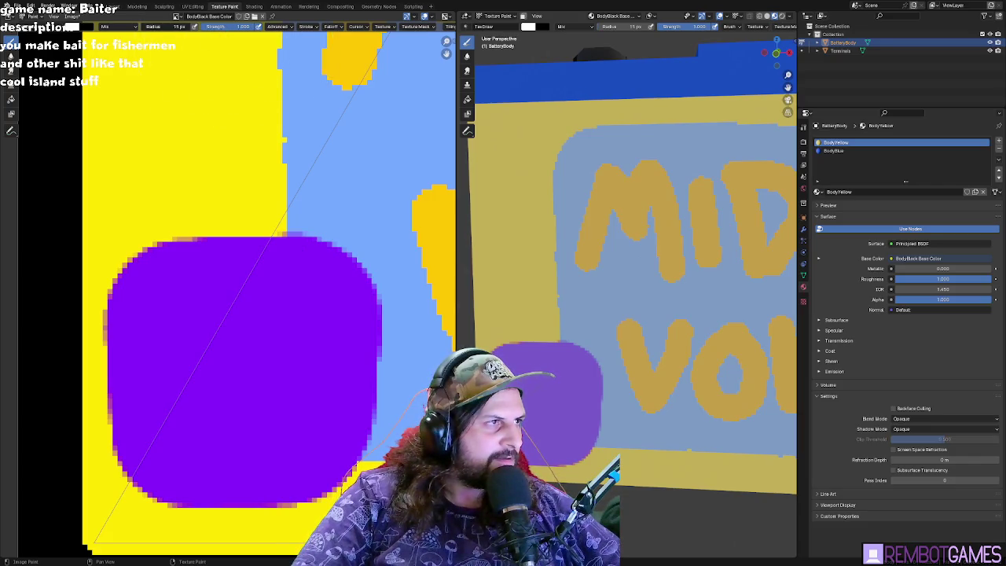
key("f")
left_click(181, 292)
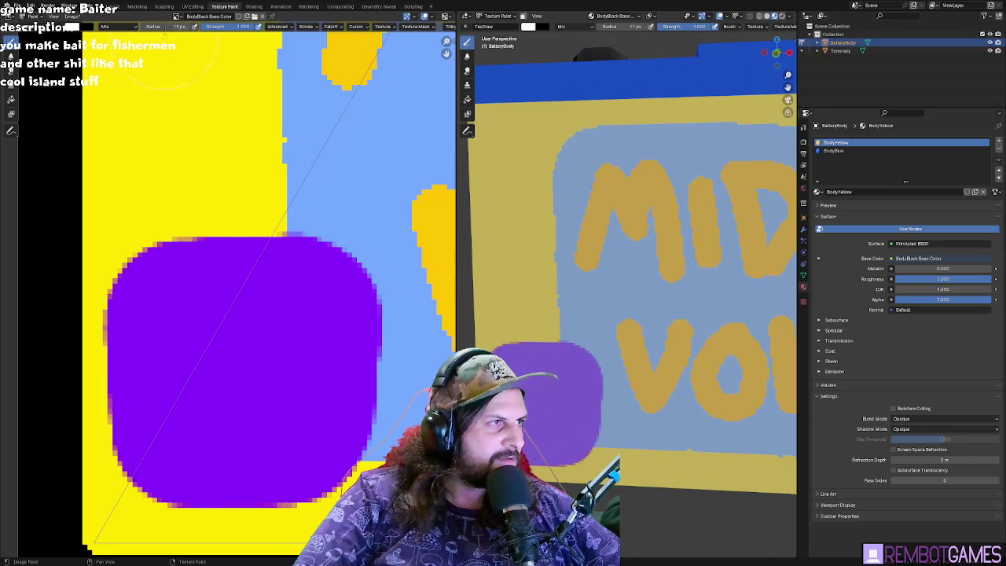
mouse_move(154, 280)
left_mouse_down()
mouse_move(157, 358)
mouse_move(229, 364)
mouse_move(154, 280)
mouse_move(156, 354)
mouse_move(207, 359)
left_mouse_up()
- Paint a white 4 beside the 2 and try VOL lettering, undoing the bad strokes
key("ctrl+z")
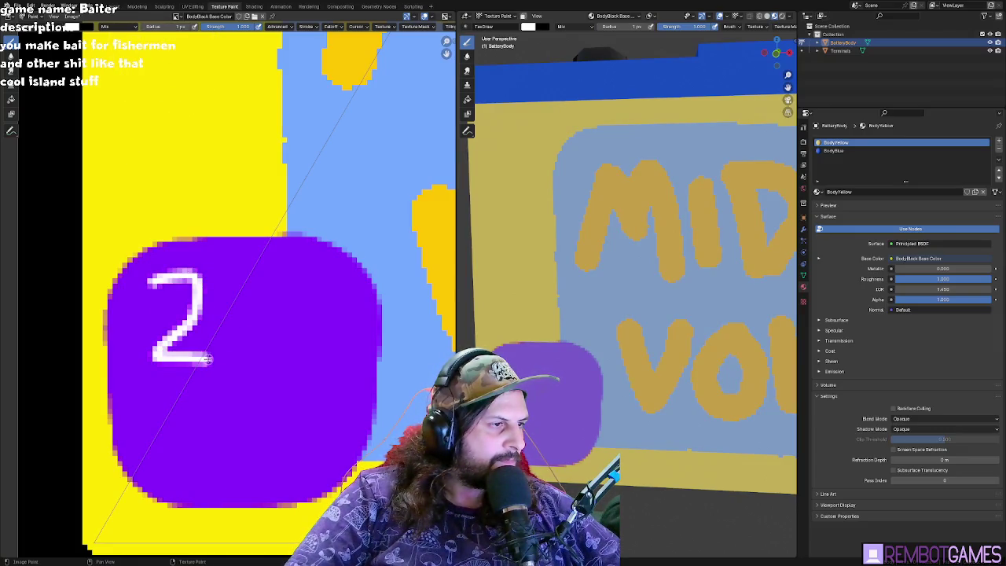
mouse_move(244, 267)
left_mouse_down()
mouse_move(275, 334)
mouse_move(306, 333)
left_mouse_up()
left_click_drag(275, 296, 281, 362)
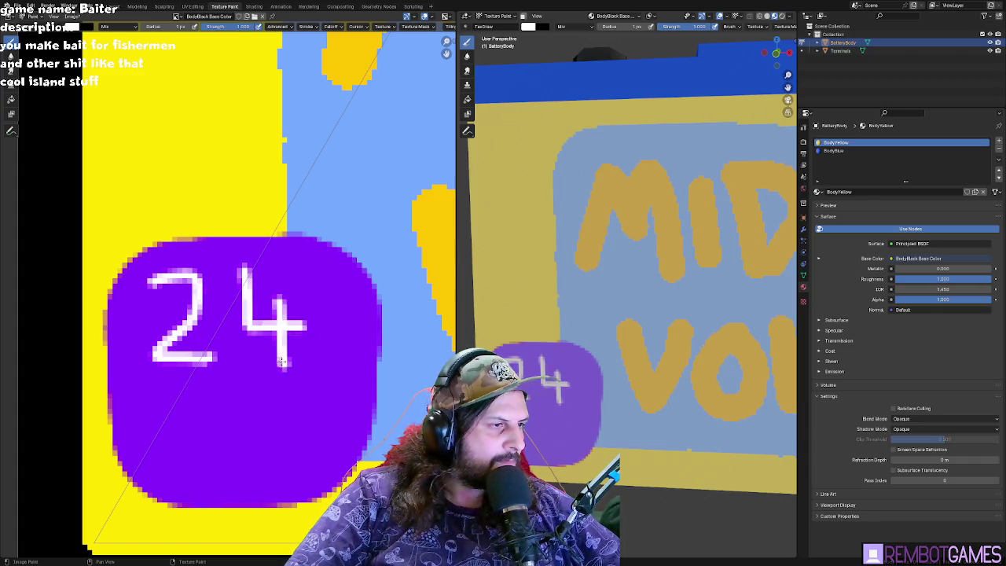
mouse_move(161, 444)
left_mouse_down()
mouse_move(195, 398)
mouse_move(203, 449)
mouse_move(228, 417)
mouse_move(253, 467)
left_mouse_up()
mouse_move(253, 467)
left_mouse_down()
mouse_move(288, 465)
mouse_move(294, 405)
mouse_move(314, 405)
left_mouse_up()
key("ctrl+z")
- Paint the VOLT letters under the 24 on the purple square, undoing the extra S
key("ctrl+z")
key("ctrl+z")
key("ctrl+z")
key("ctrl+z")
mouse_move(127, 404)
left_mouse_down()
mouse_move(148, 473)
mouse_move(181, 407)
mouse_move(233, 470)
mouse_move(214, 406)
mouse_move(249, 478)
mouse_move(288, 477)
left_mouse_up()
left_click_drag(298, 401, 299, 470)
mouse_move(305, 405)
left_mouse_down()
mouse_move(318, 404)
mouse_move(336, 442)
mouse_move(321, 471)
left_mouse_up()
key("ctrl+z")
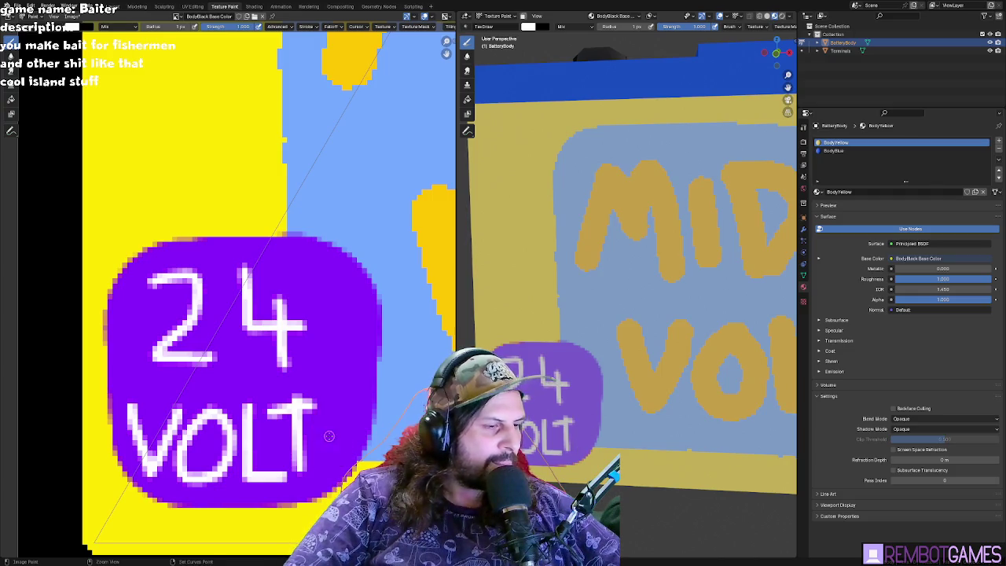
key("ctrl+z")
key("ctrl+z")
key("ctrl+z")
key("ctrl+z")
key("ctrl+z")
left_click_drag(207, 421, 243, 474)
left_click_drag(271, 412, 278, 469)
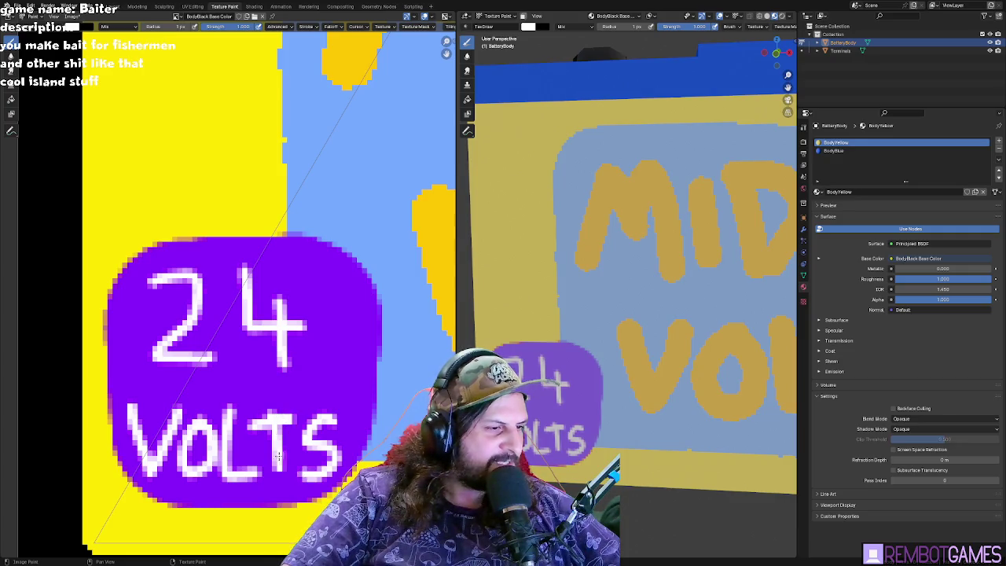
- Switch to a 5 px brush and thicken the white 2, undoing the thick 4 attempt
scroll(234, 370, "down", 6)
scroll(226, 318, "up", 9)
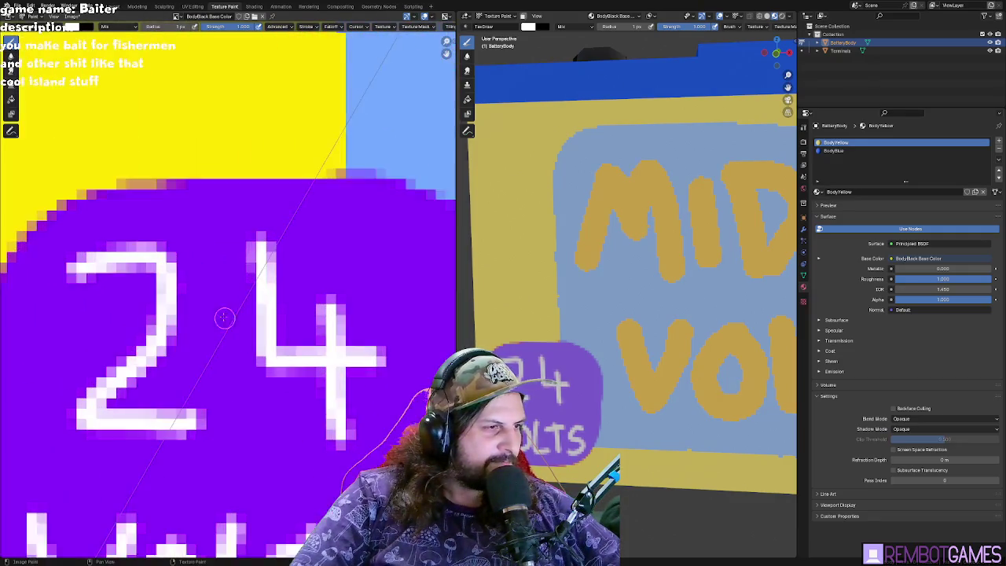
scroll(166, 162, "down", 3)
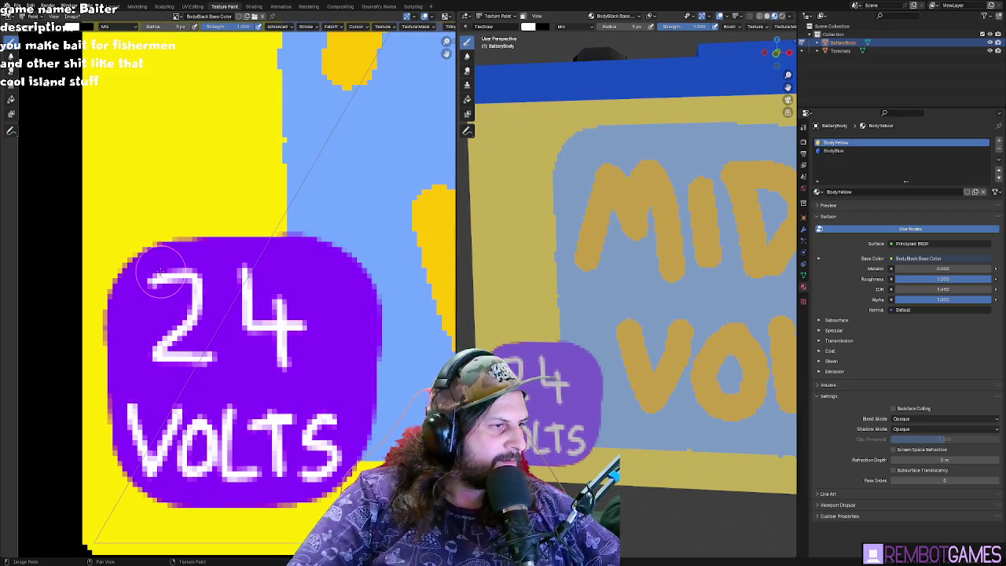
key("Return")
mouse_move(148, 283)
left_mouse_down()
mouse_move(200, 304)
mouse_move(148, 368)
mouse_move(235, 356)
left_mouse_up()
mouse_move(253, 261)
left_mouse_down()
mouse_move(246, 340)
mouse_move(336, 322)
left_mouse_up()
left_click_drag(296, 288, 304, 377)
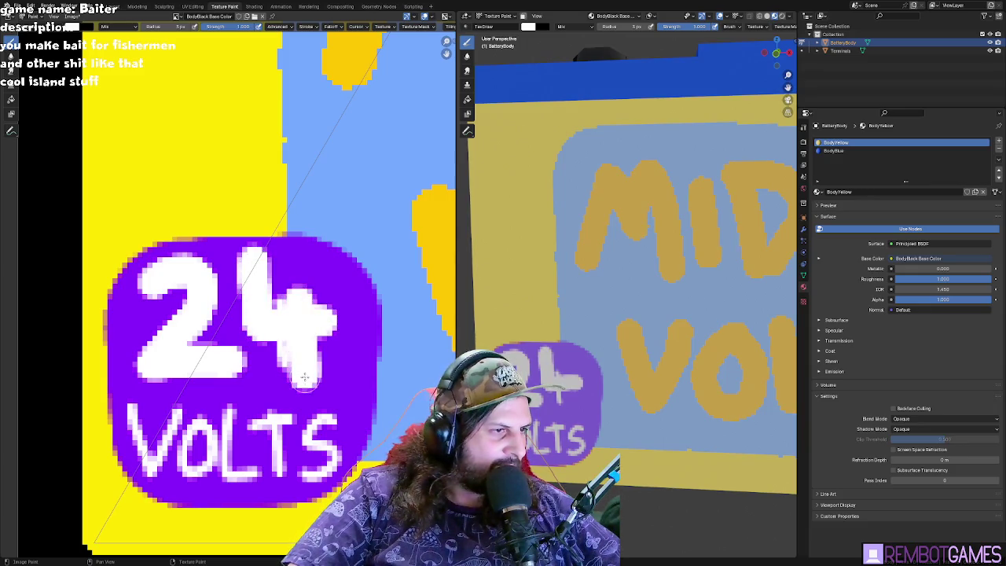
key("ctrl+z")
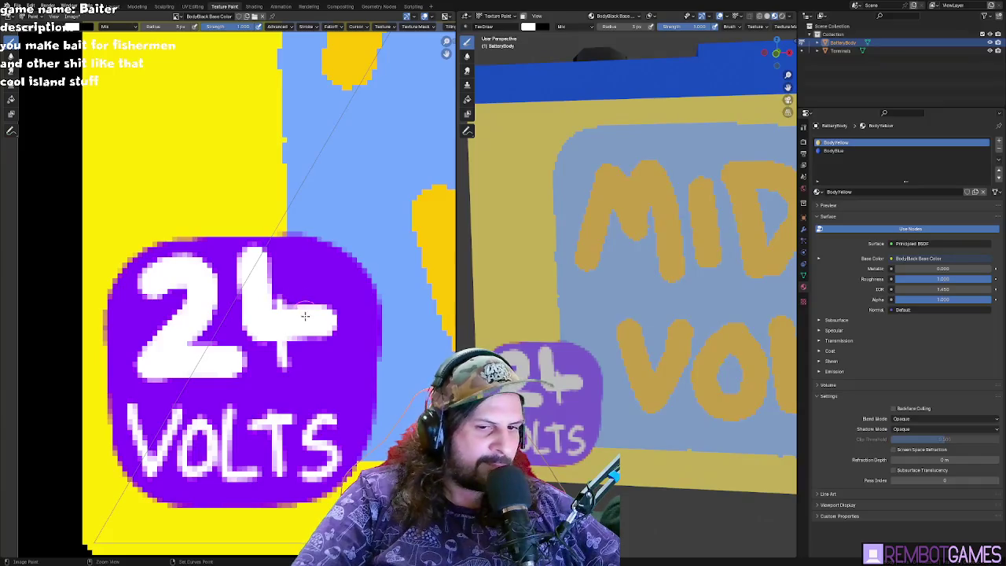
key("ctrl+z")
- Sample the badge's purple and paint over the old thin 4
left_click(78, 29)
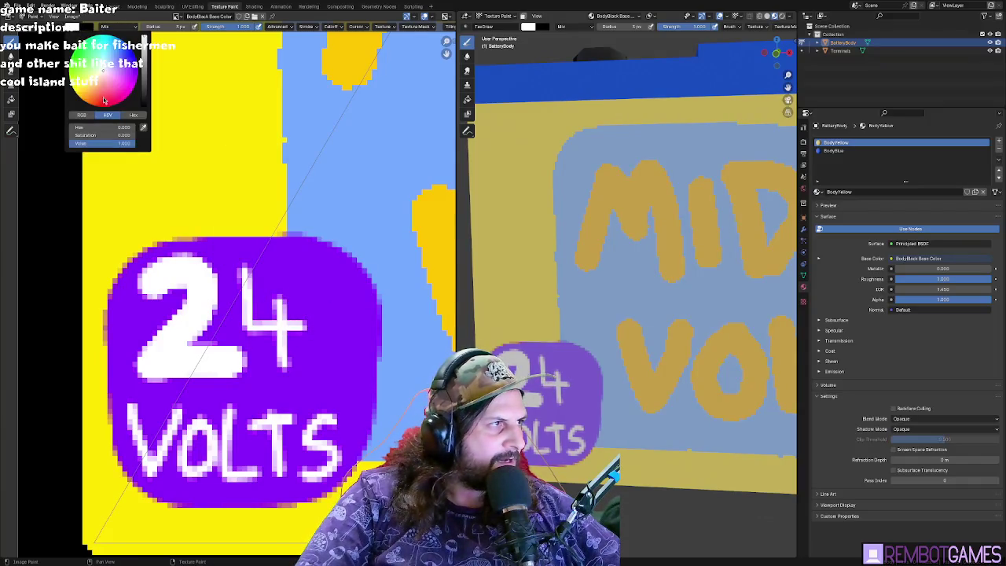
left_click(143, 128)
left_click(228, 250)
mouse_move(244, 263)
left_mouse_down()
mouse_move(245, 315)
mouse_move(285, 305)
mouse_move(292, 360)
mouse_move(297, 350)
left_mouse_up()
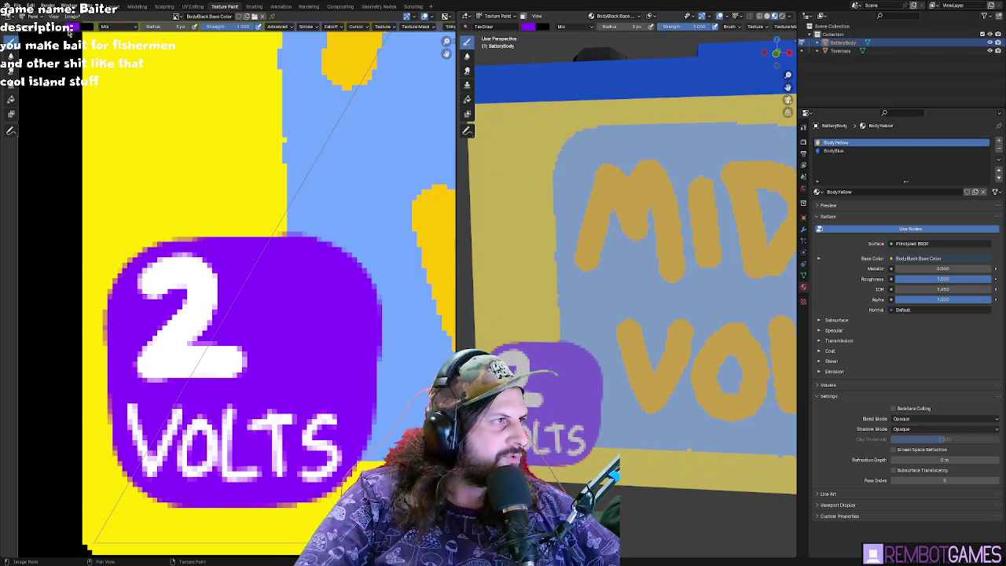
- Sample white again and repaint a thick white 4 beside the 2
left_click(73, 26)
left_click(144, 129)
left_click(198, 275)
left_click(73, 26)
mouse_move(287, 256)
left_mouse_down()
mouse_move(279, 344)
mouse_move(342, 339)
left_mouse_up()
left_click_drag(321, 263, 319, 370)
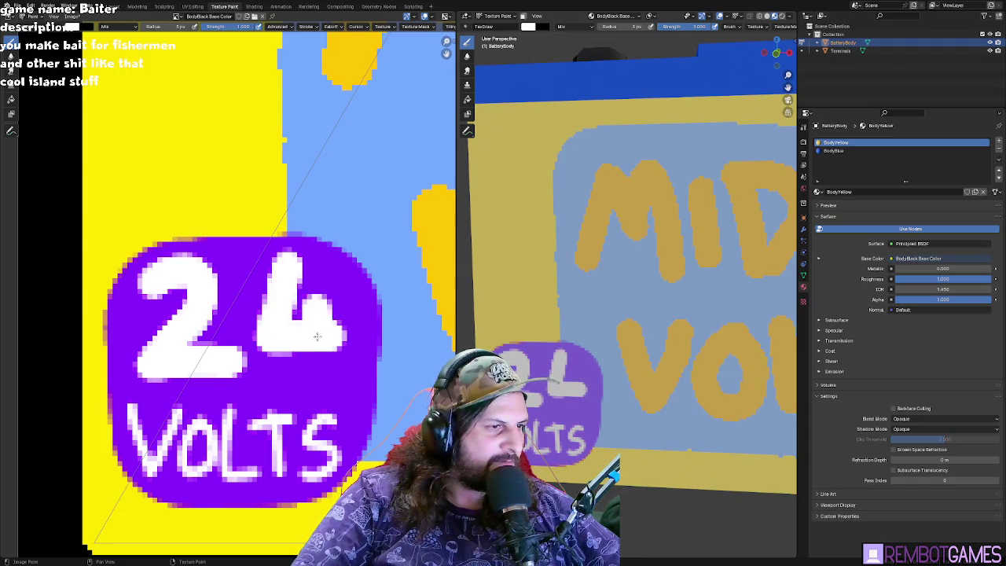
scroll(275, 305, "down", 6)
scroll(275, 304, "down", 4)
scroll(252, 303, "up", 2)
scroll(228, 300, "up", 2)
scroll(204, 299, "up", 1)
scroll(200, 299, "up", 1)
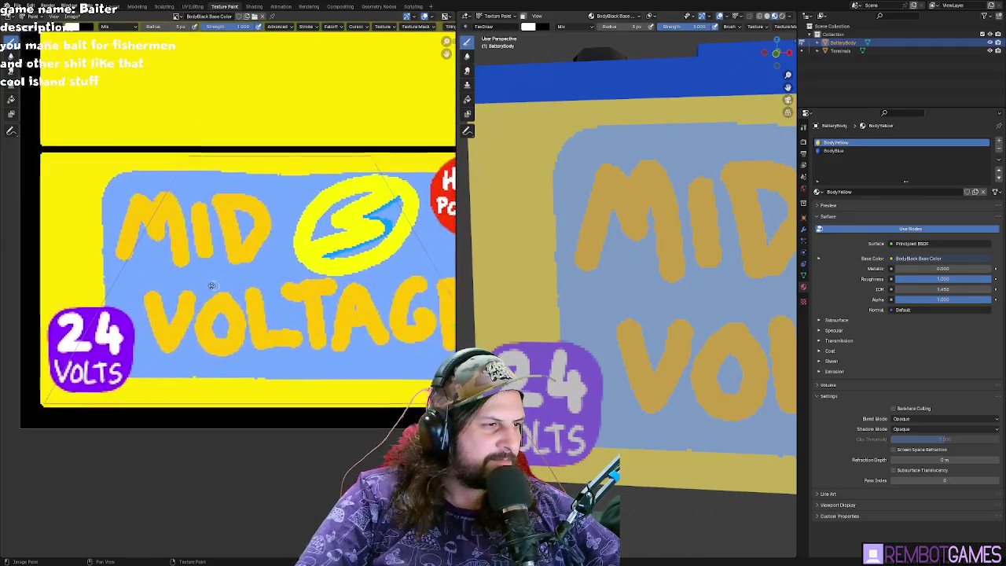
- Orbit to view the battery's corner and top, toggling between Edit Mode and Texture Paint
scroll(184, 295, "down", 2)
scroll(178, 292, "up", 1)
scroll(177, 293, "down", 2)
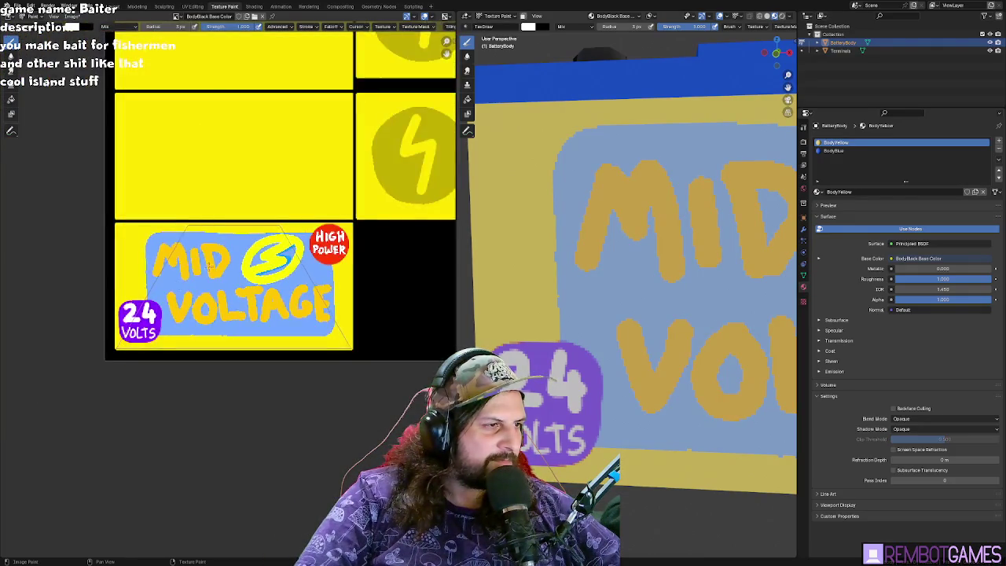
scroll(214, 290, "up", 1)
middle_click_drag(573, 269, 630, 267)
key("Tab")
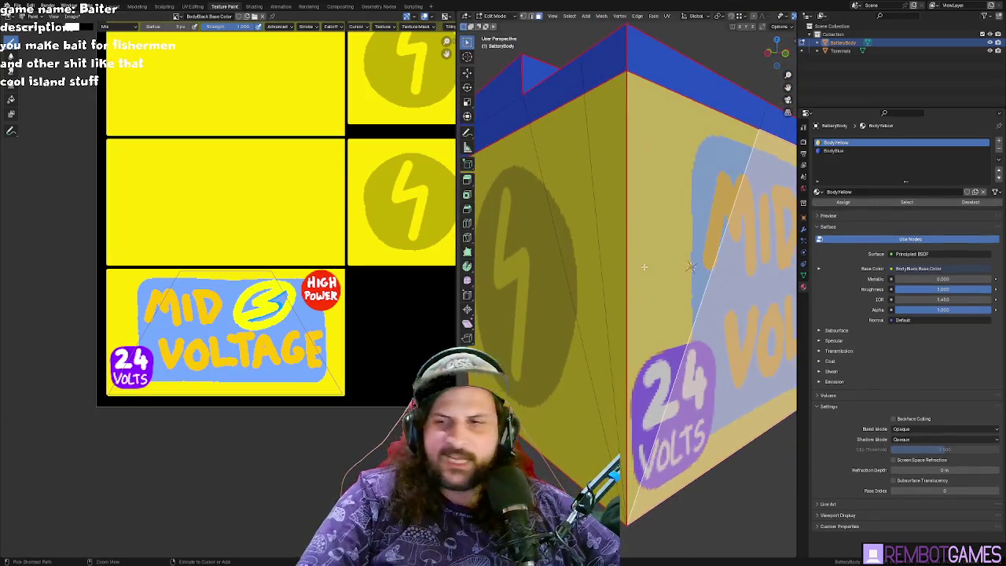
key("Tab")
mouse_move(721, 408)
middle_mouse_down()
mouse_move(735, 322)
mouse_move(645, 325)
mouse_move(660, 276)
mouse_move(569, 303)
middle_mouse_up()
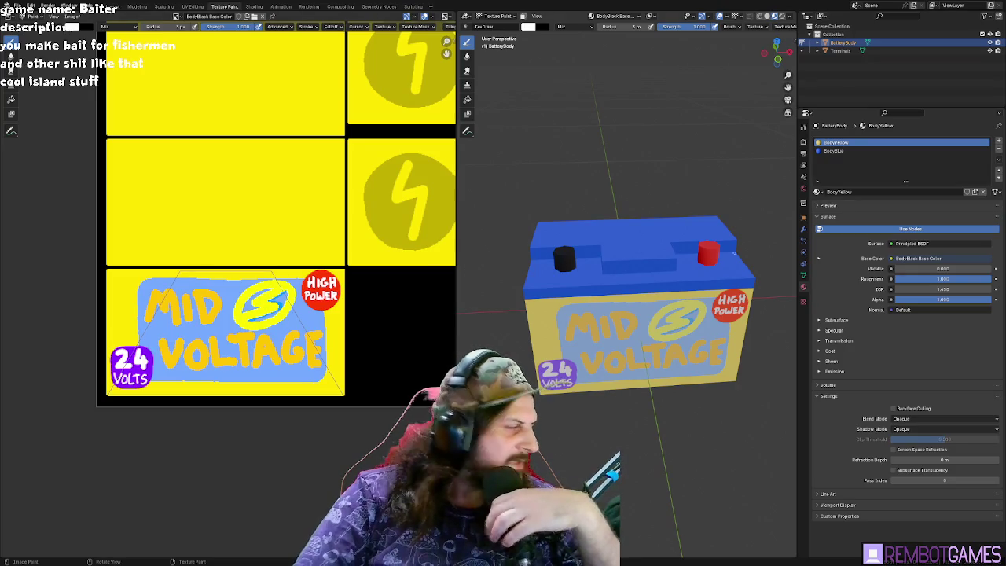
- In Edit Mode, test-select top lid faces, then select all and clear the selection
key("Tab")
left_click(629, 232)
left_click(583, 234, "shift")
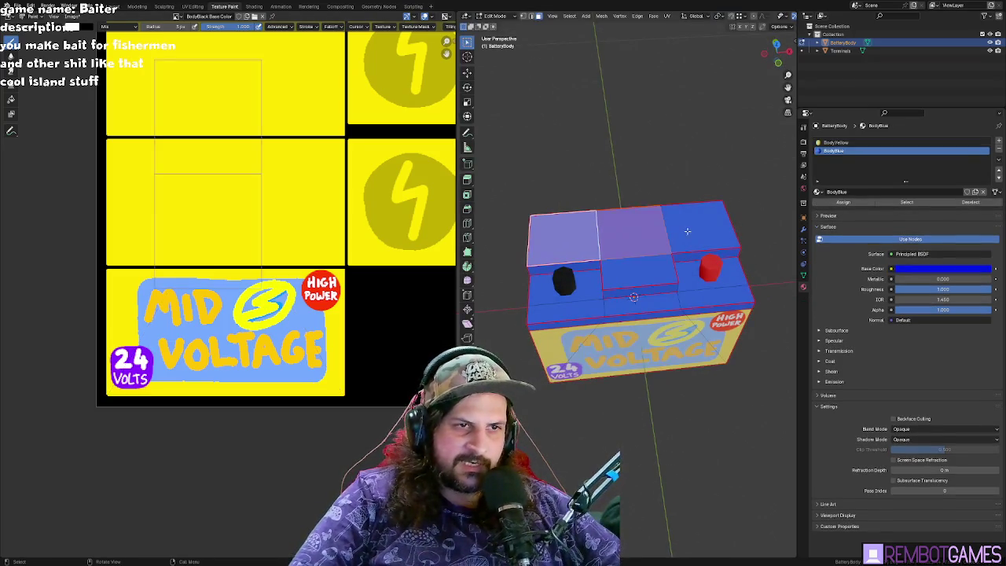
key("Tab")
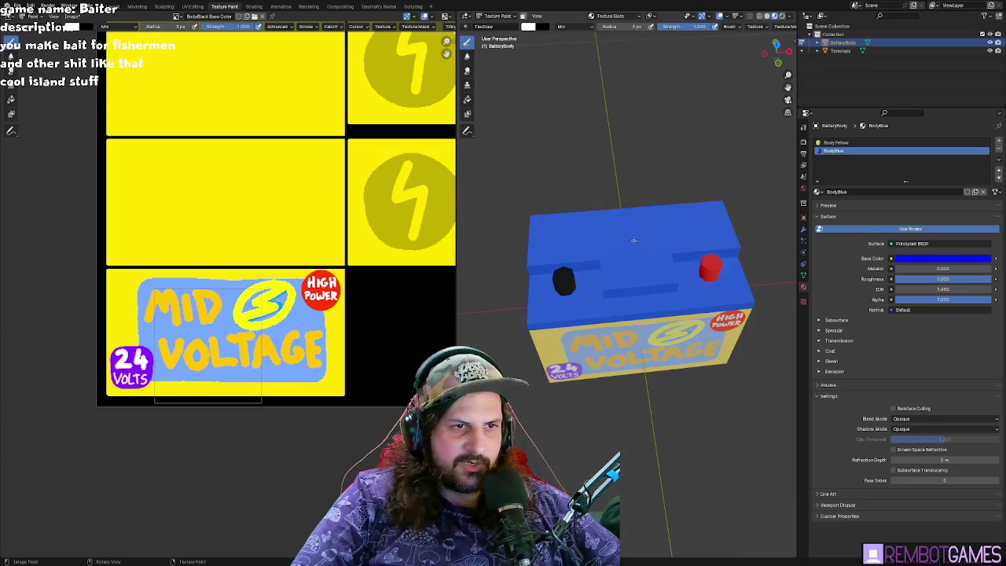
key("Tab")
middle_click_drag(634, 240, 641, 279)
scroll(640, 280, "up", 1)
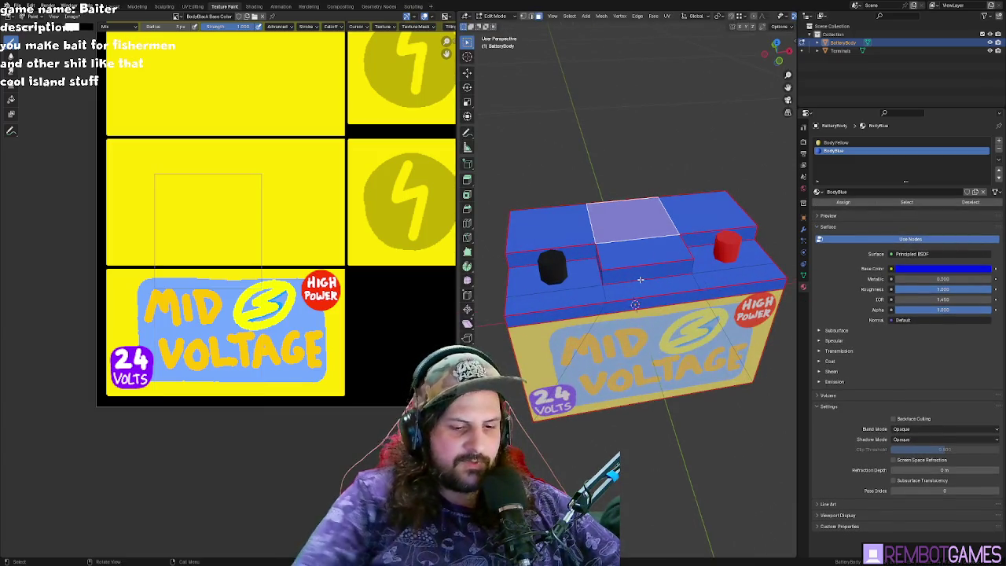
key("a")
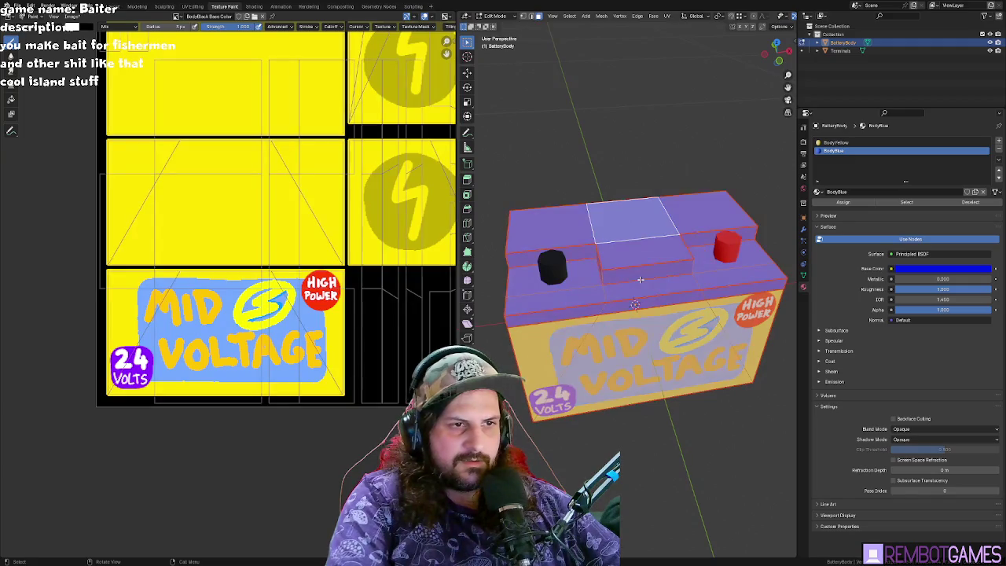
key("alt+a")
- Select the centre block's front face and the small face on the lightning side
left_click(651, 271)
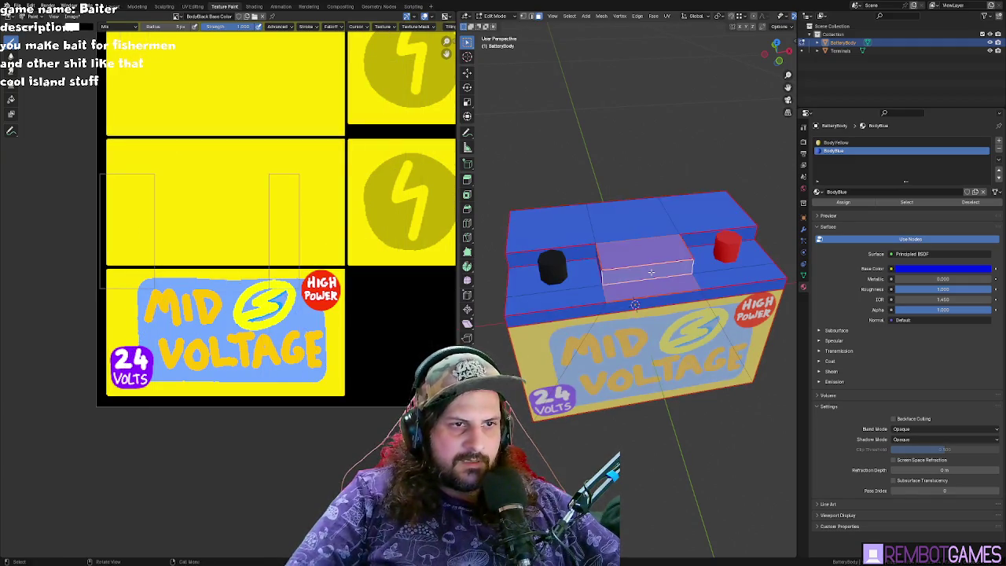
mouse_move(651, 272)
middle_mouse_down()
mouse_move(639, 317)
mouse_move(615, 256)
mouse_move(562, 256)
mouse_move(663, 228)
middle_mouse_up()
left_click(640, 317)
scroll(359, 243, "down", 3)
scroll(334, 264, "down", 1)
scroll(334, 263, "up", 3)
- Try selecting various top lid faces, then select every BodyBlue material face
left_click(663, 228)
left_click(663, 230, "shift")
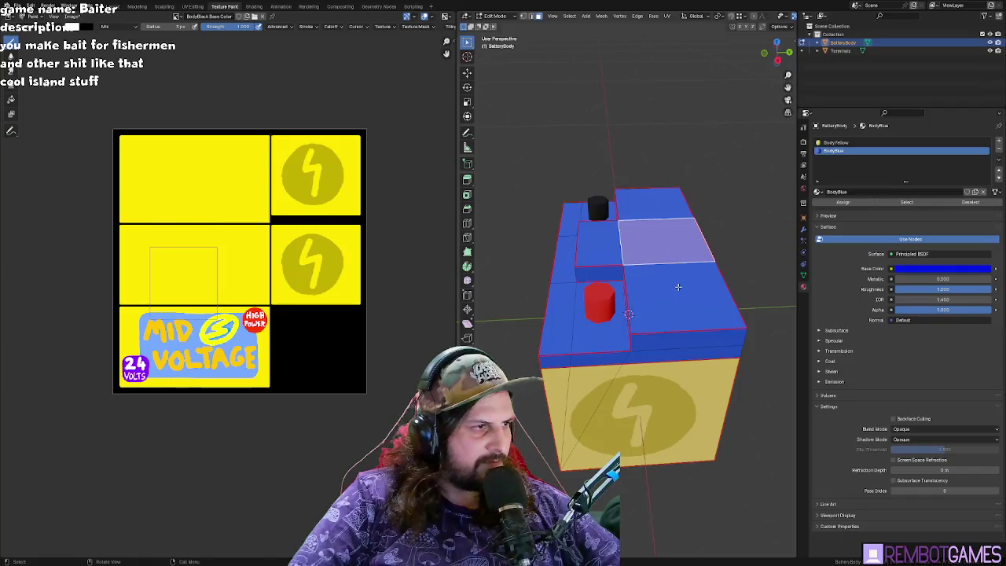
left_click(680, 287, "shift")
left_click(666, 260, "shift")
left_click(671, 299, "shift")
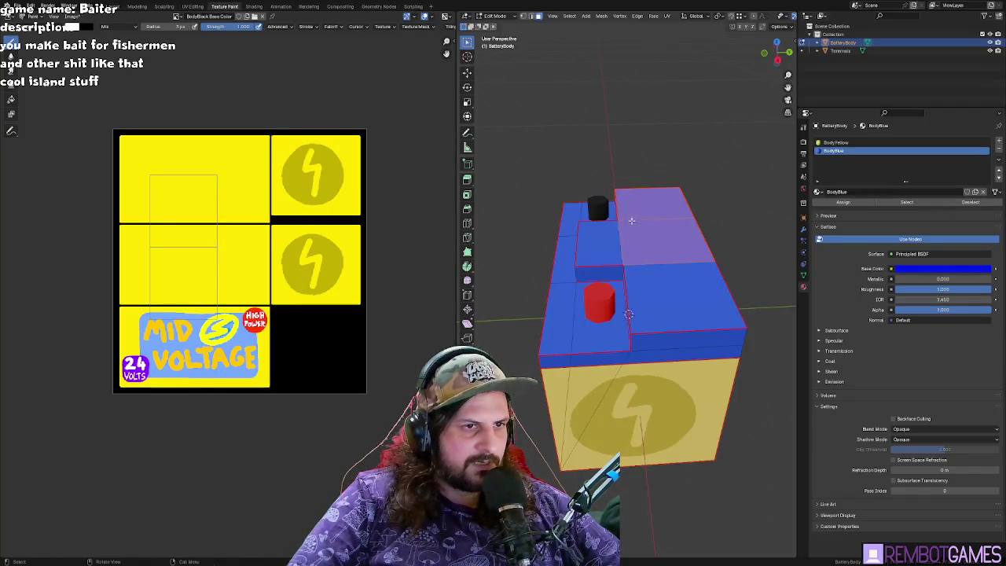
left_click(664, 248, "shift")
middle_click_drag(621, 260, 604, 249)
left_click(605, 249)
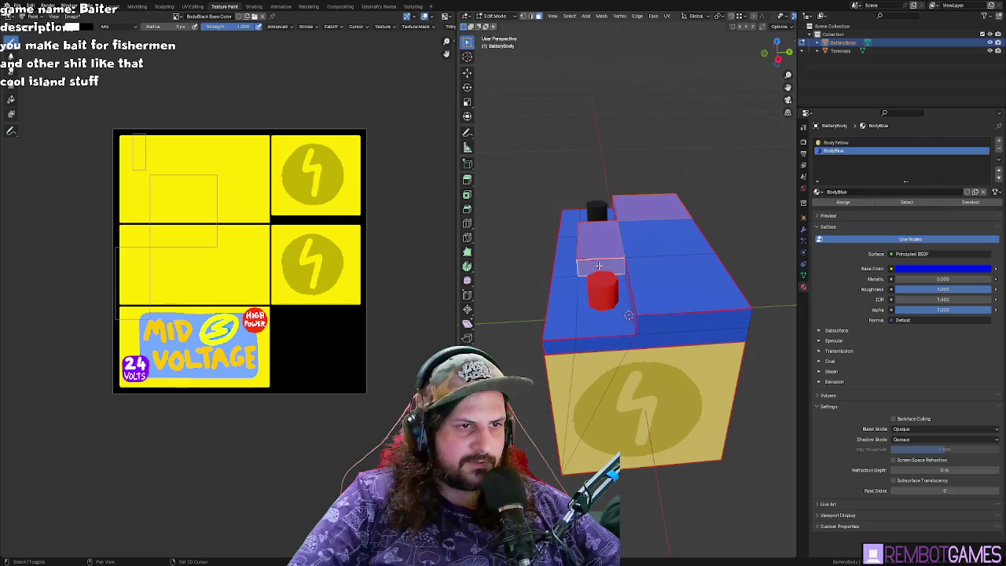
left_click(566, 258, "shift")
left_click(894, 206)
middle_click_drag(668, 315, 613, 306)
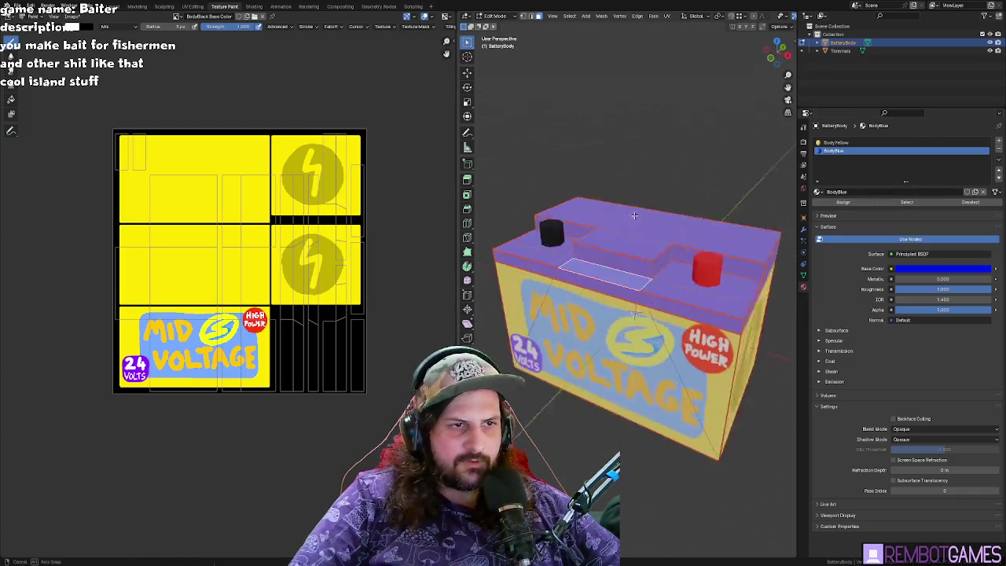
- Unwrap the selected blue lid faces with Smart UV Project
key("u")
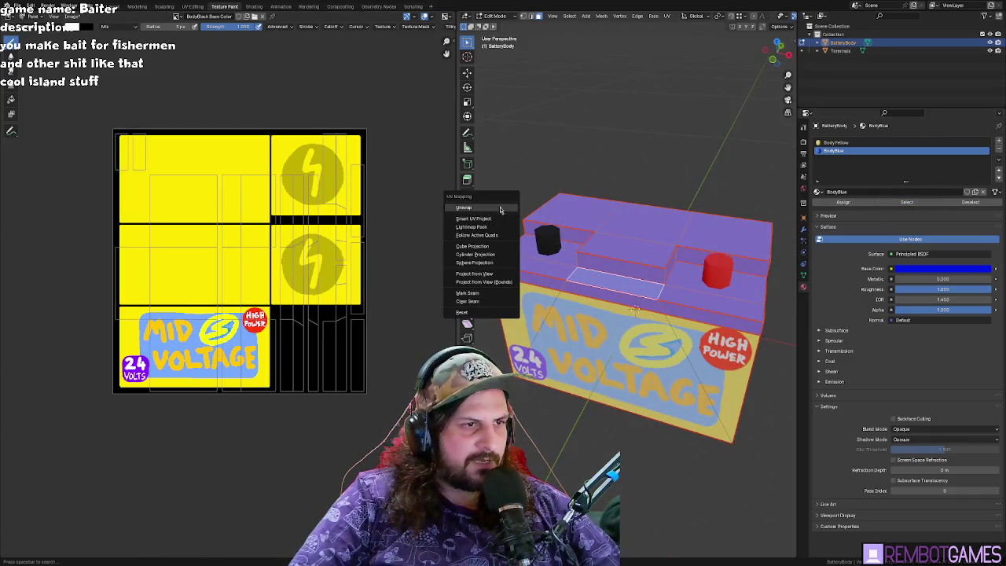
left_click(500, 207)
middle_click_drag(283, 197, 274, 198)
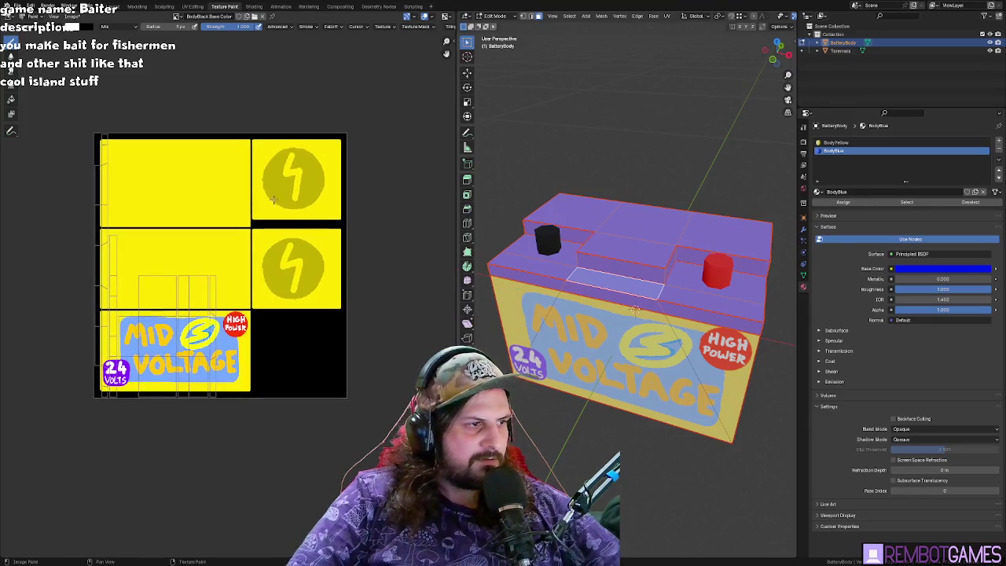
key("u")
left_click(641, 250)
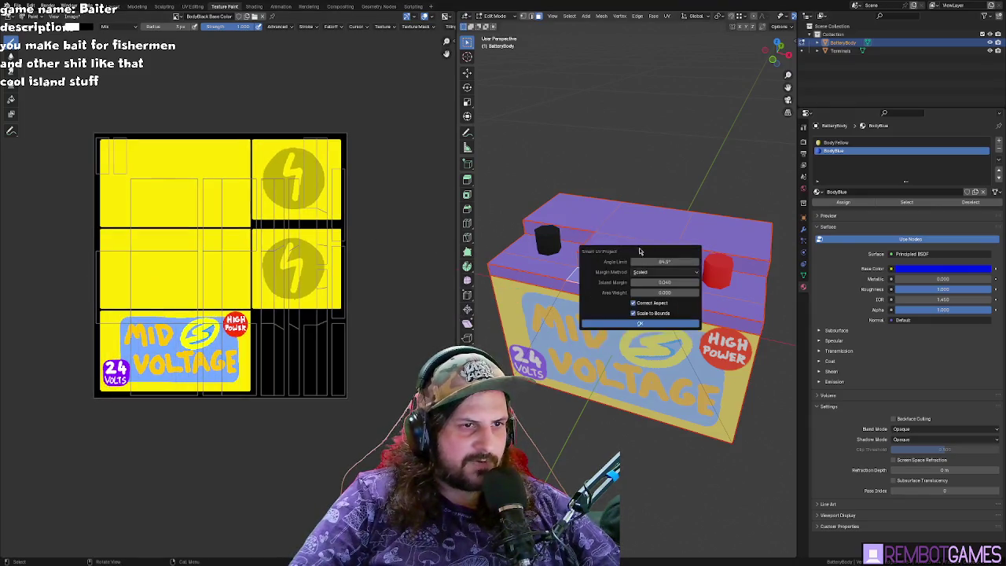
left_click(637, 324)
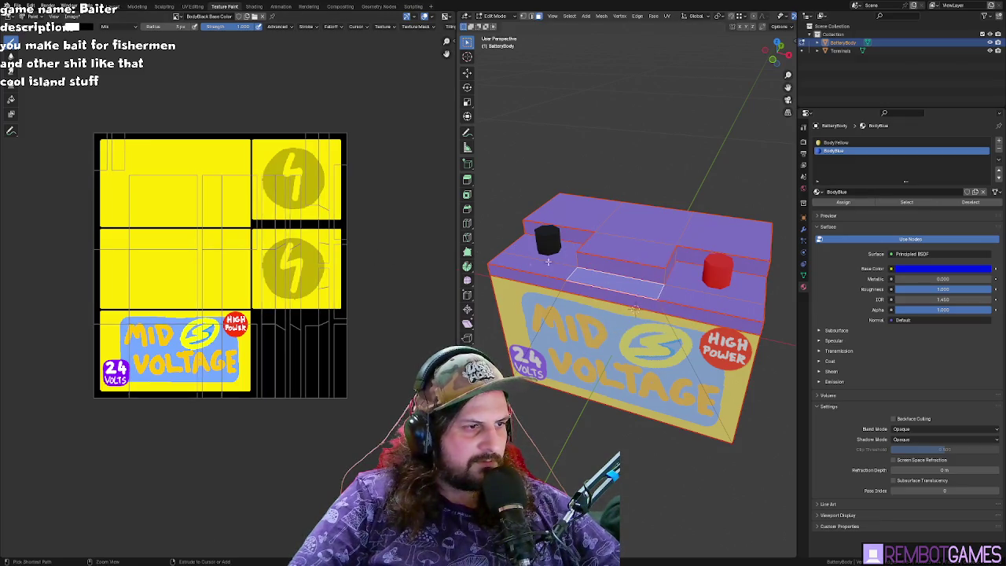
- Adjust the lid face selection, adding the middle band and right-column top faces
mouse_move(625, 241)
middle_mouse_down()
mouse_move(537, 215)
mouse_move(543, 251)
middle_mouse_up()
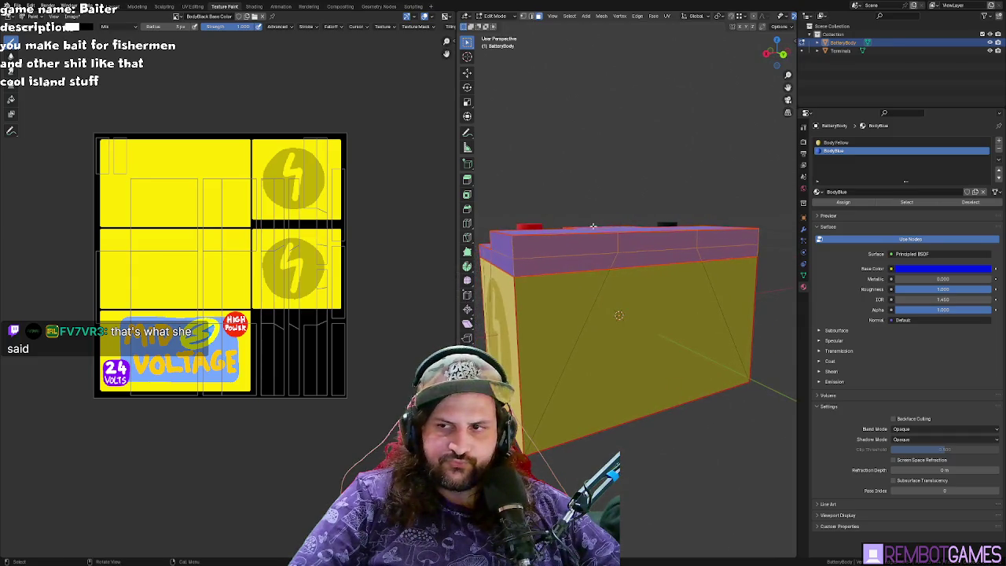
left_click(562, 263, "shift")
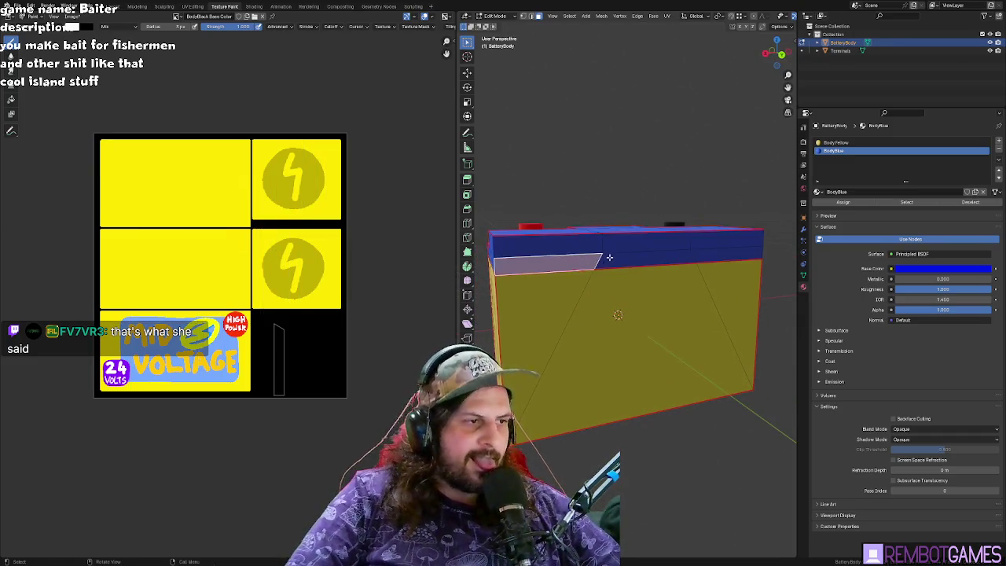
left_click(609, 259, "shift")
left_click(722, 256, "shift")
middle_click_drag(722, 256, 661, 267)
left_click(653, 208, "shift")
left_click(653, 244, "shift")
left_click(680, 303, "shift")
mouse_move(607, 244)
middle_mouse_down()
mouse_move(661, 263)
mouse_move(592, 231)
mouse_move(597, 299)
middle_mouse_up()
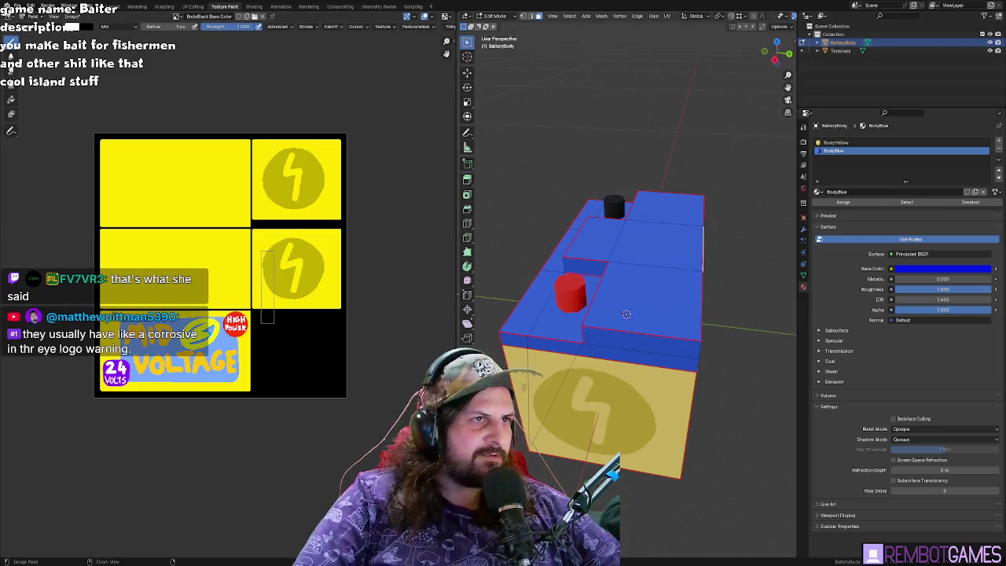
- Add a solid blue 'BodyBlue Base Color' paint texture slot to the lid material
left_click(845, 143)
left_click(847, 152)
key("Tab")
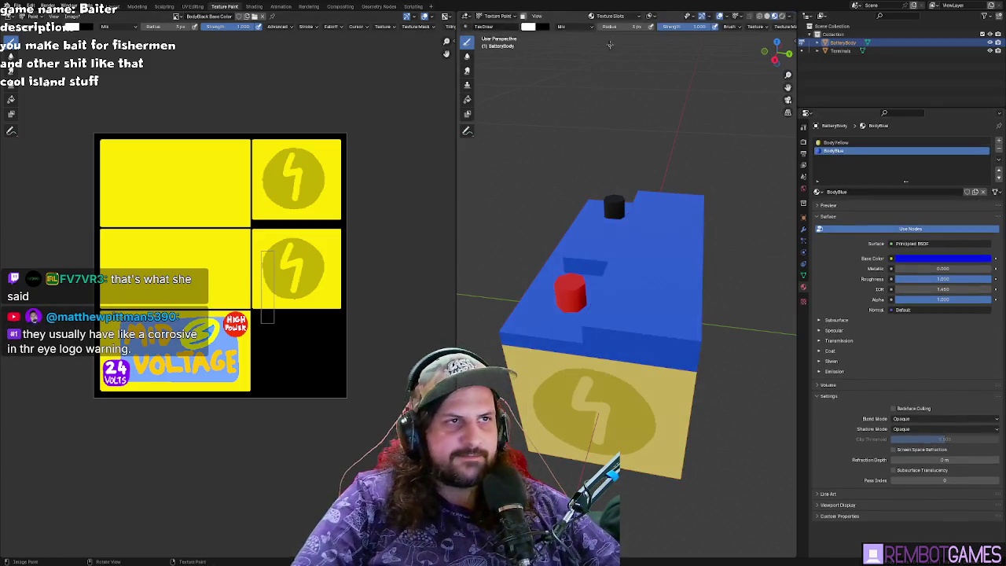
left_click(595, 17)
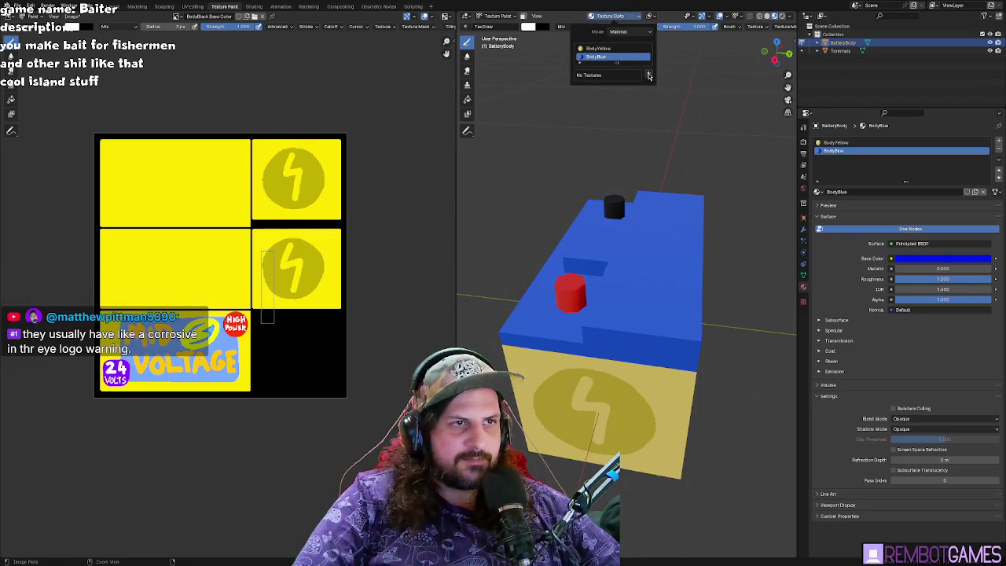
left_click(650, 75)
left_click(669, 85)
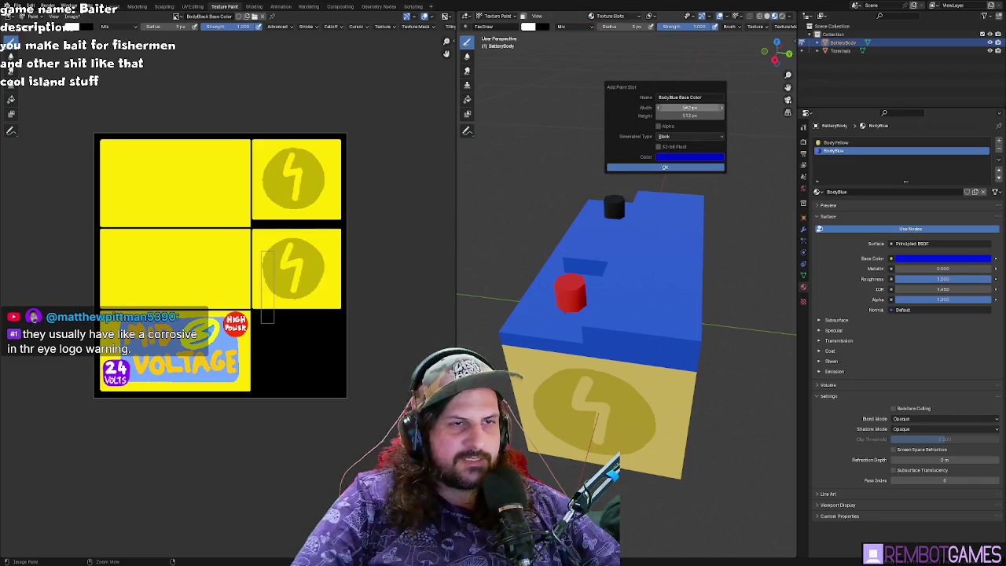
left_click(697, 98)
left_click(681, 167)
- Zoom in on the lid, return to Edit Mode and select a top face
mouse_move(681, 172)
middle_mouse_down()
mouse_move(683, 228)
mouse_move(619, 208)
middle_mouse_up()
scroll(683, 228, "up", 3)
key("Tab")
left_click(577, 194)
scroll(576, 194, "down", 3)
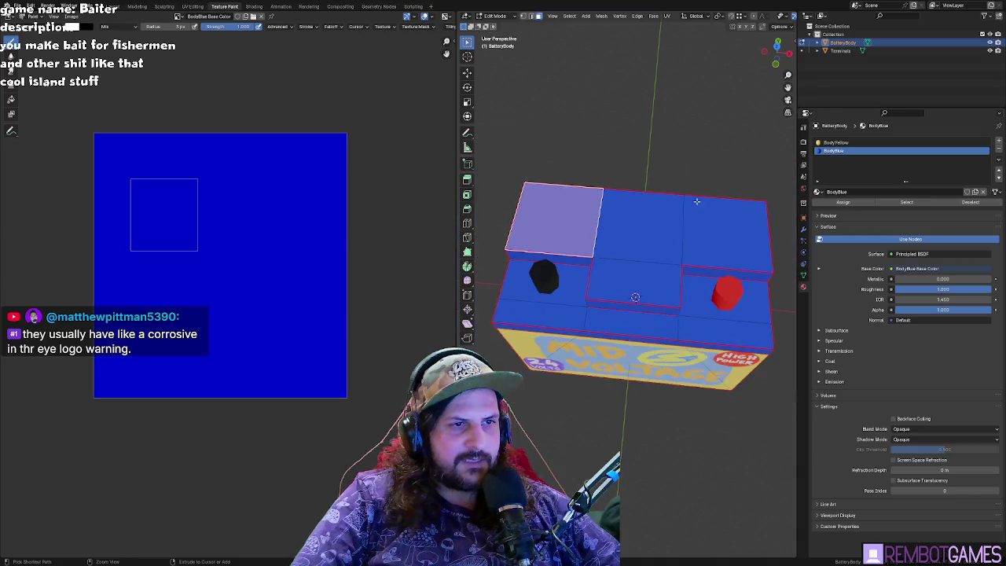
- Add the remaining top faces to the selection and widen the 3D viewport over the image panel
left_click(678, 250, "shift")
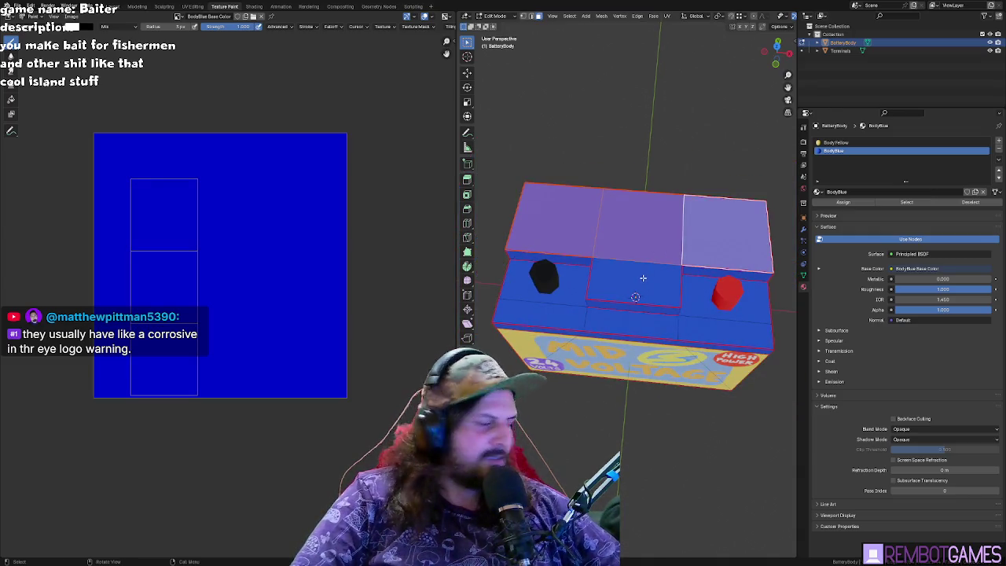
mouse_move(648, 277)
middle_mouse_down()
mouse_move(608, 292)
mouse_move(621, 304)
middle_mouse_up()
scroll(619, 282, "up", 3)
left_click_drag(460, 232, 256, 232)
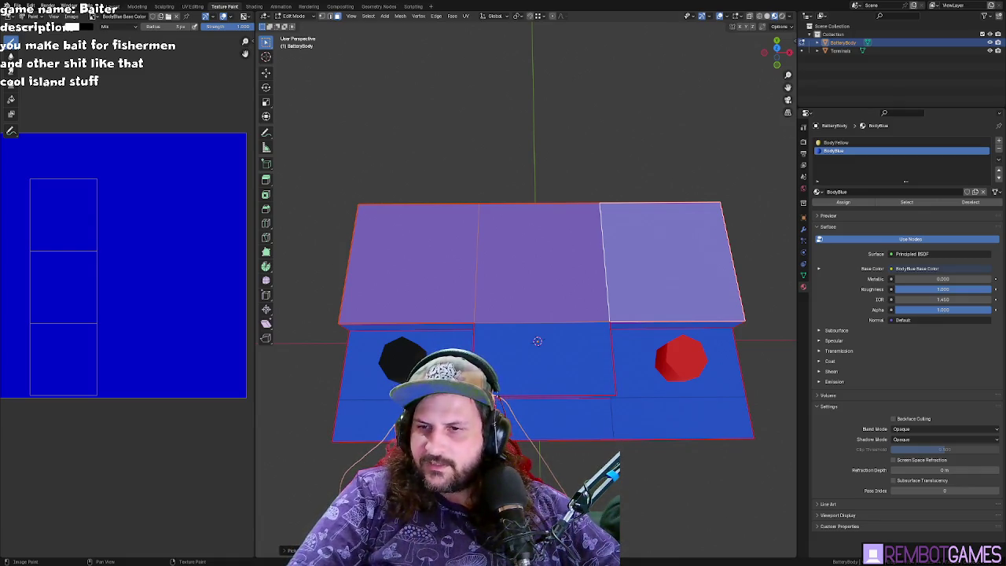
- Compare with the reference battery photo, orbit to a near top-down view, and leave Edit Mode
key("alt+Tab")
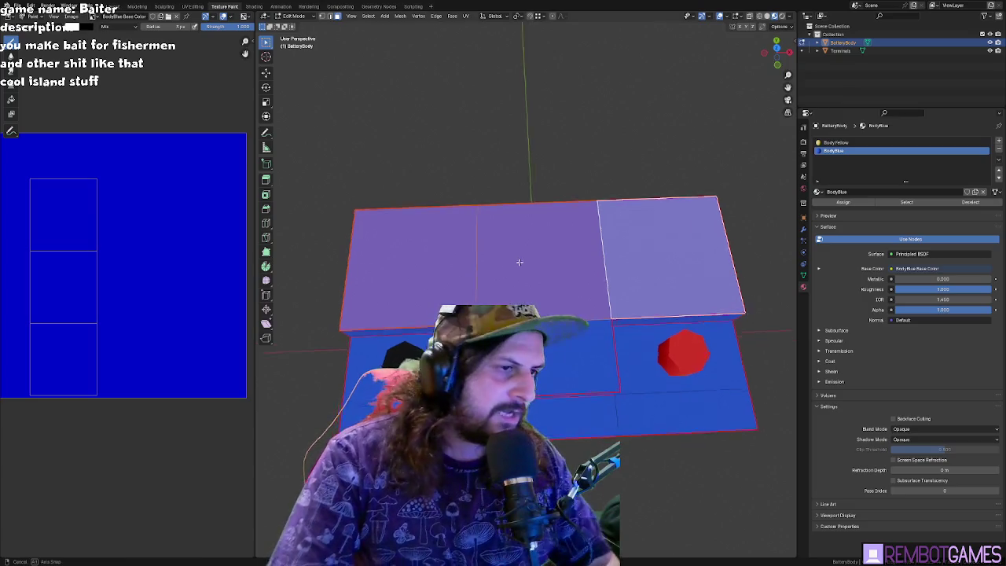
middle_click_drag(517, 262, 537, 291)
mouse_move(539, 326)
middle_mouse_down()
mouse_move(512, 280)
mouse_move(555, 271)
mouse_move(550, 257)
middle_mouse_up()
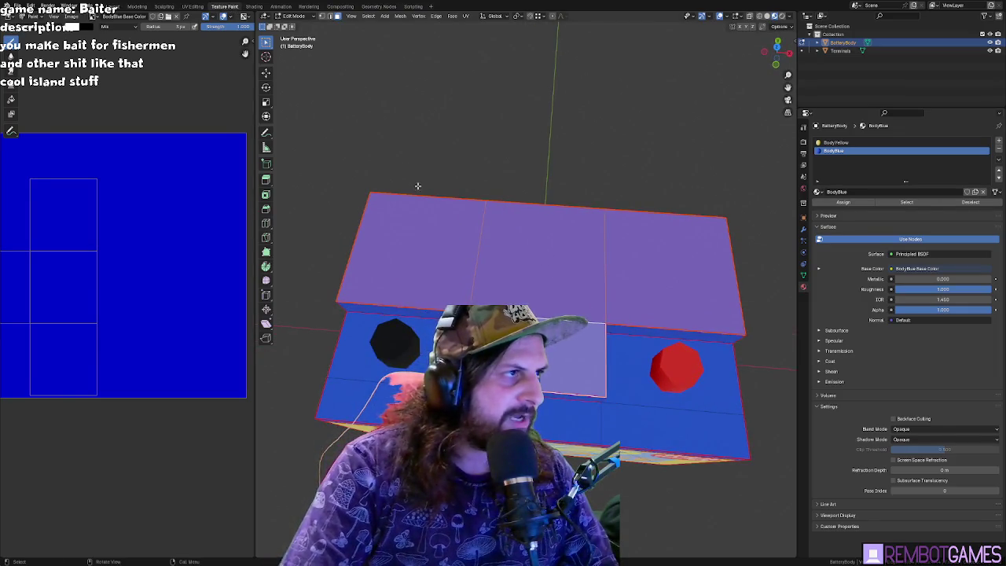
key("Tab")
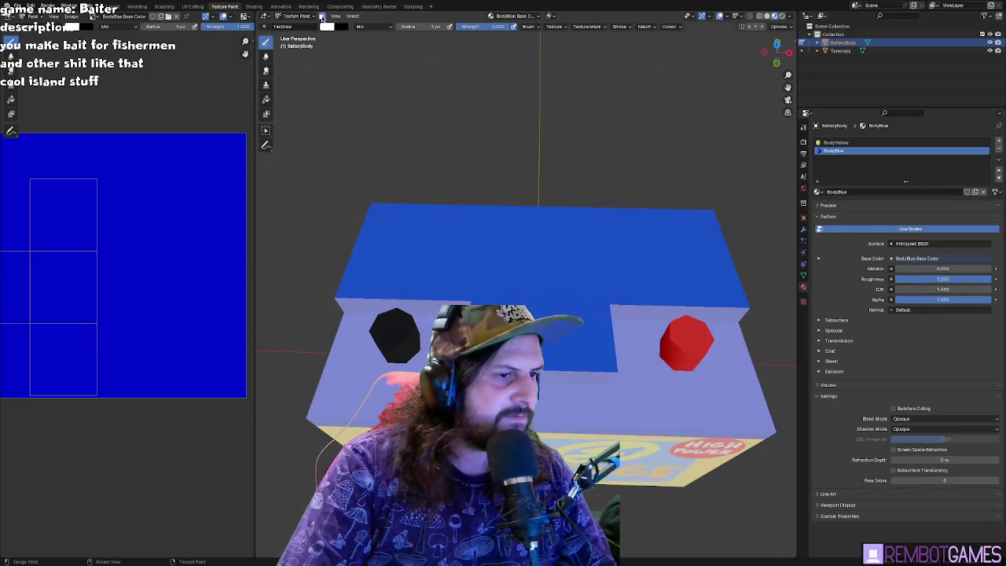
- Enlarge the brush and paint a large white rounded label across the battery top in top view
middle_click_drag(453, 175, 465, 200)
left_click_drag(444, 287, 606, 281)
key("ctrl+z")
middle_click_drag(606, 281, 487, 273)
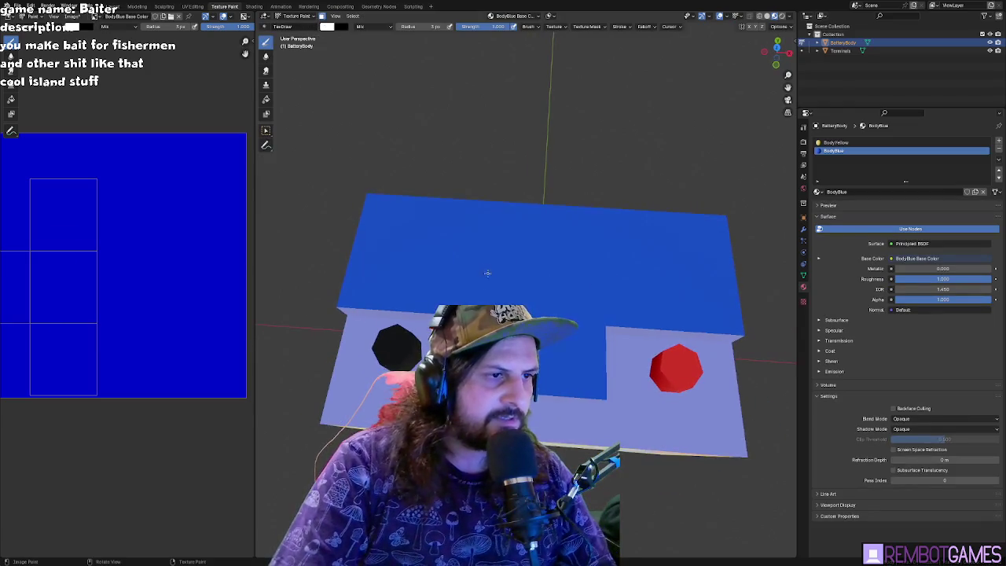
left_click_drag(415, 26, 445, 27)
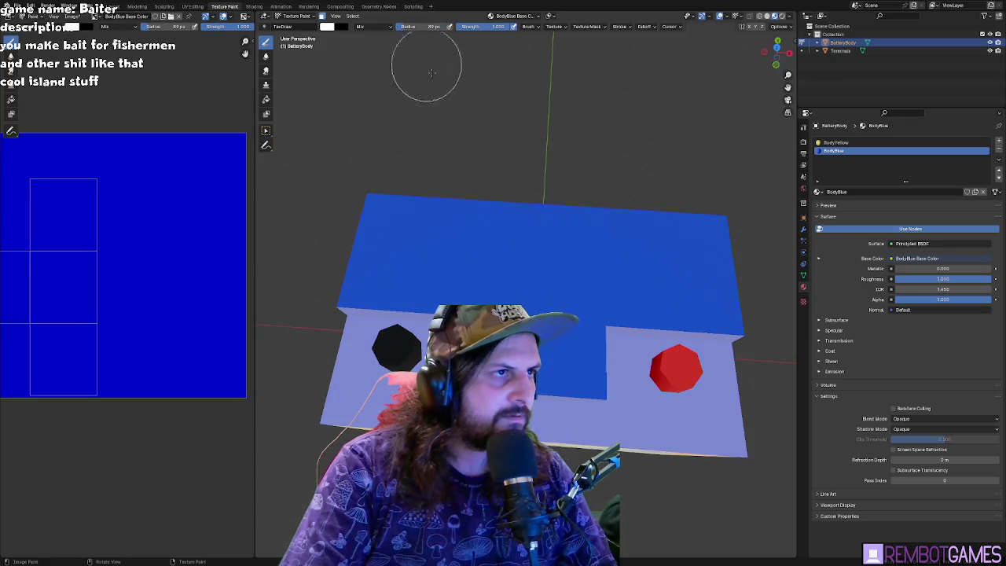
key("KP_7")
left_click_drag(411, 272, 669, 273)
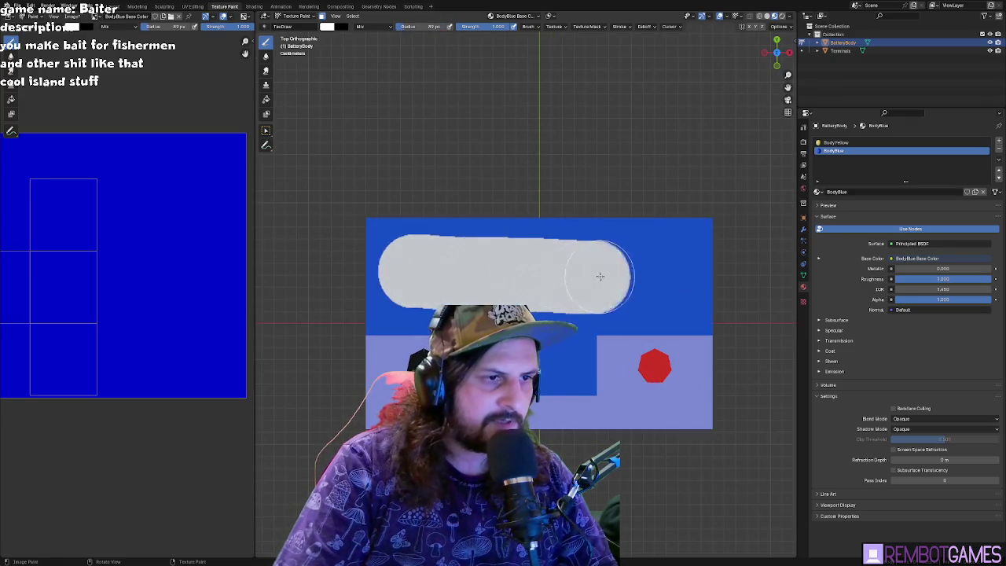
key("ctrl+z")
left_click_drag(428, 27, 417, 26)
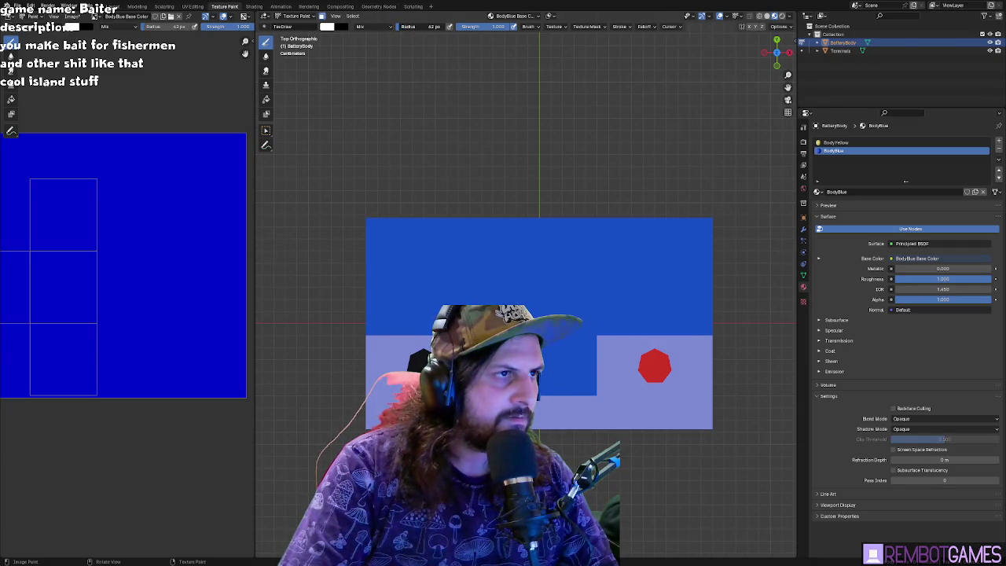
mouse_move(397, 242)
left_mouse_down()
mouse_move(397, 308)
mouse_move(679, 306)
mouse_move(678, 237)
mouse_move(535, 250)
mouse_move(402, 242)
mouse_move(672, 241)
mouse_move(598, 278)
mouse_move(476, 277)
mouse_move(458, 271)
mouse_move(466, 265)
left_mouse_up()
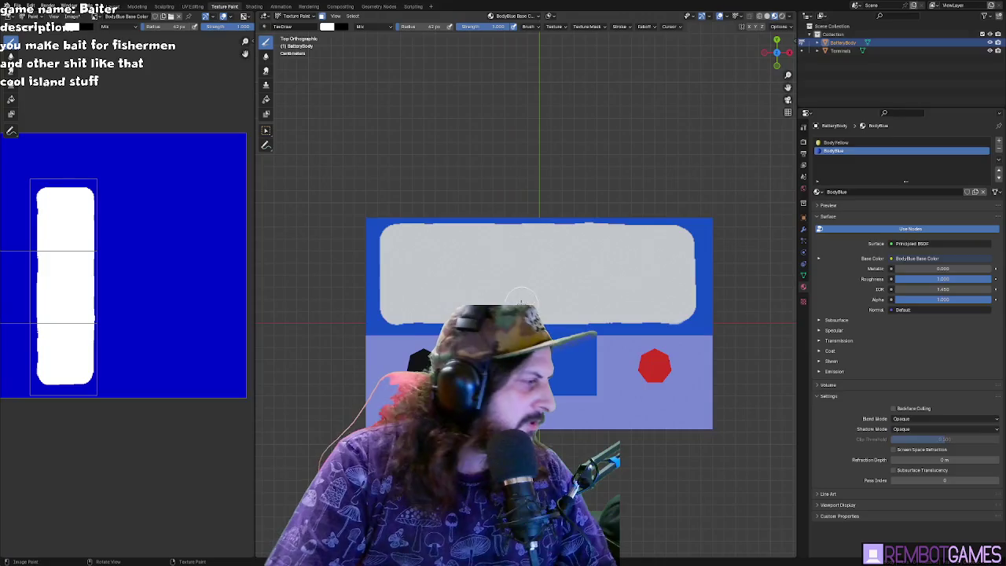
- Set the brush radius to 15, add a small white dab, and switch the colour to dark red
left_click(425, 26)
type("15")
key("Return")
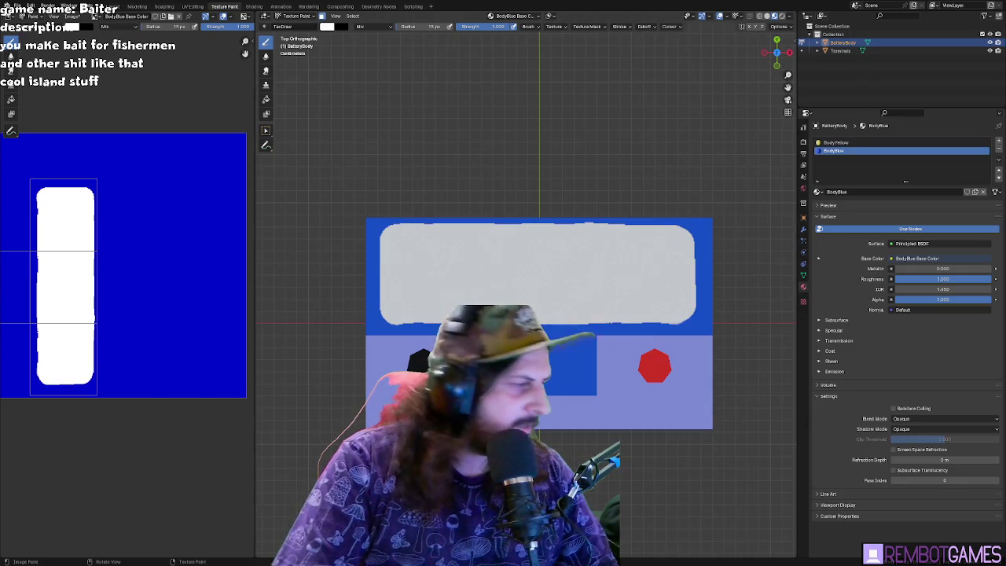
left_click(411, 360)
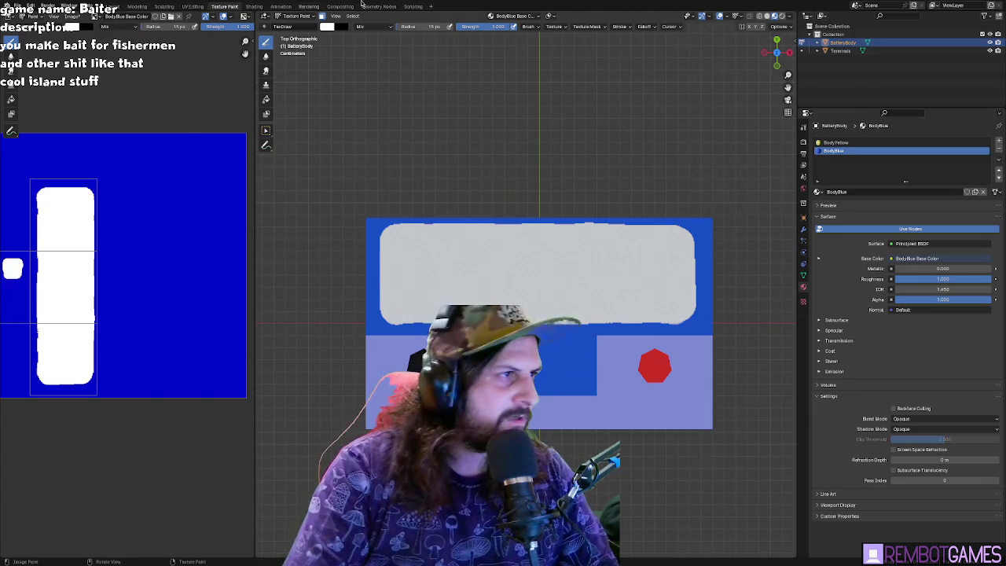
left_click(328, 28)
left_click_drag(403, 39, 402, 101)
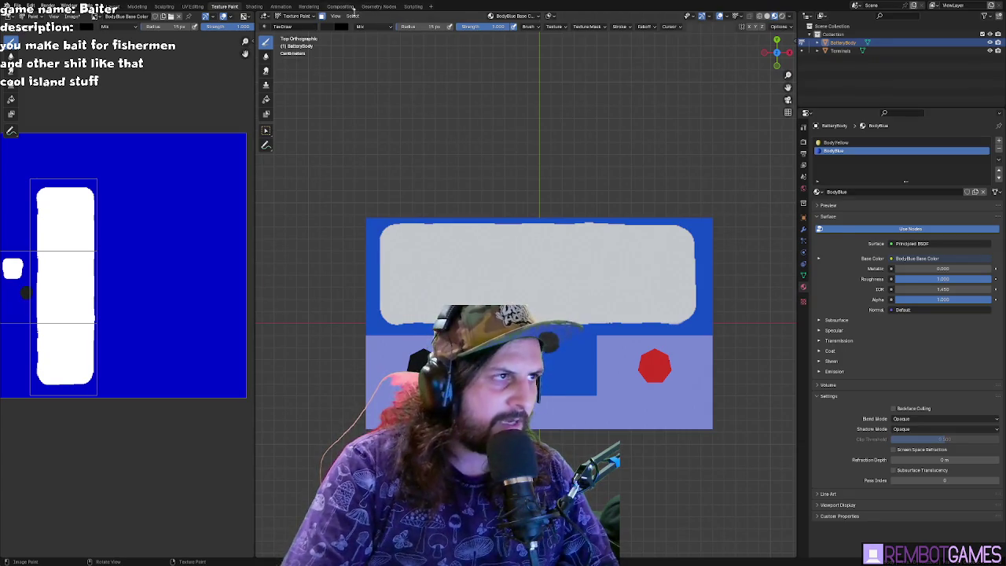
left_click(334, 29)
mouse_move(375, 76)
left_mouse_down()
mouse_move(357, 104)
mouse_move(399, 91)
left_mouse_up()
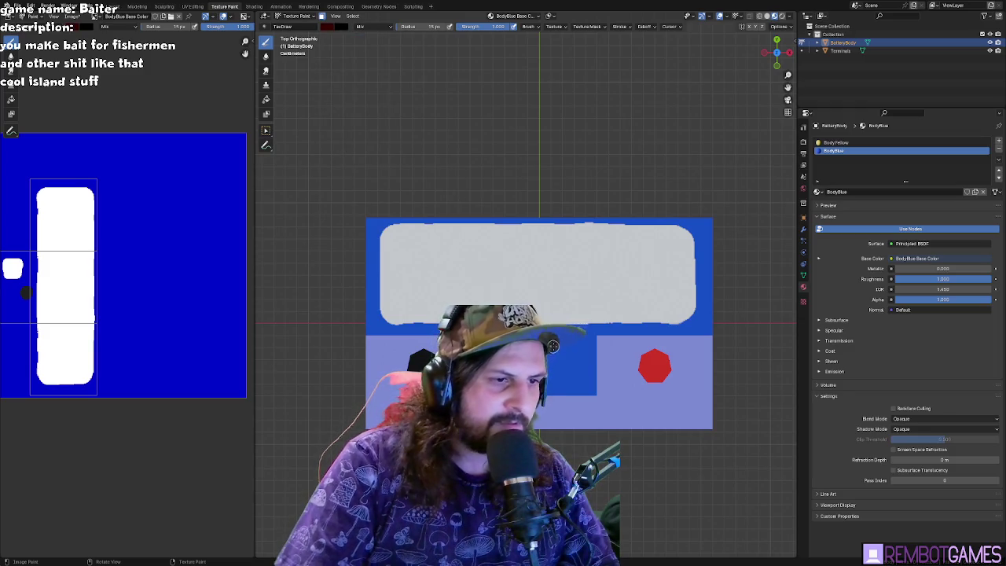
- Zoom in on the top label and set the brush colour back to black
scroll(548, 342, "up", 2)
scroll(550, 314, "up", 3)
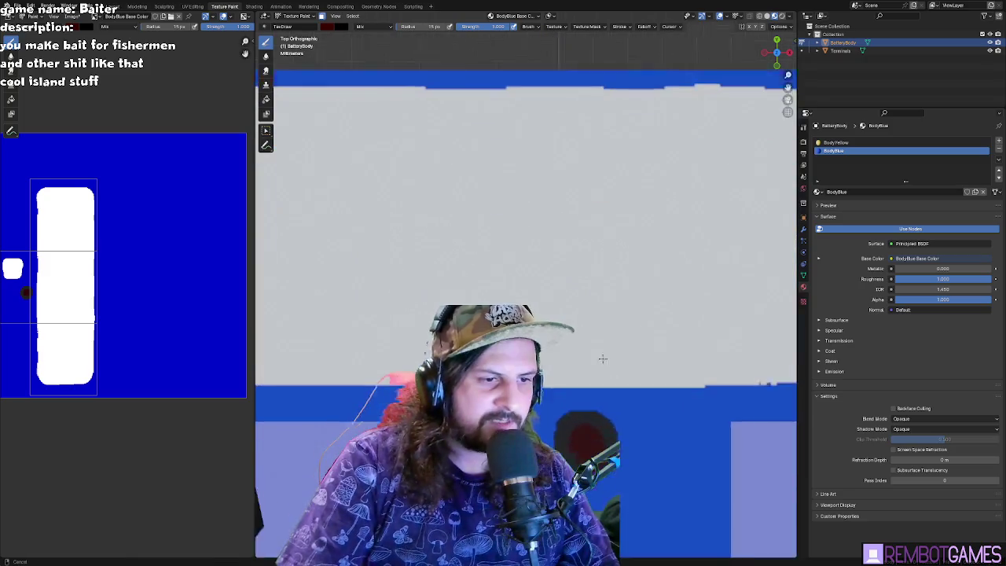
scroll(558, 260, "up", 2)
scroll(570, 202, "up", 2)
scroll(597, 303, "down", 1)
scroll(590, 315, "down", 8)
scroll(574, 313, "up", 2)
scroll(574, 313, "down", 1)
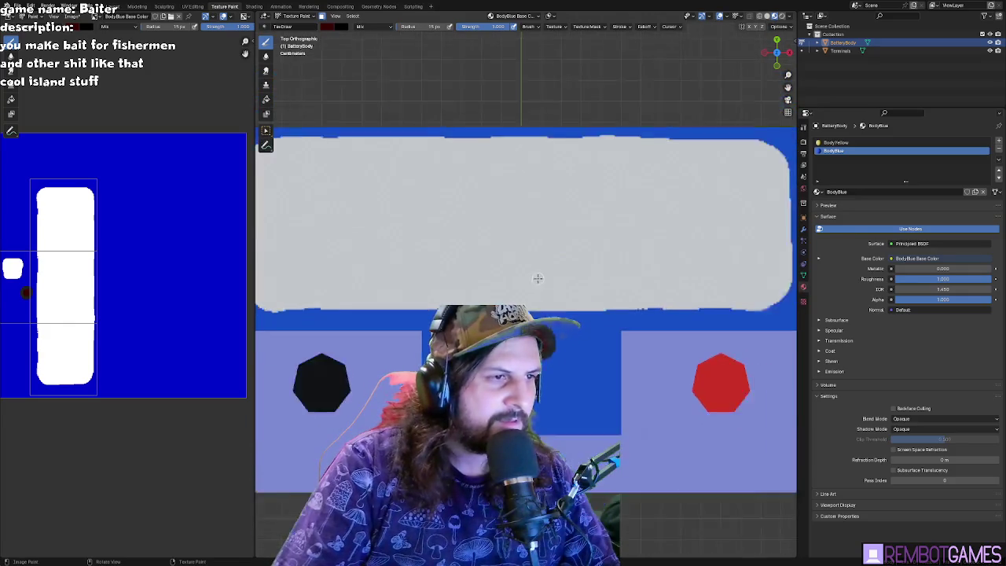
scroll(537, 281, "down", 1)
left_click(329, 26)
left_click_drag(398, 75, 399, 98)
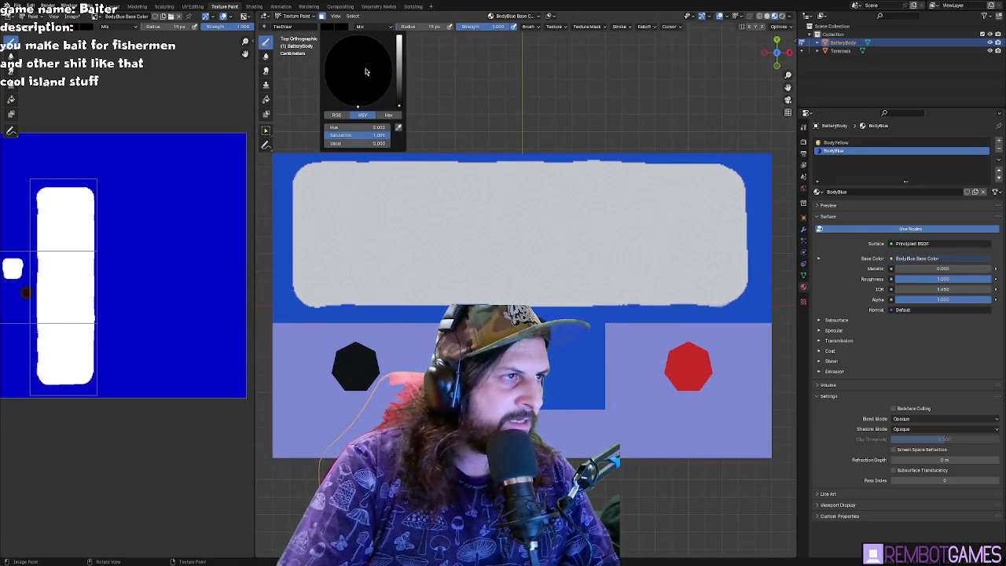
middle_click_drag(388, 184, 395, 175, "shift")
- Paint black text-like lines and a triangle outline on the white label with a smaller brush
left_click_drag(330, 167, 376, 200)
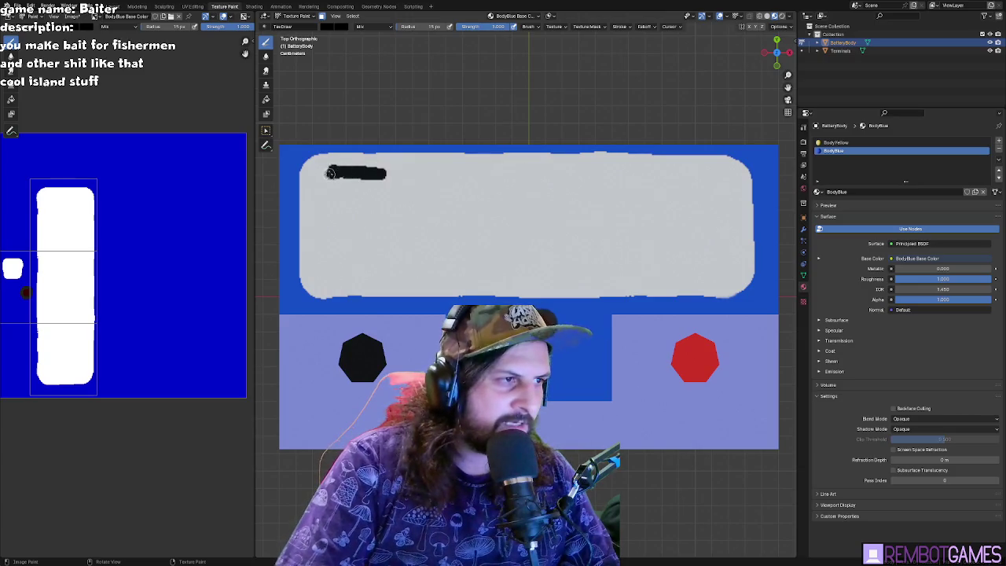
key("ctrl+z")
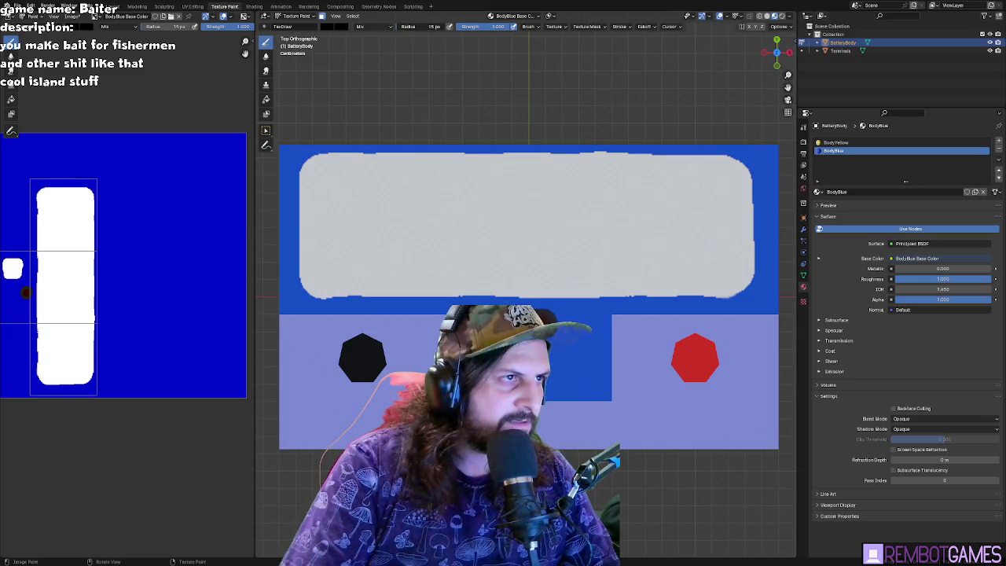
left_click_drag(315, 180, 391, 180)
left_click_drag(319, 197, 391, 196)
mouse_move(318, 218)
left_mouse_down()
mouse_move(357, 220)
mouse_move(384, 248)
left_mouse_up()
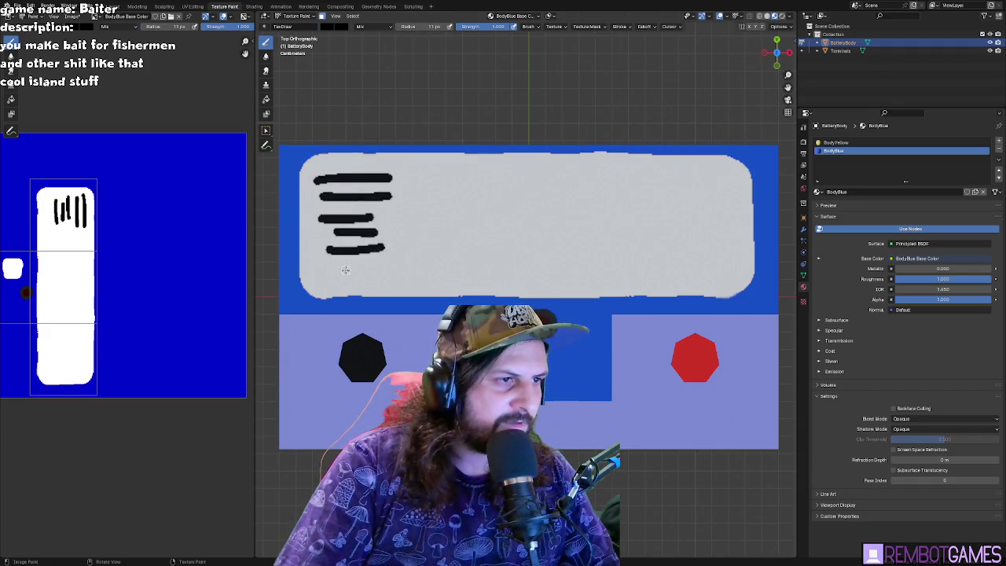
left_click_drag(425, 179, 421, 246)
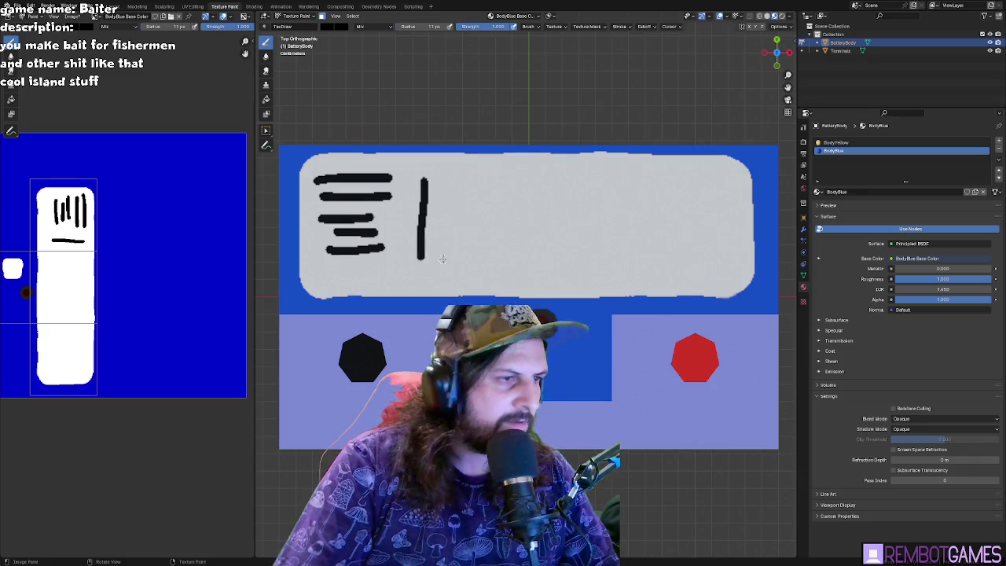
key("ctrl+z")
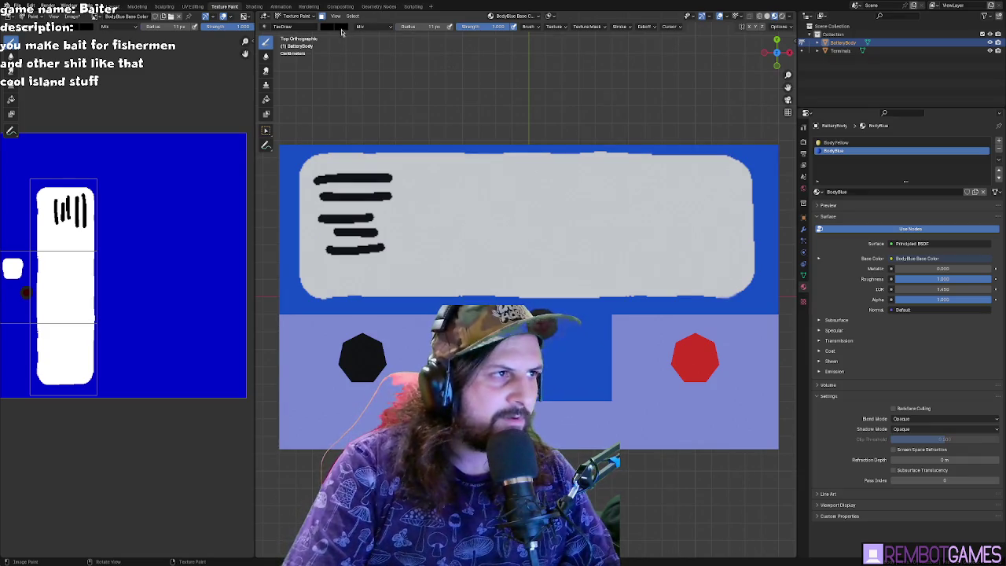
left_click_drag(409, 178, 464, 186)
mouse_move(508, 220)
left_mouse_down()
mouse_move(490, 259)
mouse_move(550, 259)
mouse_move(534, 229)
left_mouse_up()
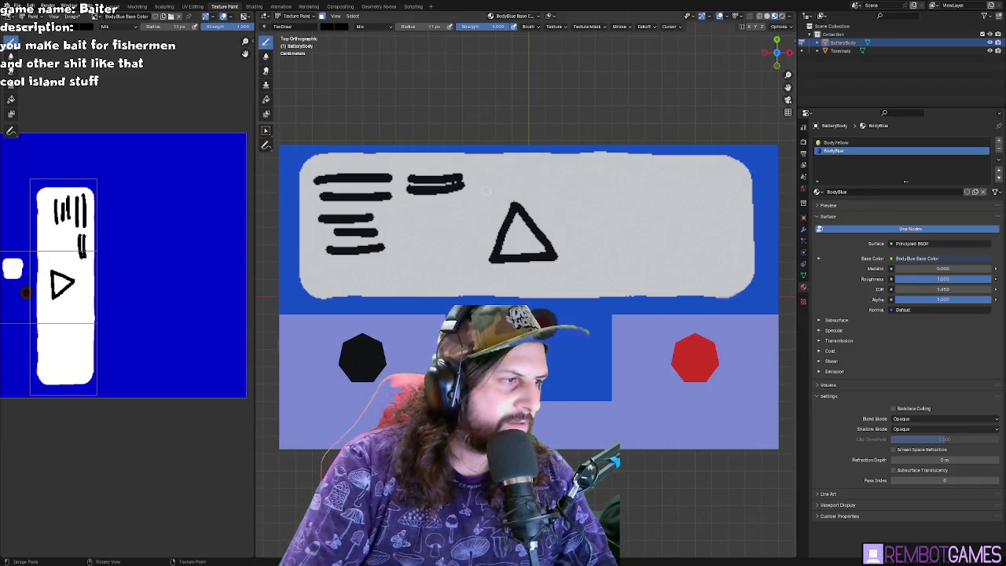
- Replace the triangle with a black diamond outline and band, viewed straight from the top
key("ctrl+z")
left_click_drag(514, 205, 492, 238)
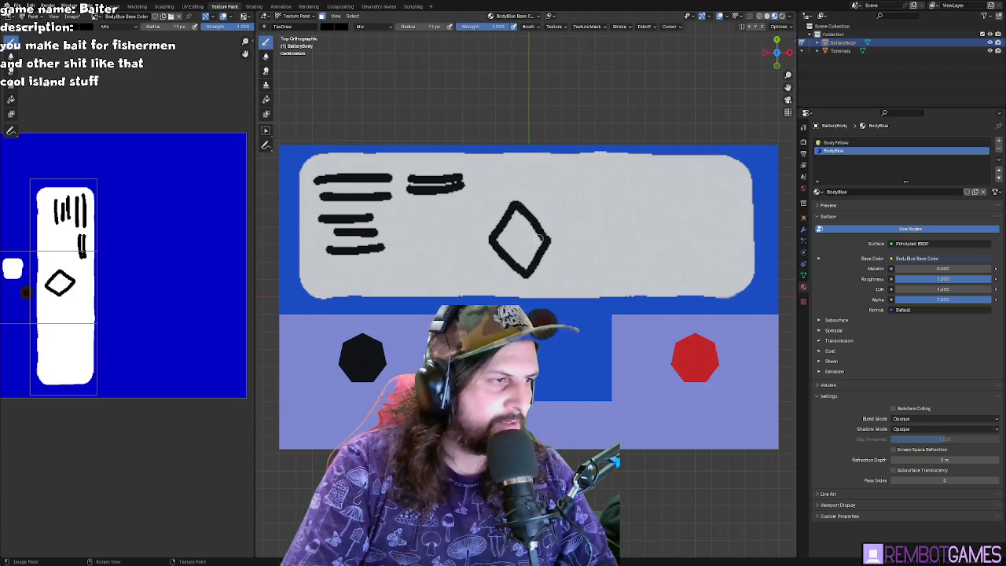
left_click_drag(541, 239, 500, 242)
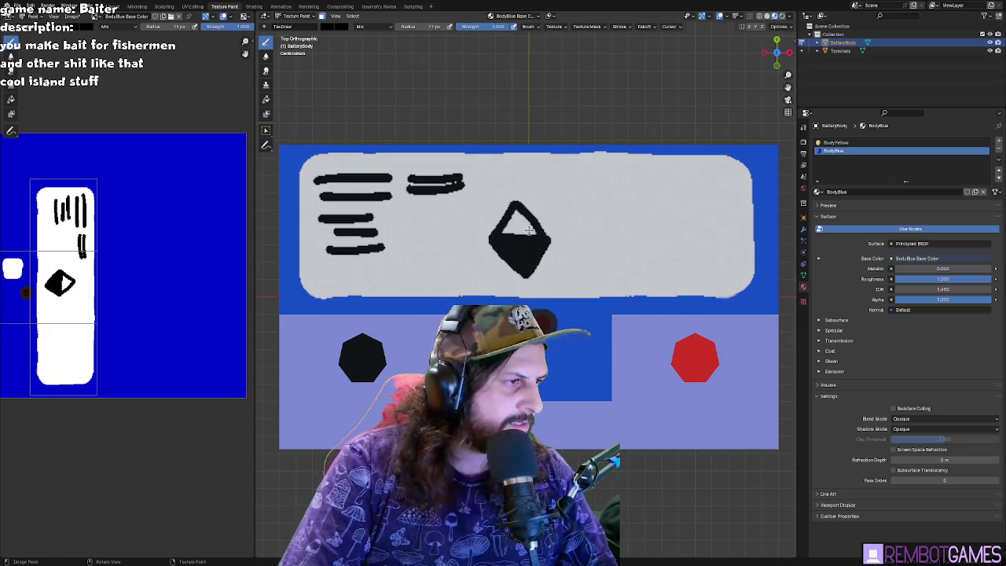
scroll(524, 236, "up", 5)
middle_click_drag(520, 215, 550, 134)
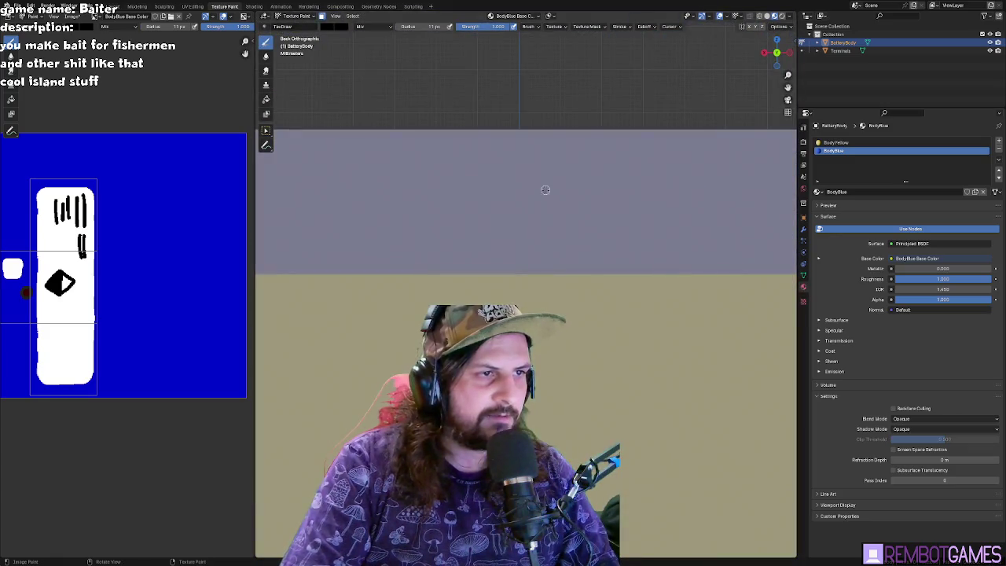
key("KP_7")
scroll(535, 157, "up", 3)
scroll(535, 157, "up", 1)
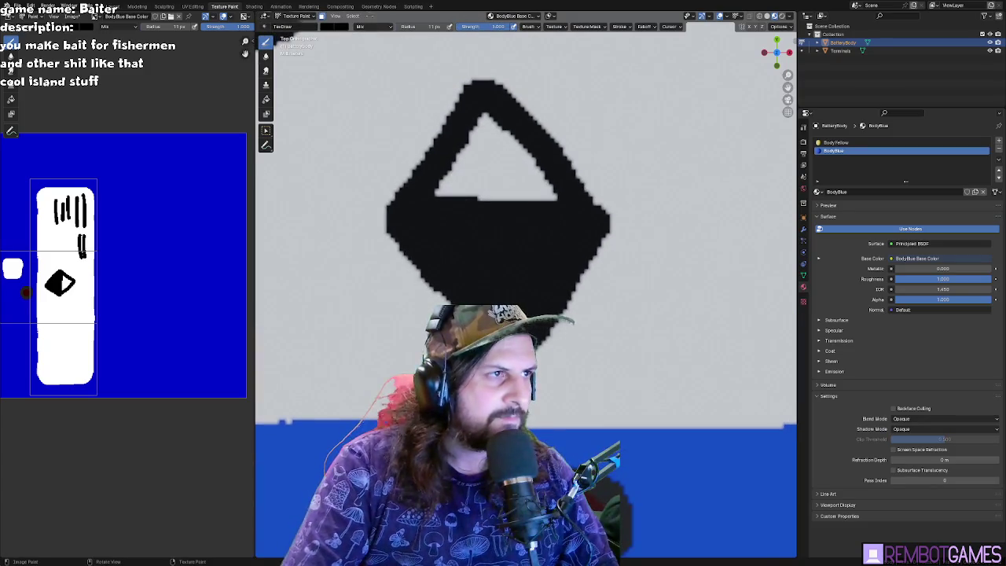
- Paint white ACID lettering inside the black diamond
left_click(336, 29)
left_click_drag(406, 72, 405, 39)
mouse_move(518, 254)
left_mouse_down()
mouse_move(523, 291)
mouse_move(503, 298)
left_mouse_up()
key("ctrl+z")
key("ctrl+z")
left_click_drag(515, 256, 500, 297)
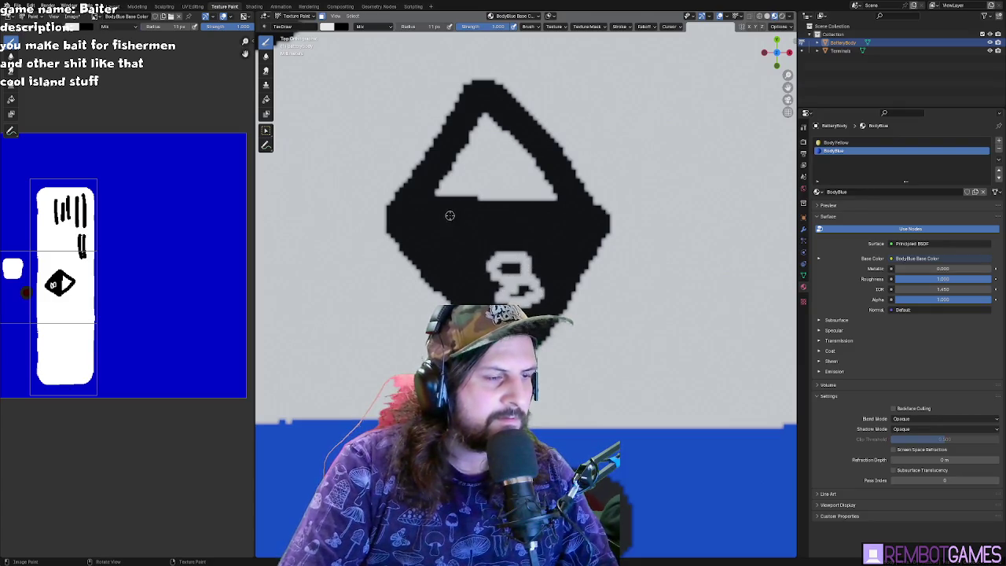
left_click_drag(432, 213, 432, 241)
mouse_move(476, 212)
left_mouse_down()
mouse_move(475, 244)
mouse_move(528, 243)
left_mouse_up()
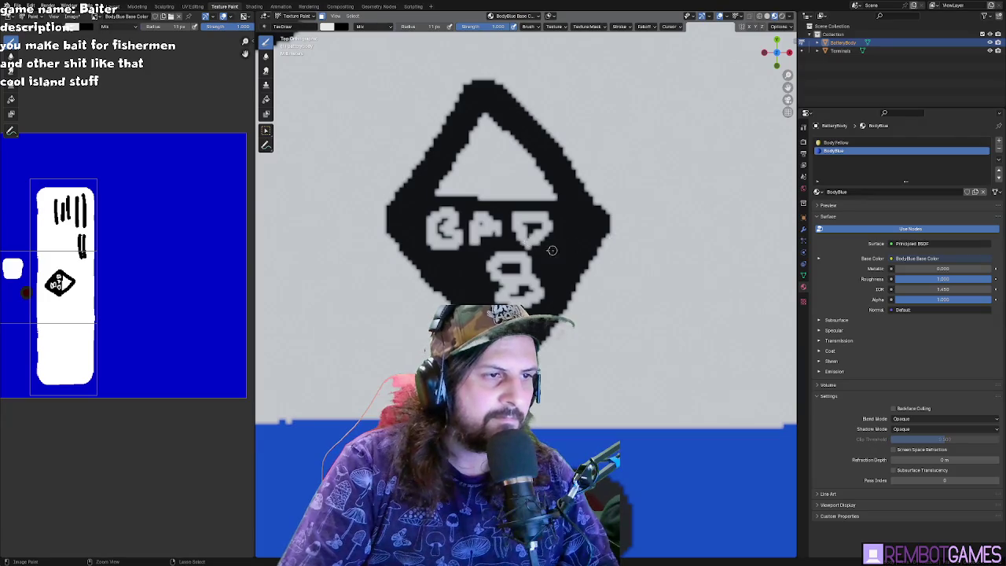
key("ctrl+z")
key("ctrl+z")
key("ctrl+z")
key("ctrl+z")
key("ctrl+z")
key("ctrl+z")
key("ctrl+z")
key("ctrl+z")
key("ctrl+shift+z")
mouse_move(420, 245)
left_mouse_down()
mouse_move(468, 249)
mouse_move(454, 231)
mouse_move(501, 250)
left_mouse_up()
mouse_move(520, 209)
left_mouse_down()
mouse_move(523, 252)
mouse_move(551, 249)
mouse_move(497, 275)
mouse_move(492, 297)
left_mouse_up()
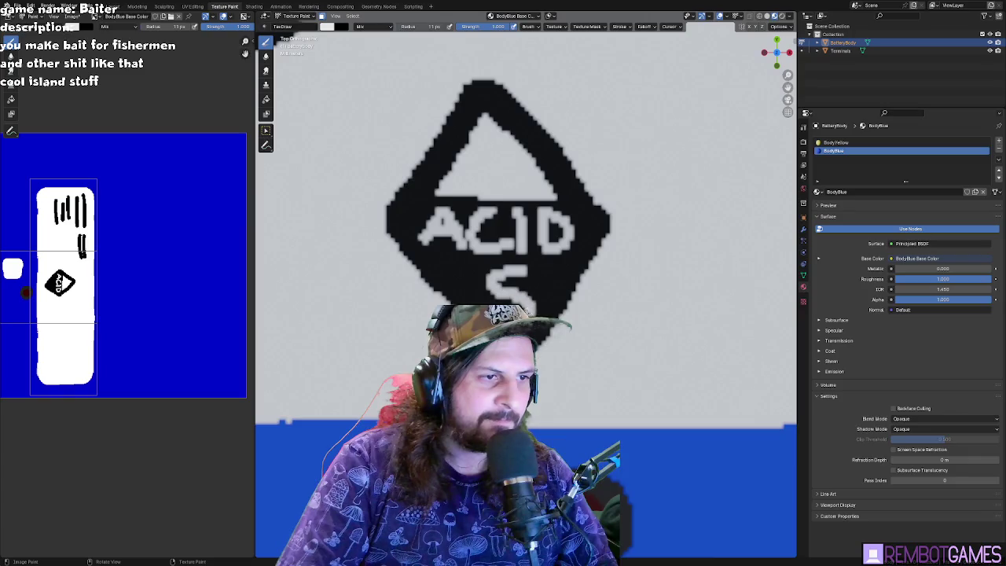
- Fill the triangle's interior with white and paint a short black bar inside it
scroll(520, 273, "down", 3)
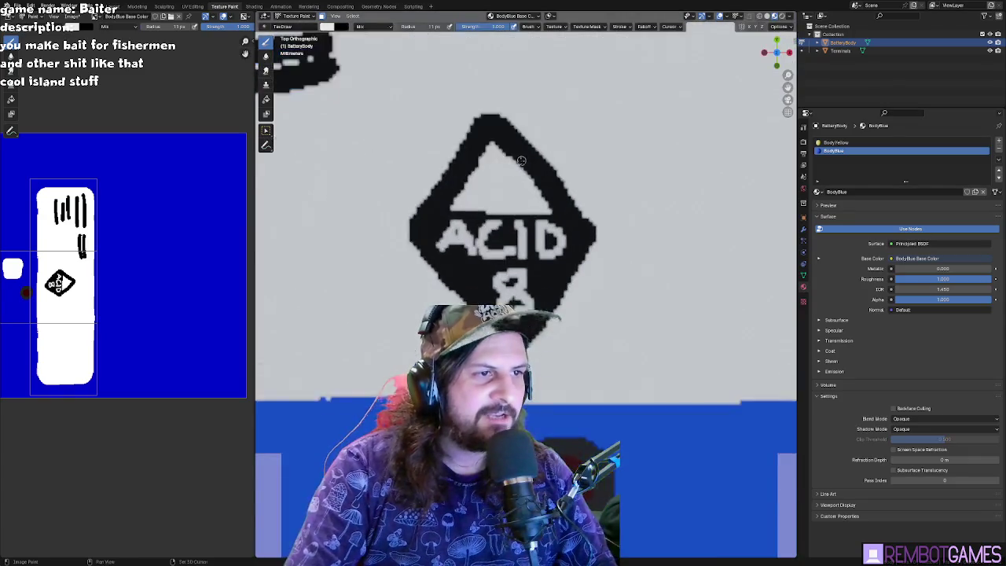
scroll(521, 273, "up", 5)
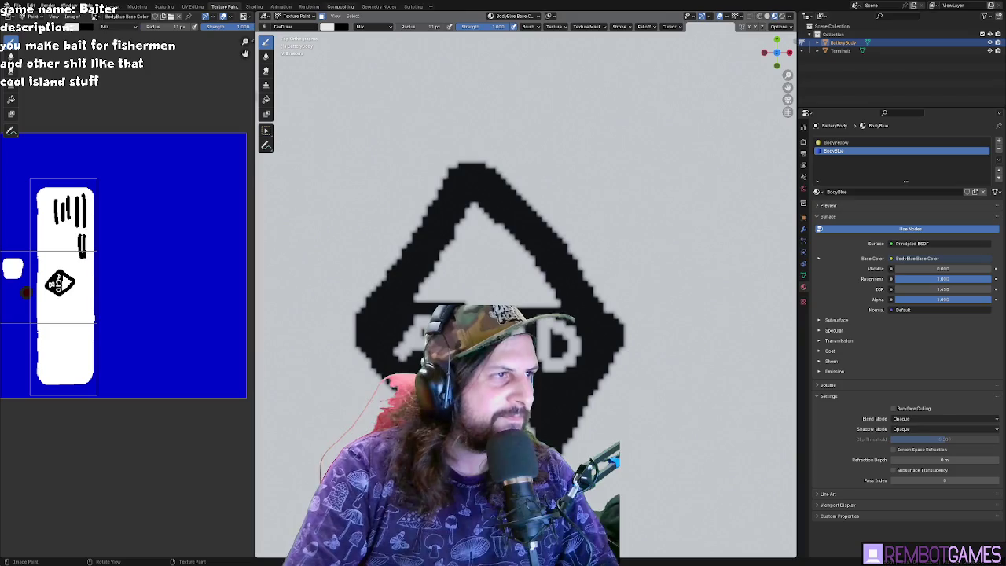
mouse_move(404, 302)
left_mouse_down()
mouse_move(478, 202)
mouse_move(569, 306)
left_mouse_up()
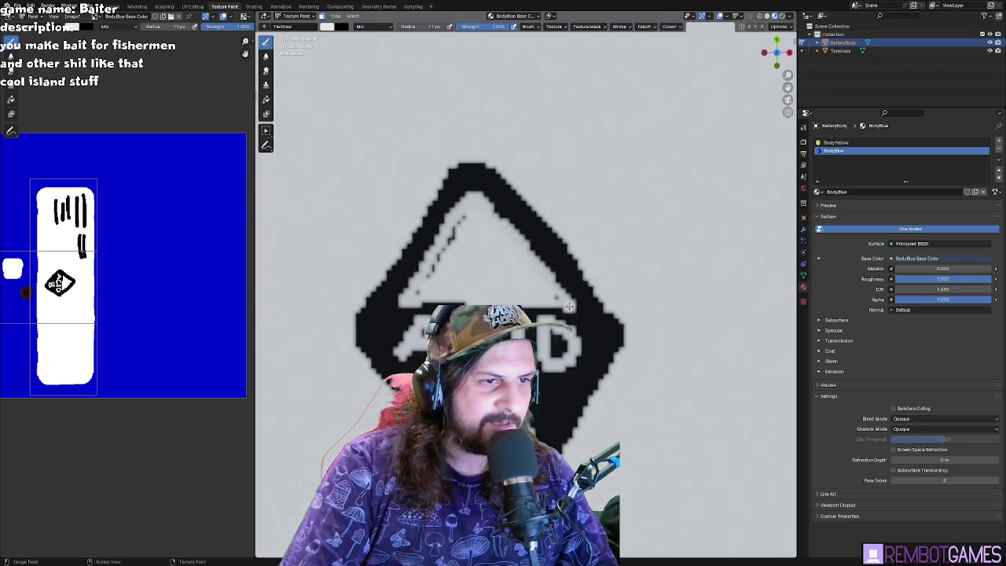
left_click_drag(414, 300, 466, 212)
left_click_drag(475, 187, 519, 237)
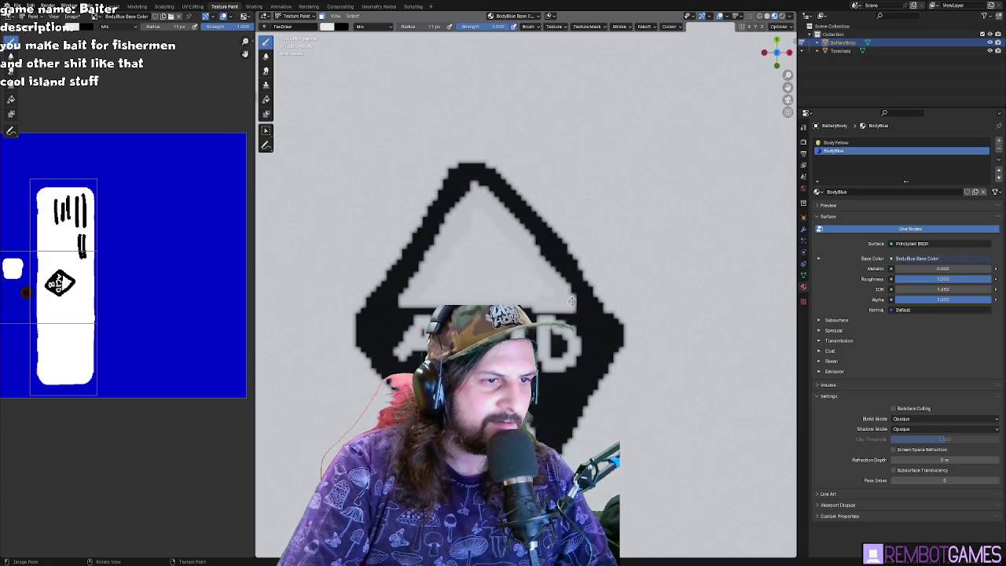
left_click(326, 26)
left_click_drag(399, 39, 399, 106)
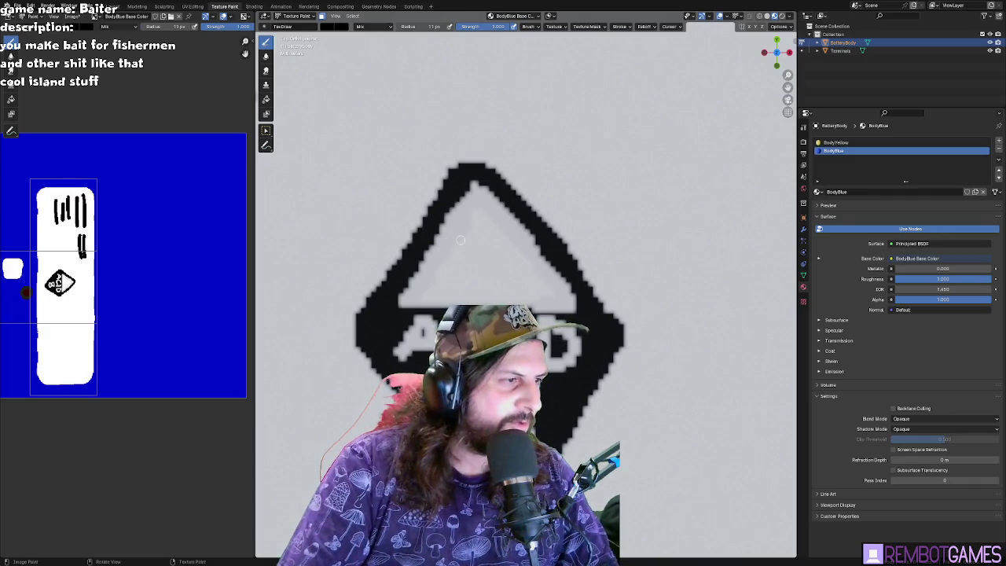
left_click_drag(471, 277, 431, 273)
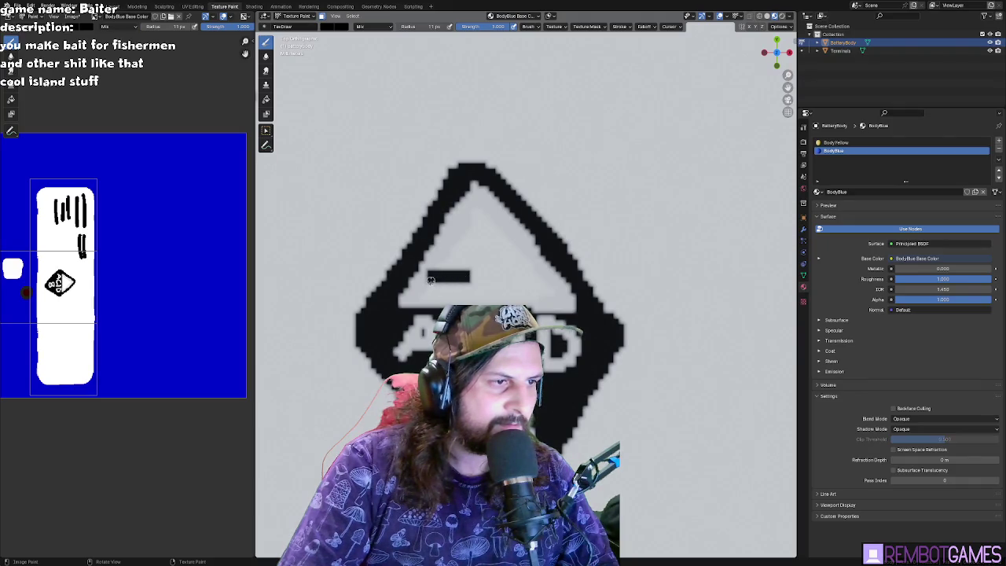
- Set the label texture's Image Texture interpolation to Closest in the Shading workspace
key("ctrl+Page_Up")
left_click(317, 401)
left_click(319, 411)
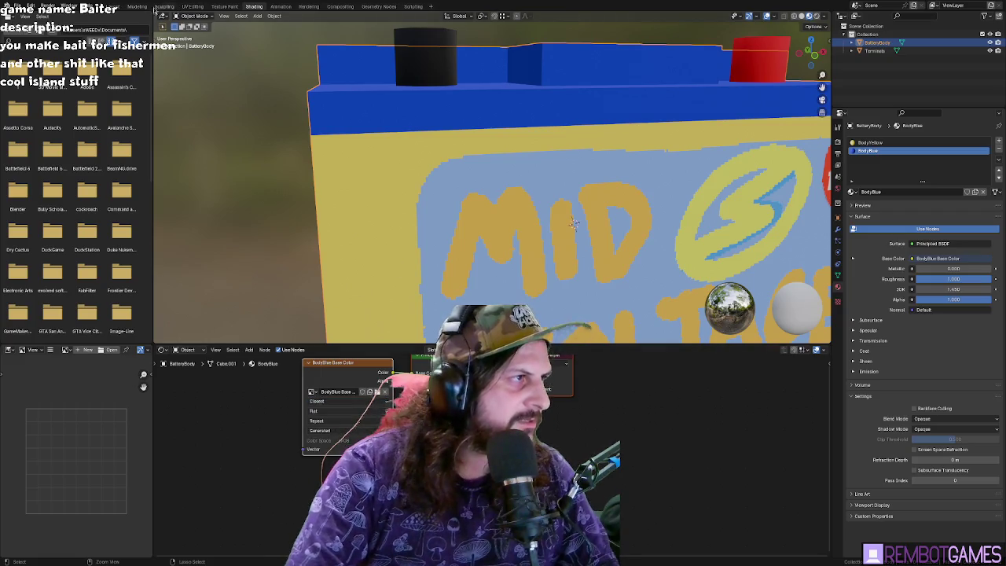
key("ctrl+Page_Down")
- Paint a black eye and two slanted brows inside the triangle, keeping the brush black
middle_click_drag(466, 270, 484, 229, "shift")
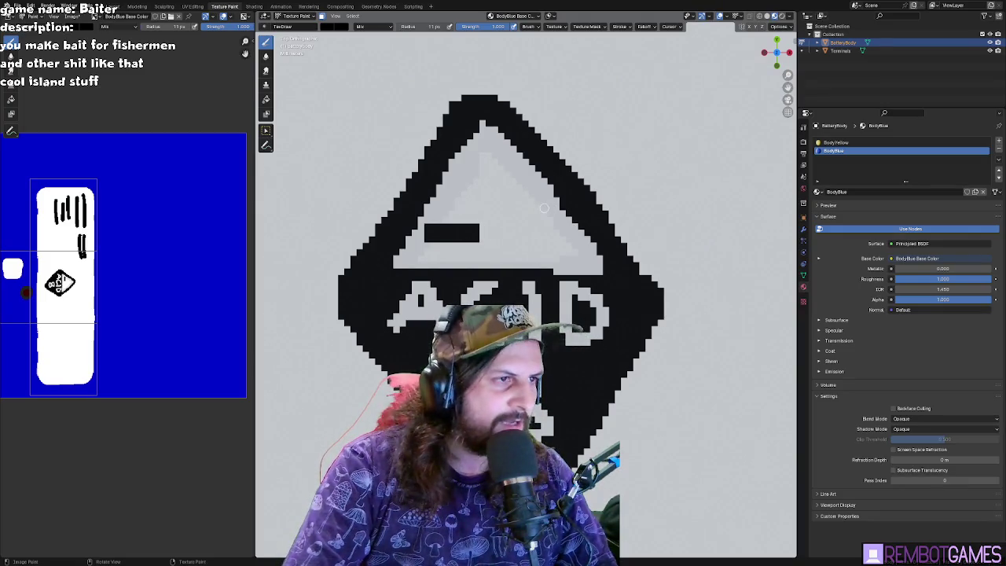
left_click_drag(537, 215, 578, 245)
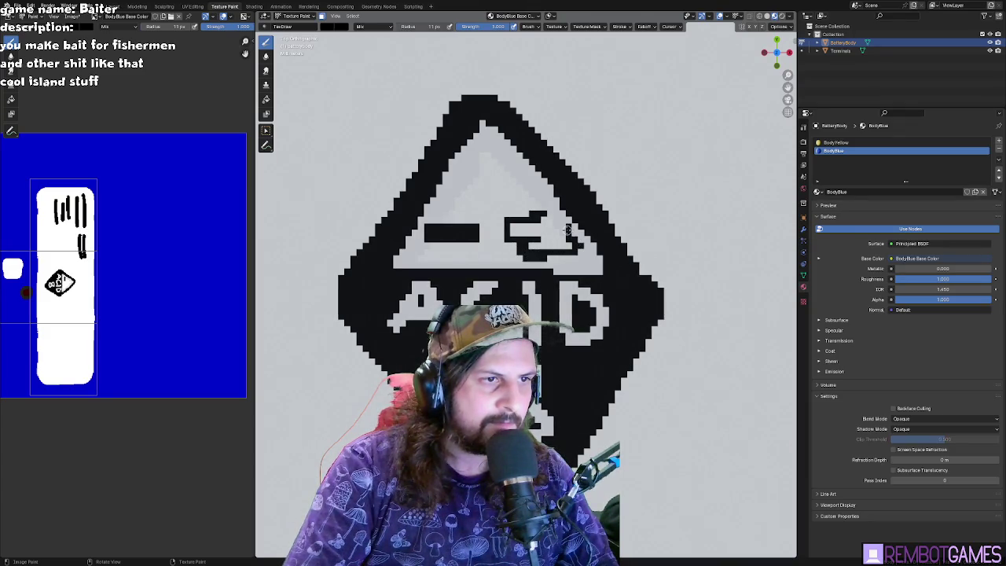
key("ctrl+z")
mouse_move(524, 224)
left_mouse_down()
mouse_move(567, 226)
mouse_move(527, 225)
left_mouse_up()
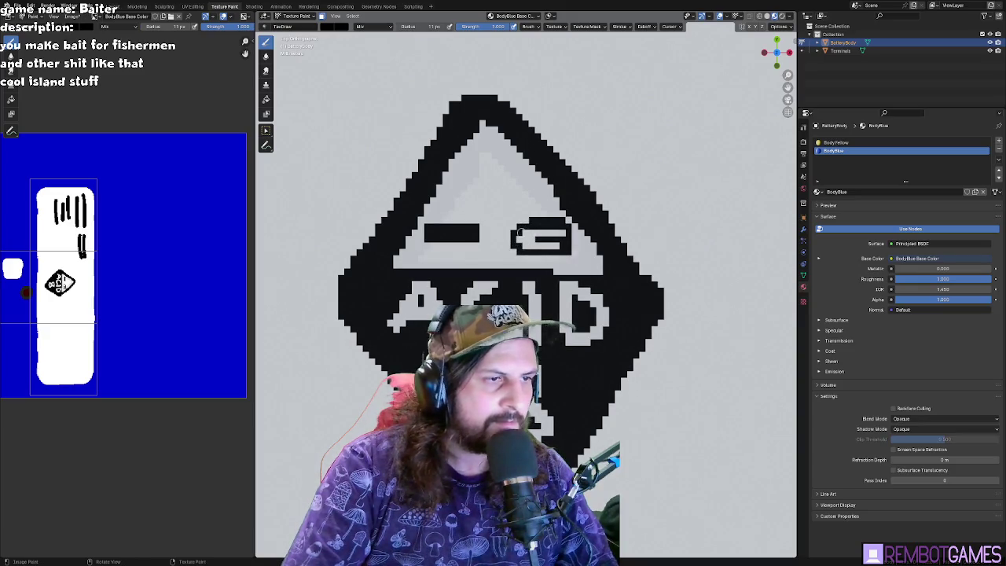
left_click_drag(476, 174, 451, 194)
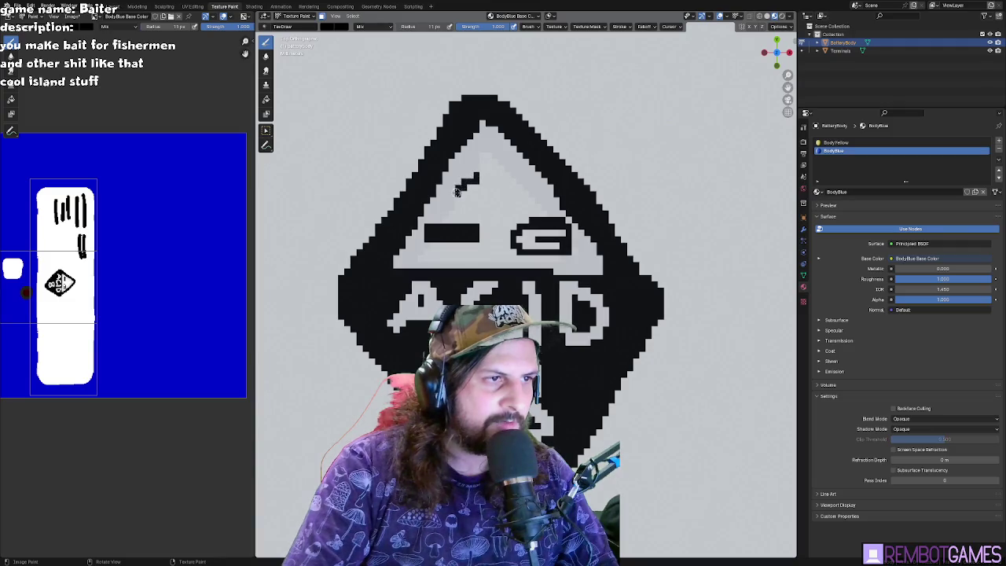
left_click_drag(509, 179, 533, 194)
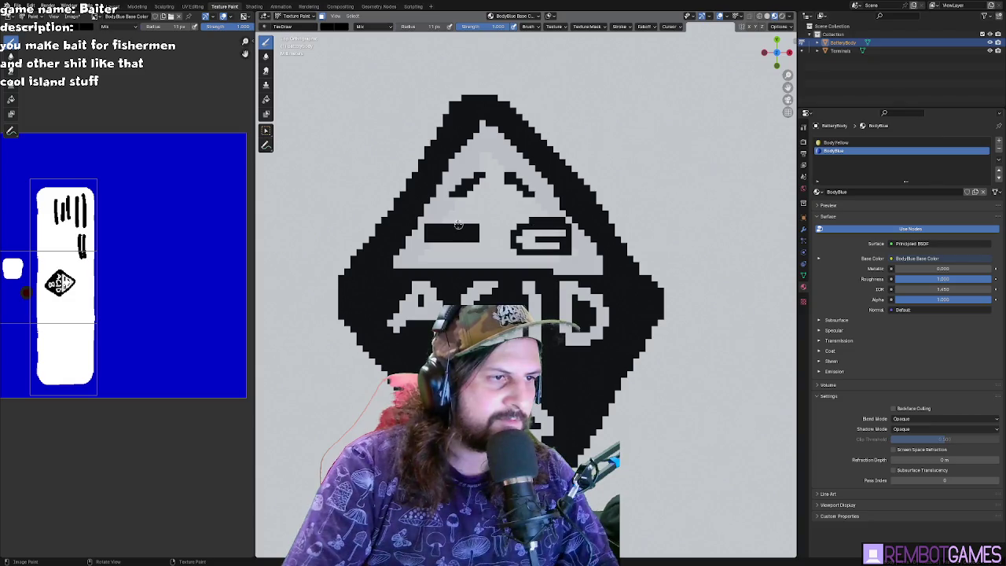
left_click(328, 27)
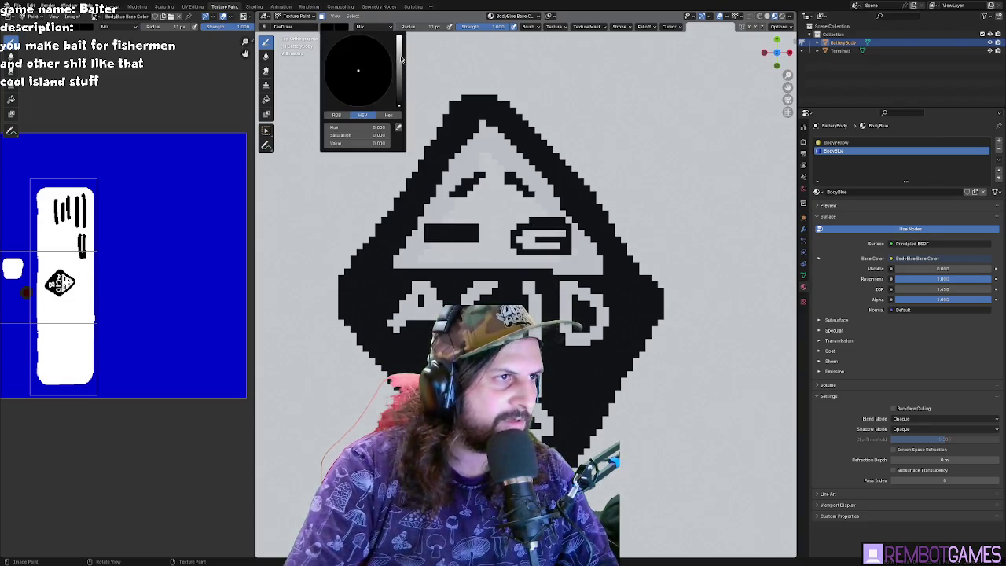
left_click_drag(402, 59, 400, 33)
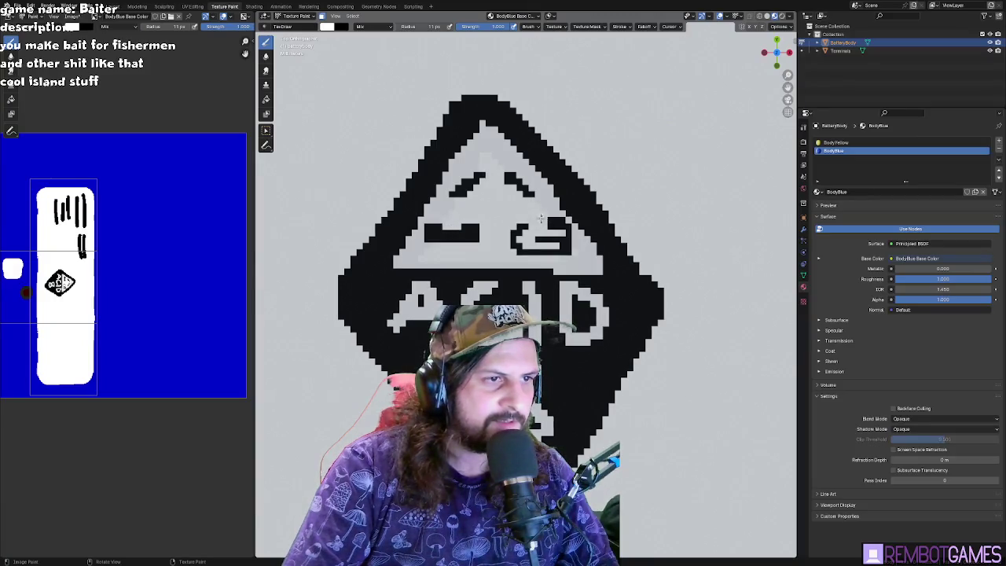
left_click(328, 26)
left_click_drag(401, 36, 401, 95)
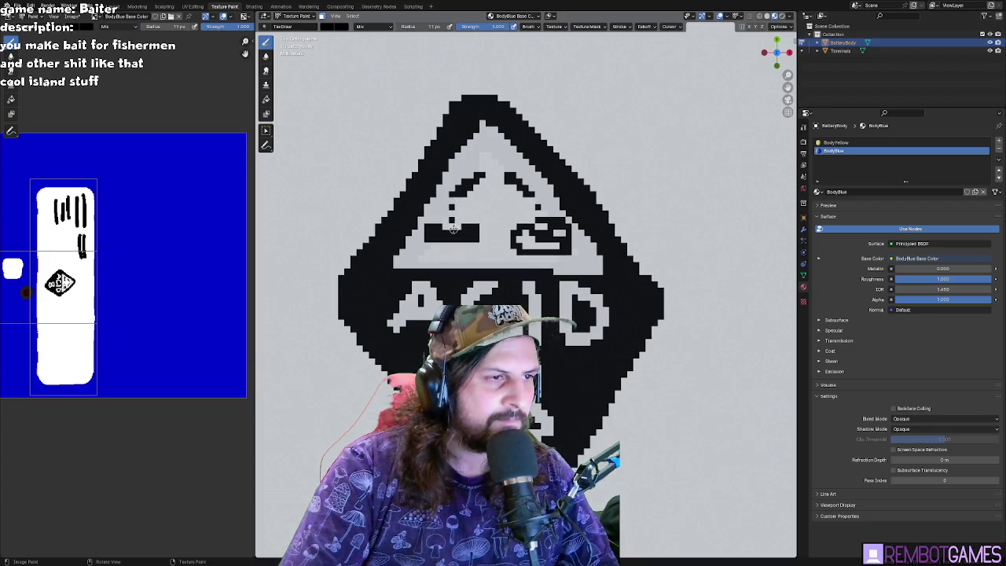
- In top view, paint a black rectangle outline left of the ACID 8 diamond
scroll(541, 247, "down", 2)
scroll(541, 268, "down", 3)
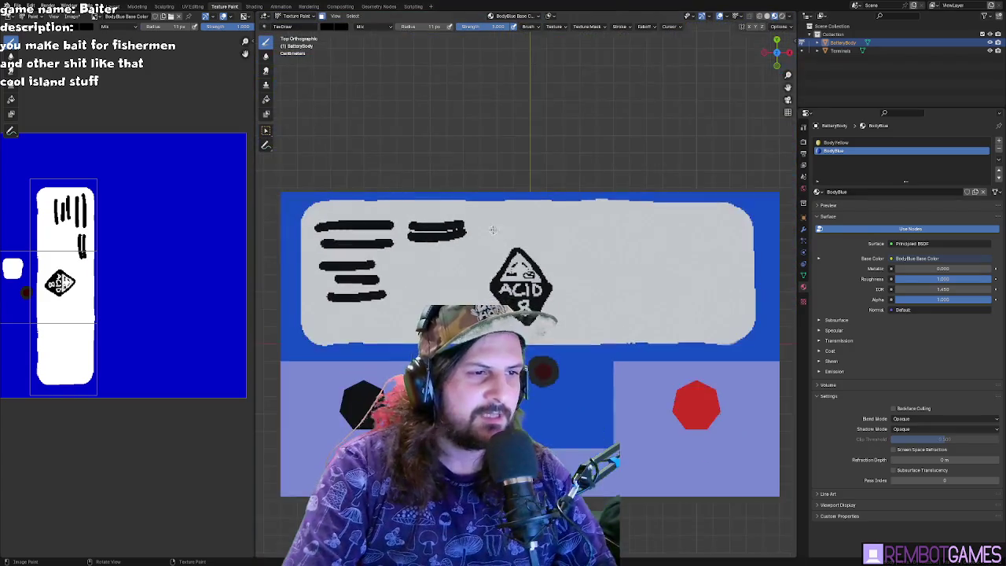
scroll(542, 291, "down", 1)
scroll(542, 302, "up", 2)
scroll(542, 303, "up", 3)
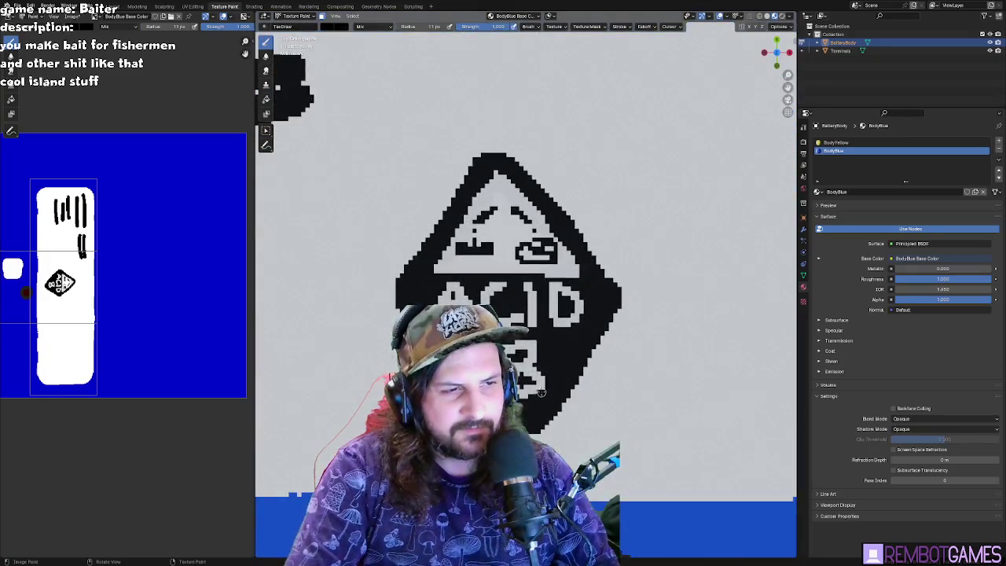
scroll(618, 303, "up", 2)
scroll(618, 304, "up", 1)
scroll(618, 304, "down", 3)
middle_click_drag(618, 304, 573, 338)
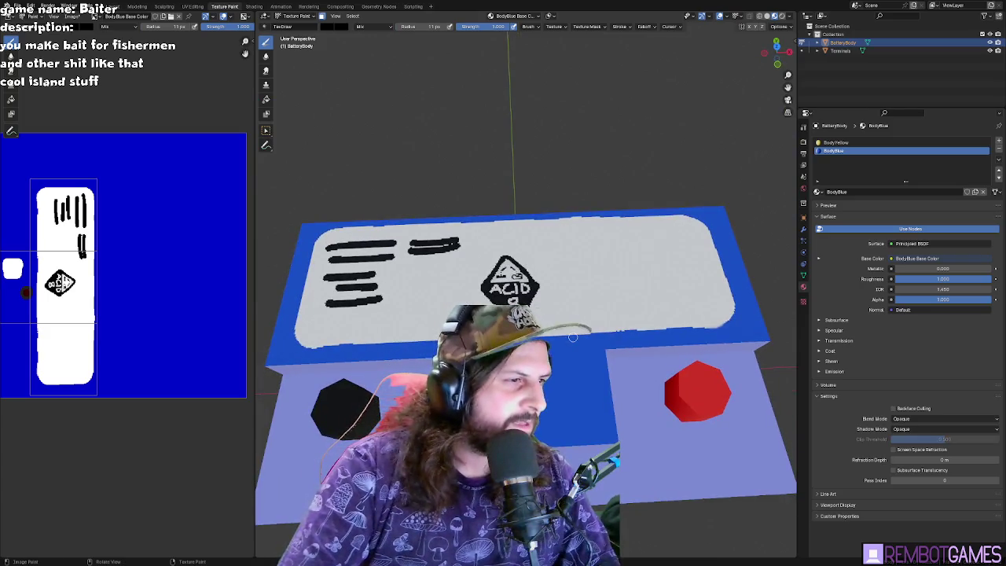
key("KP_7")
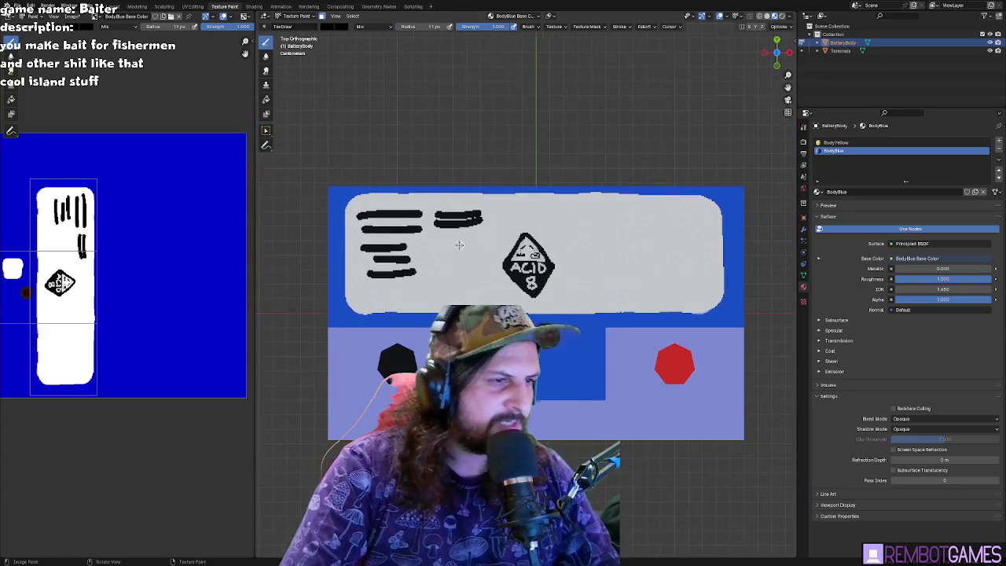
scroll(459, 245, "up", 3)
mouse_move(376, 197)
left_mouse_down()
mouse_move(376, 276)
mouse_move(445, 271)
mouse_move(416, 199)
mouse_move(376, 196)
left_mouse_up()
middle_click_drag(641, 164, 496, 163, "shift")
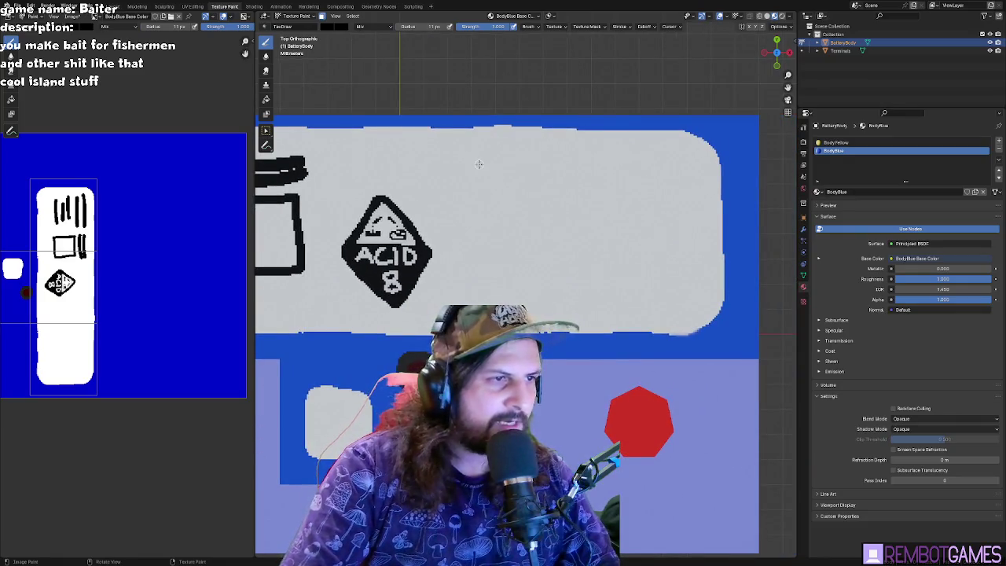
- Scribble black text lines and a solid black block across the label's right half
mouse_move(603, 181)
left_mouse_down()
mouse_move(603, 227)
mouse_move(618, 179)
mouse_move(634, 229)
mouse_move(645, 185)
mouse_move(654, 226)
mouse_move(673, 179)
mouse_move(692, 236)
mouse_move(705, 196)
left_mouse_up()
mouse_move(617, 272)
left_mouse_down()
mouse_move(704, 259)
mouse_move(598, 283)
mouse_move(698, 302)
mouse_move(623, 315)
left_mouse_up()
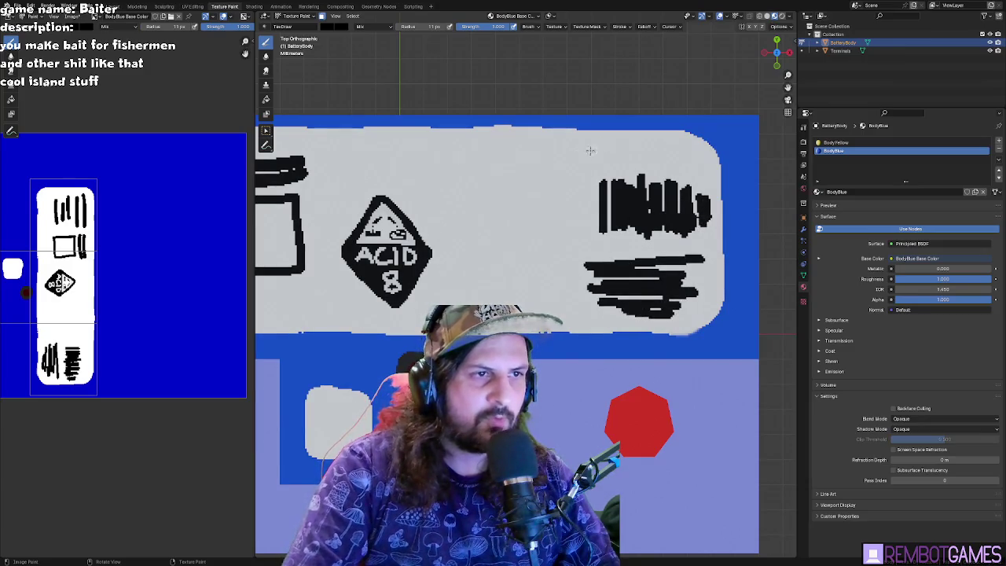
left_click_drag(527, 164, 559, 163)
left_click_drag(472, 188, 563, 189)
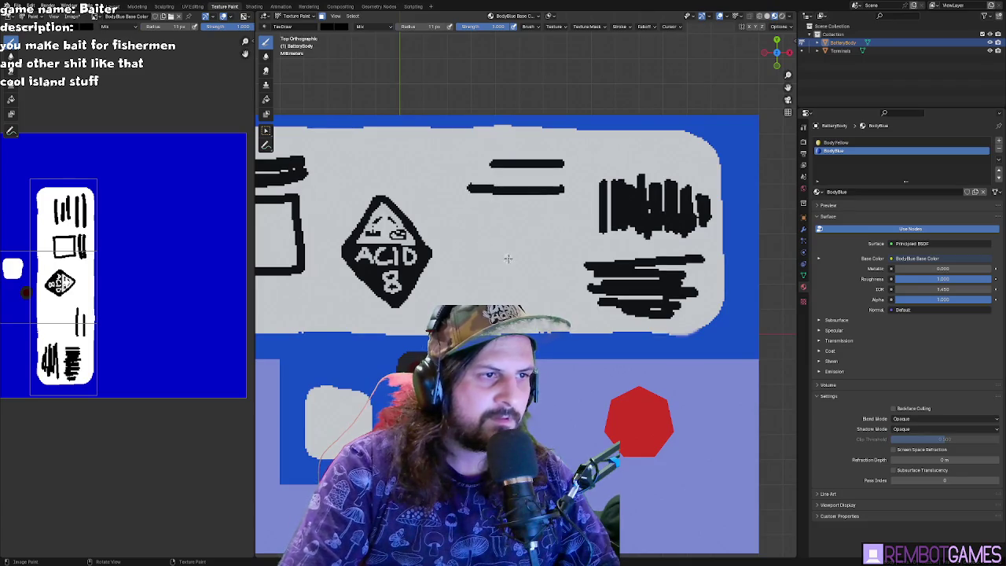
mouse_move(525, 272)
left_mouse_down()
mouse_move(467, 285)
mouse_move(548, 297)
left_mouse_up()
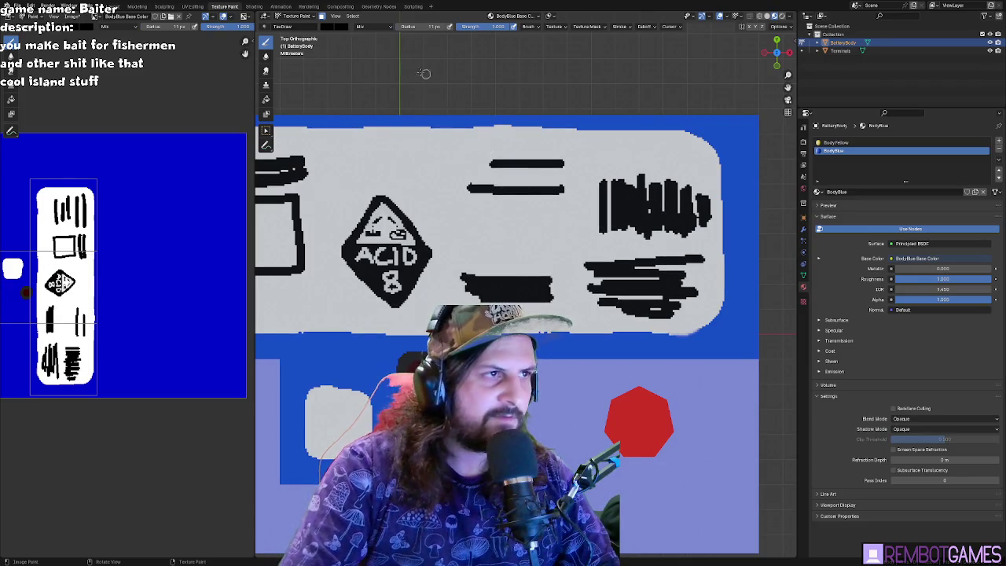
left_click(331, 26)
- Switch the brush to red and paint red stripes through the right-side text blocks
left_click_drag(399, 106, 399, 53)
left_click(363, 103)
left_click_drag(475, 177, 558, 179)
left_click_drag(623, 161, 680, 162)
left_click_drag(608, 248, 681, 248)
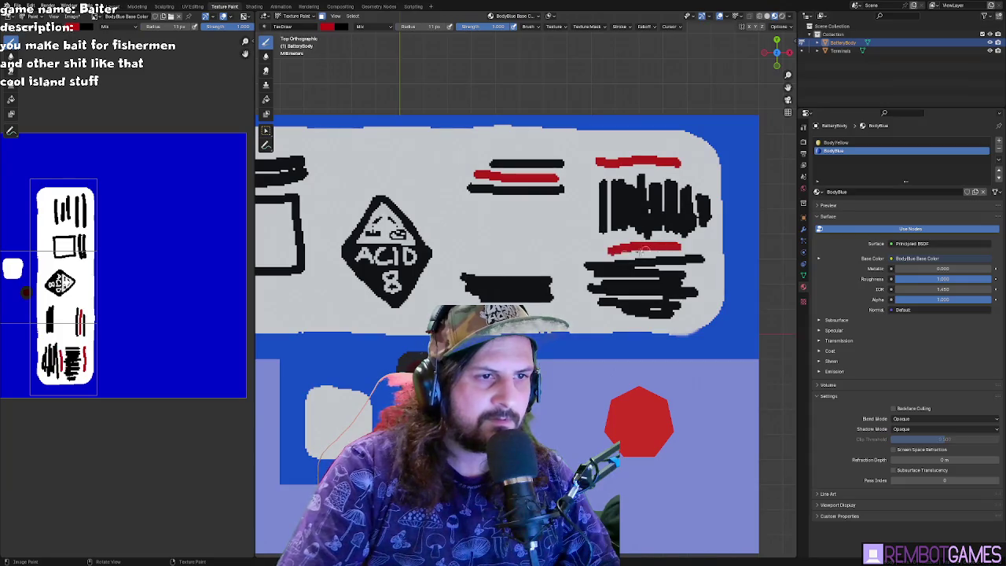
- Add two red lines inside the rectangle, a red lower-edge line, and a red triangle
scroll(490, 252, "up", 3, "ctrl")
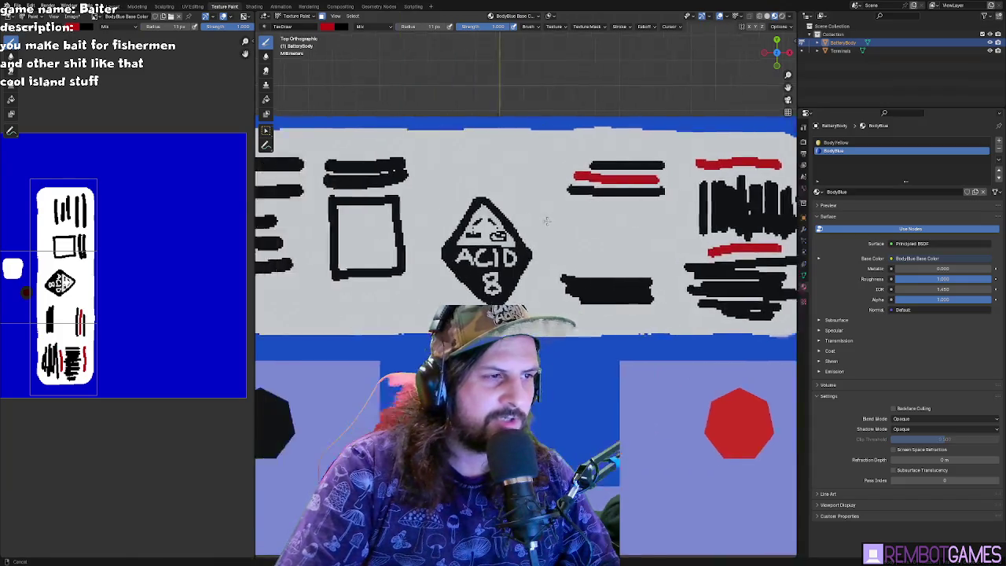
left_click_drag(418, 207, 463, 207)
left_click_drag(423, 252, 468, 252)
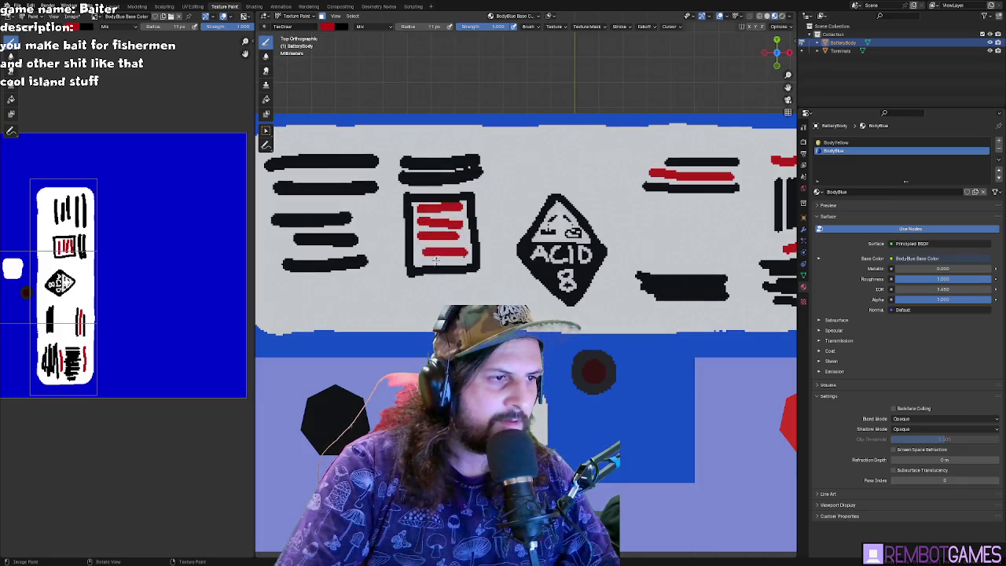
scroll(475, 288, "down", 1, "shift")
middle_click_drag(474, 292, 353, 317)
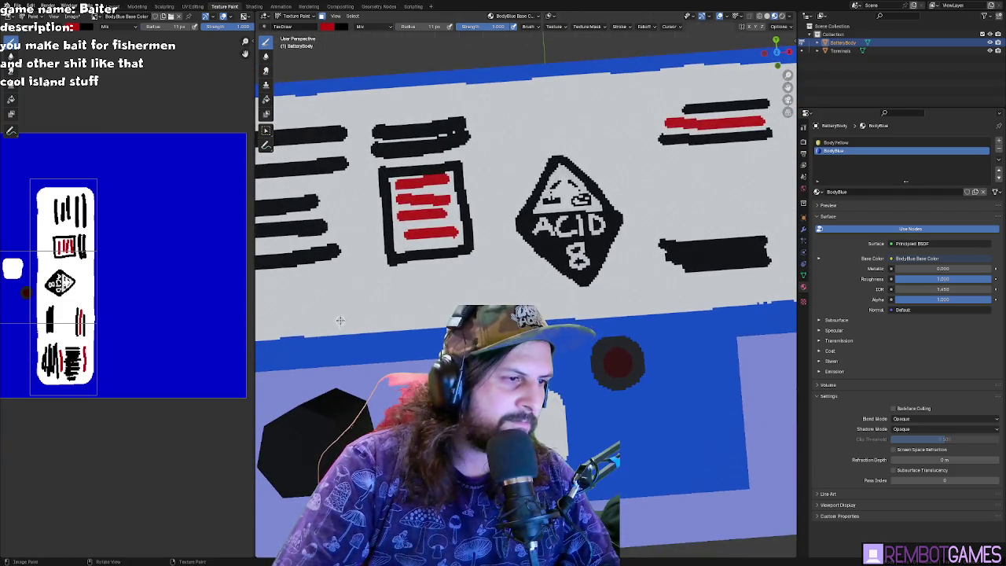
left_click_drag(340, 320, 444, 313)
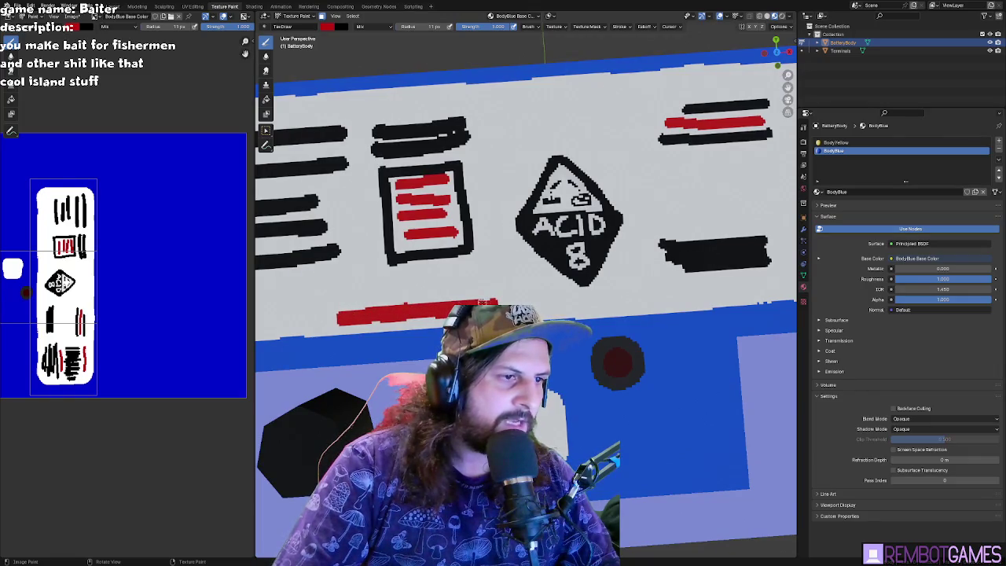
scroll(487, 302, "down", 5)
mouse_move(487, 302)
middle_mouse_down()
mouse_move(545, 242)
mouse_move(545, 298)
middle_mouse_up()
scroll(545, 242, "up", 5)
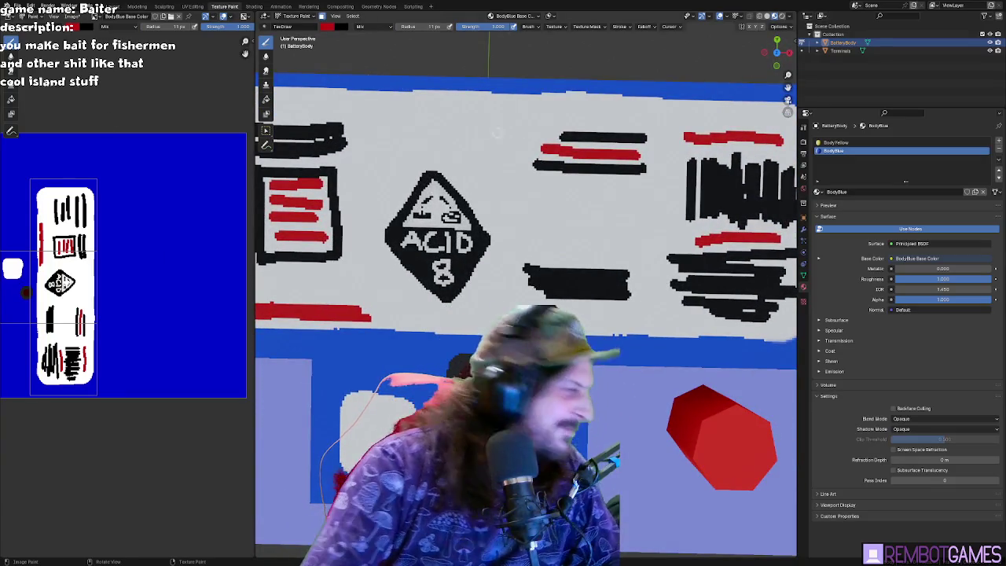
mouse_move(579, 186)
left_mouse_down()
mouse_move(551, 230)
mouse_move(621, 232)
mouse_move(584, 187)
left_mouse_up()
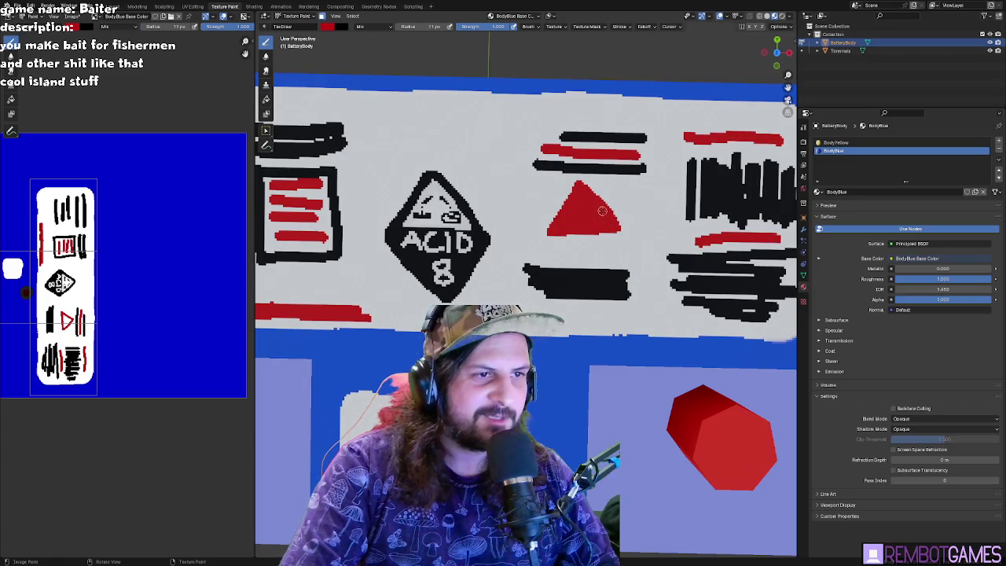
- Change the brush colour to white and view the zoomed label in Top Orthographic
left_click(326, 27)
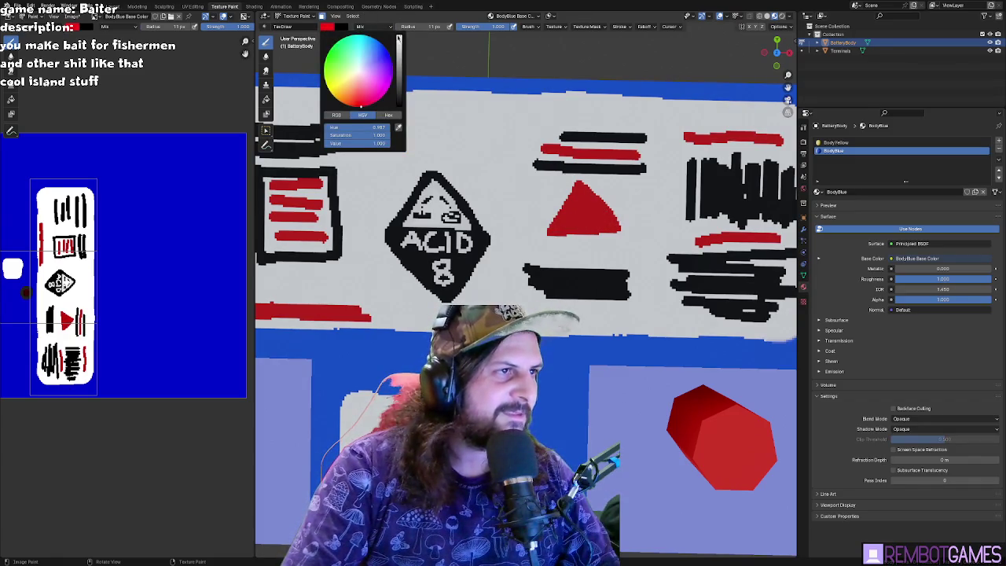
left_click_drag(370, 136, 328, 135)
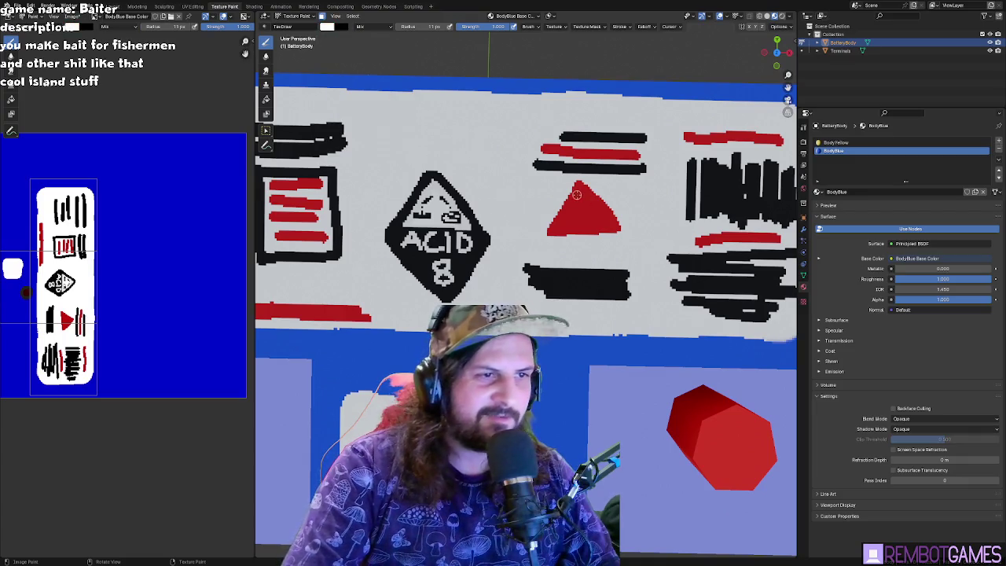
scroll(674, 264, "down", 5)
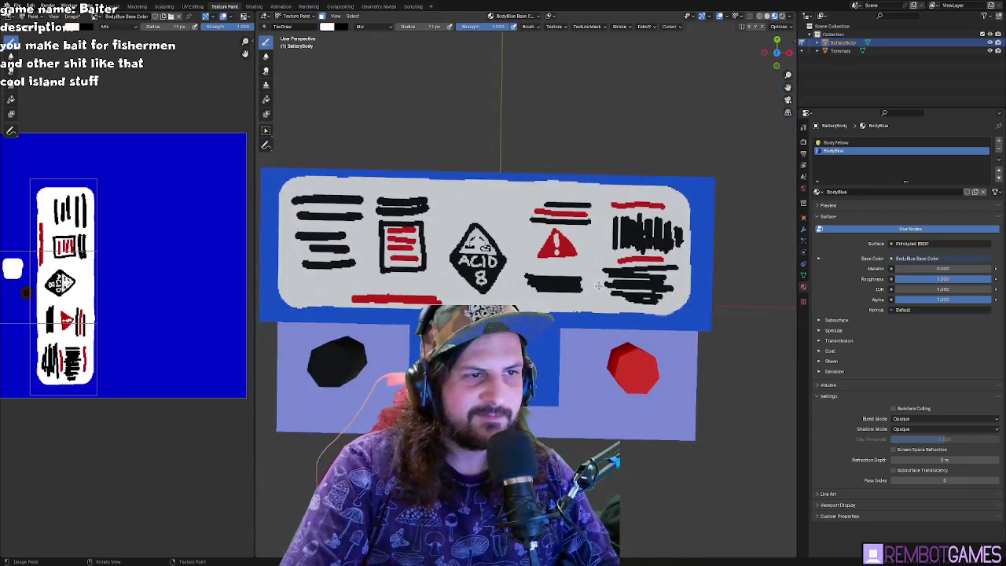
scroll(543, 250, "up", 3)
scroll(542, 250, "up", 2)
scroll(542, 250, "up", 3)
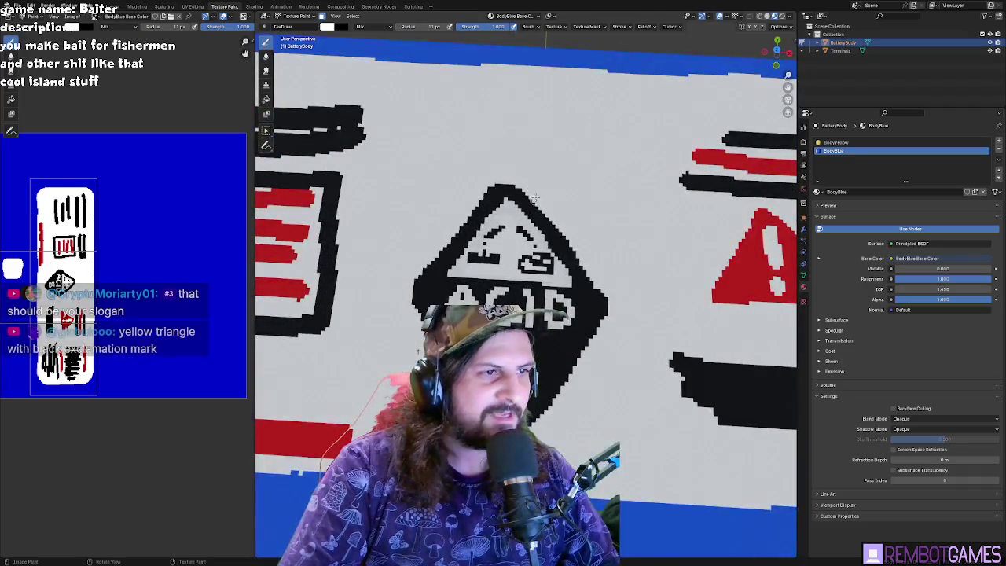
key("KP_7")
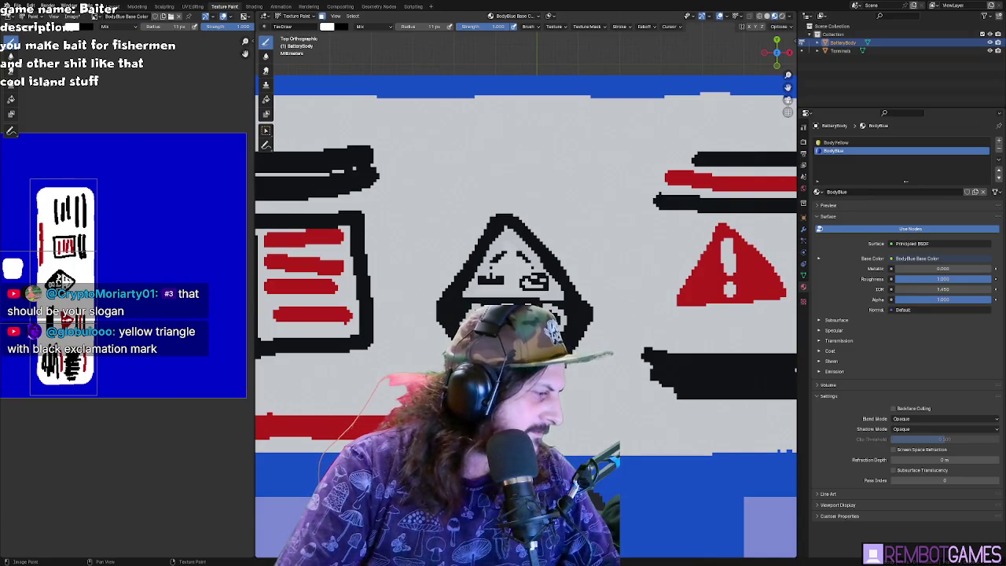
- Pick bright yellow and paint a triangle outline above the ACID sign
middle_click_drag(557, 258, 531, 282, "shift")
left_click(328, 26)
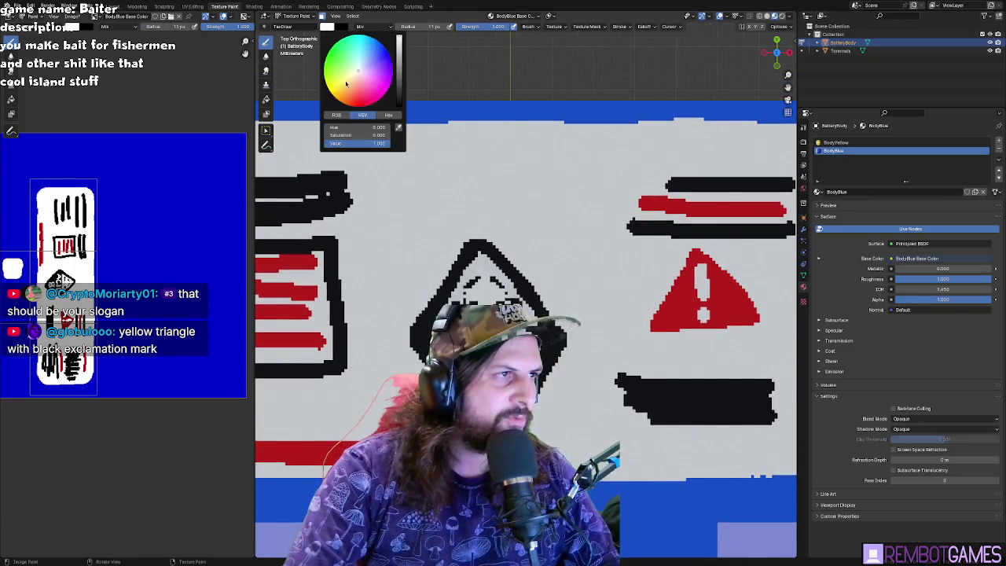
left_click(329, 88)
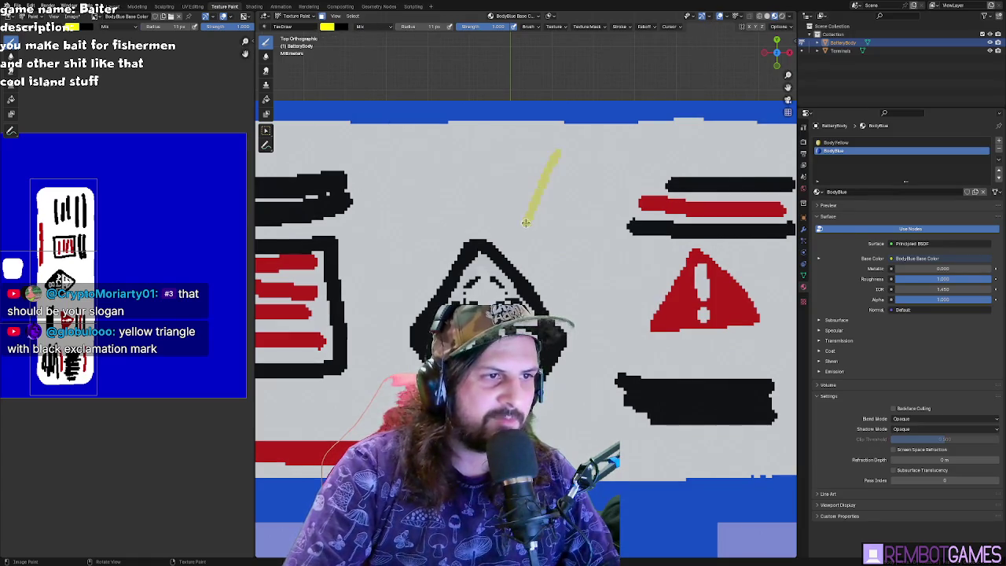
mouse_move(564, 154)
left_mouse_down()
mouse_move(544, 201)
mouse_move(575, 215)
left_mouse_up()
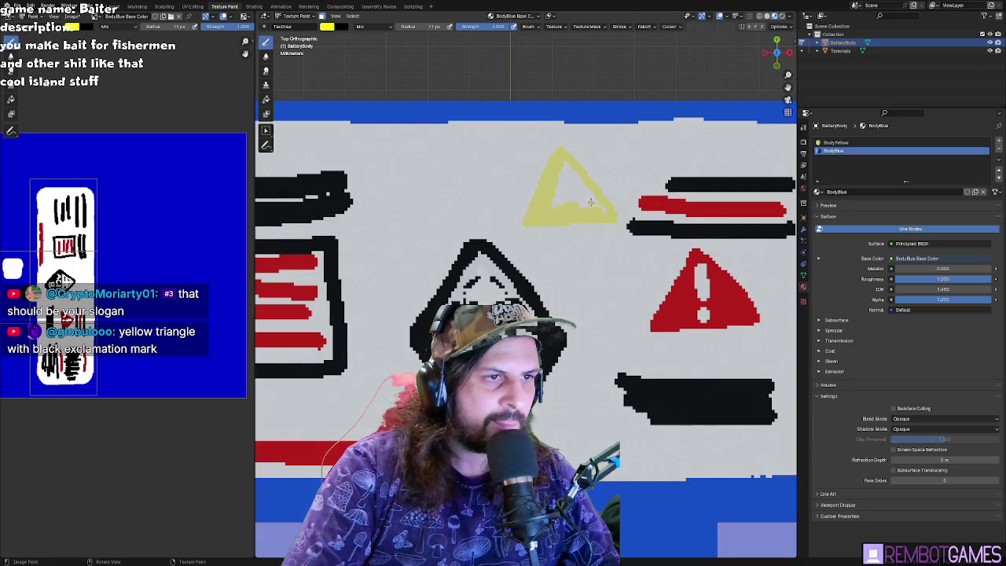
- Fill the triangle's bottom edge, left edge and inner base with orange strokes
left_click(326, 26)
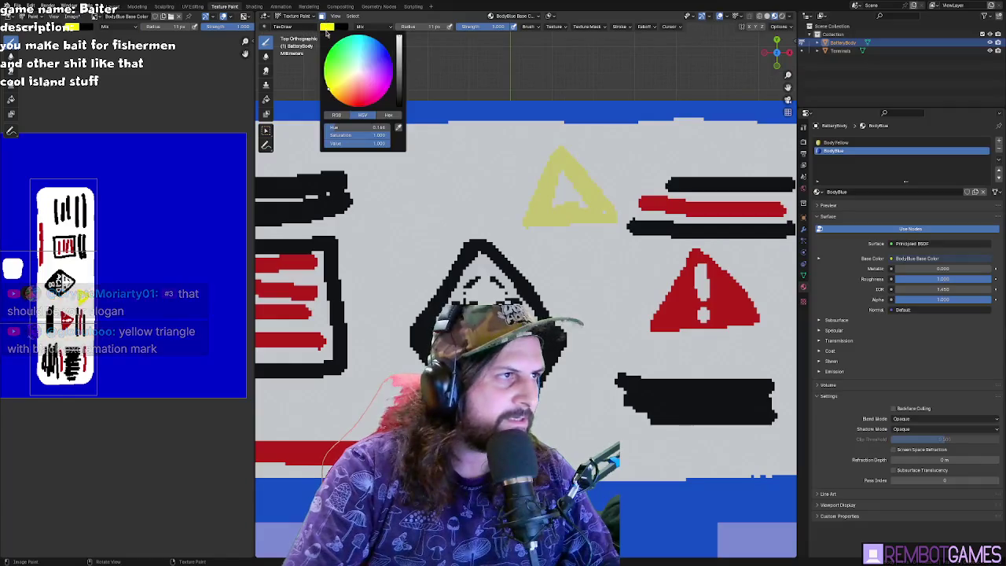
scroll(110, 258, "up", 1)
scroll(110, 260, "up", 5)
scroll(128, 261, "up", 1)
scroll(128, 261, "up", 2)
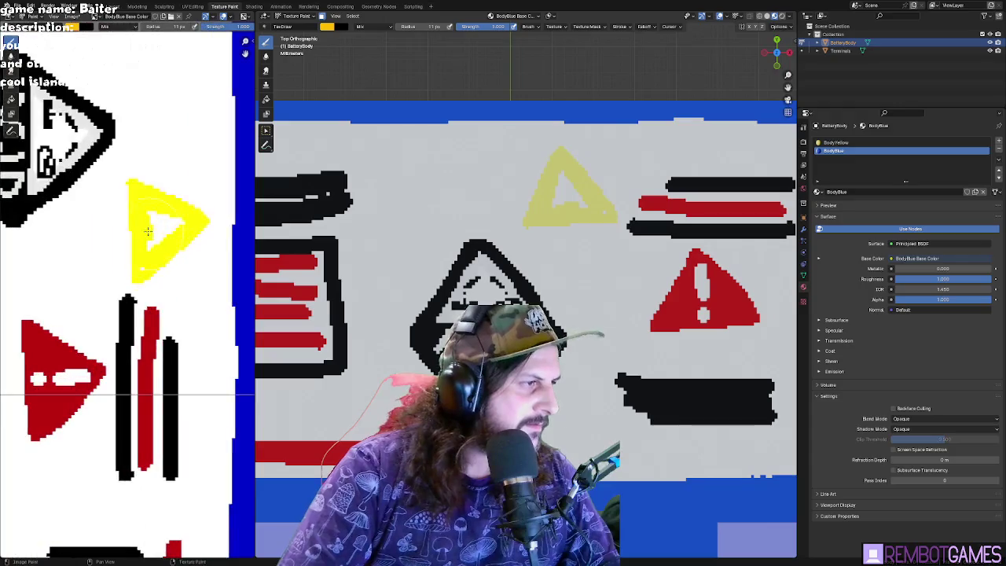
left_click_drag(139, 191, 153, 228)
key("ctrl+z")
scroll(141, 236, "down", 8)
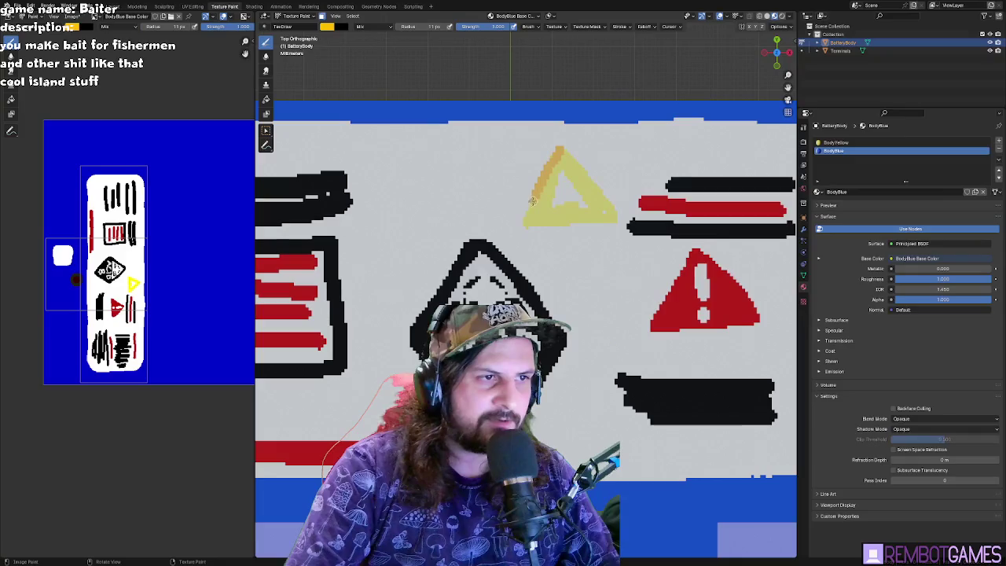
left_click_drag(524, 224, 615, 218)
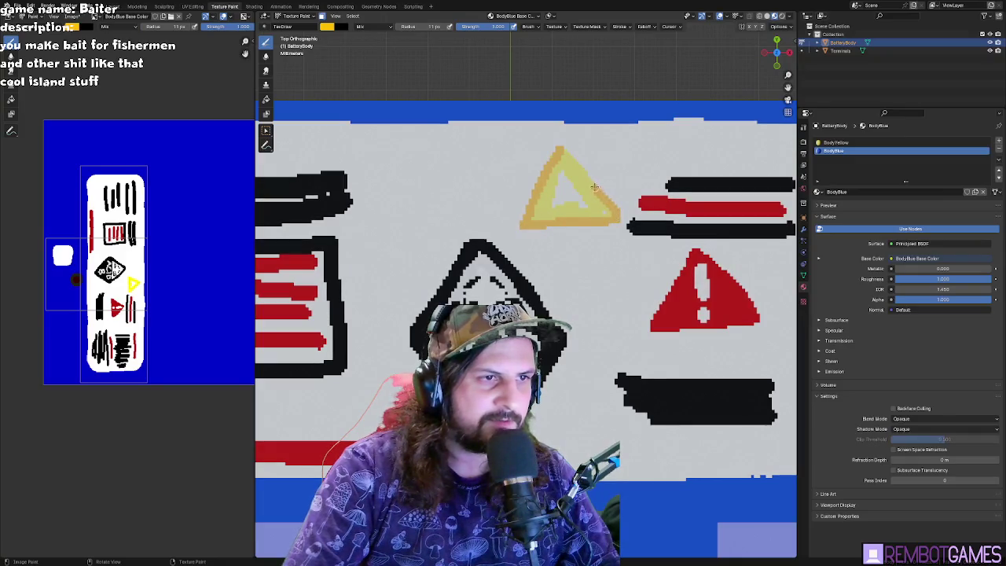
left_click_drag(565, 154, 556, 173)
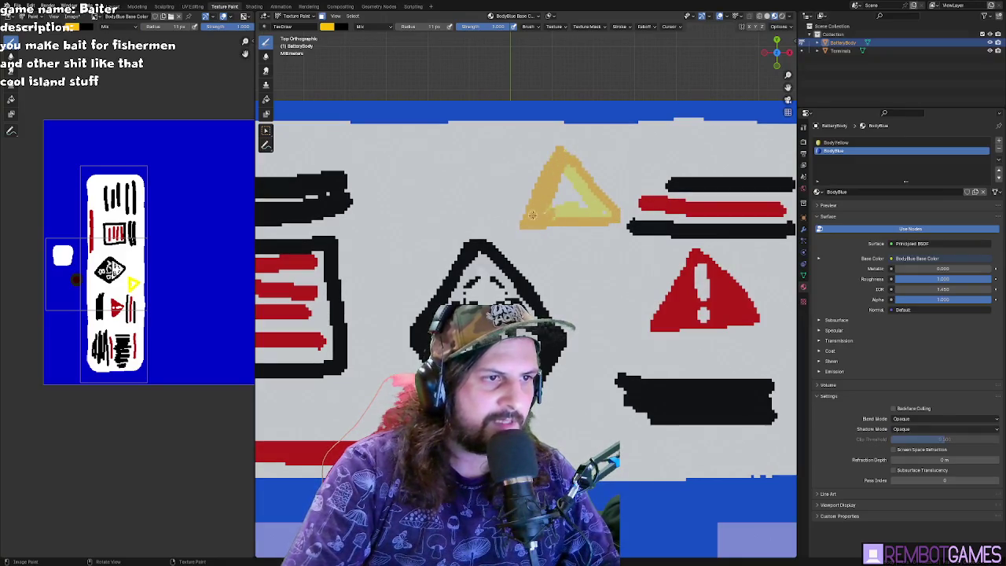
left_click_drag(533, 214, 582, 214)
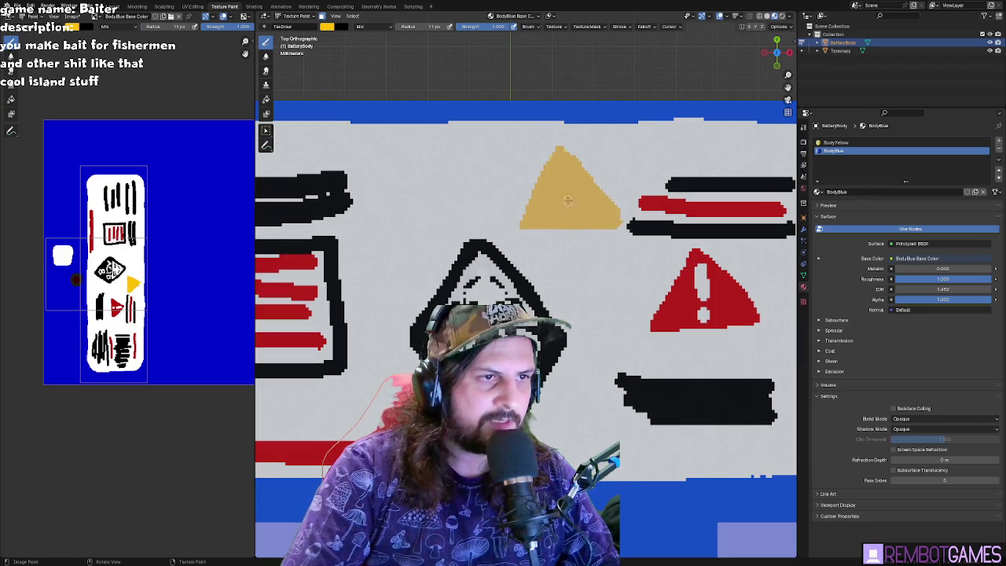
- Switch to black and paint a solid exclamation mark inside the triangle
scroll(435, 182, "up", 2)
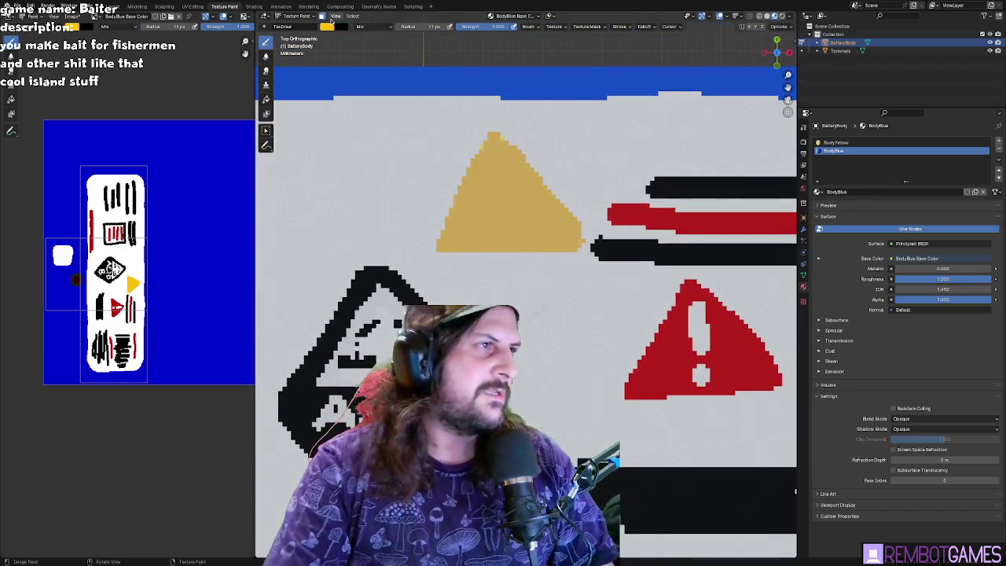
left_click(329, 26)
left_click_drag(377, 143, 324, 144)
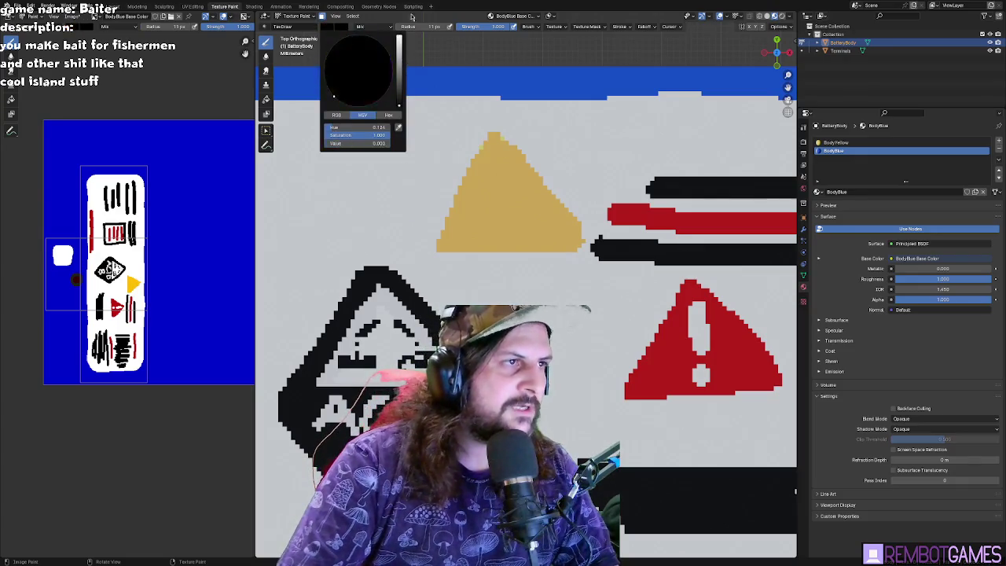
left_click_drag(495, 155, 492, 203)
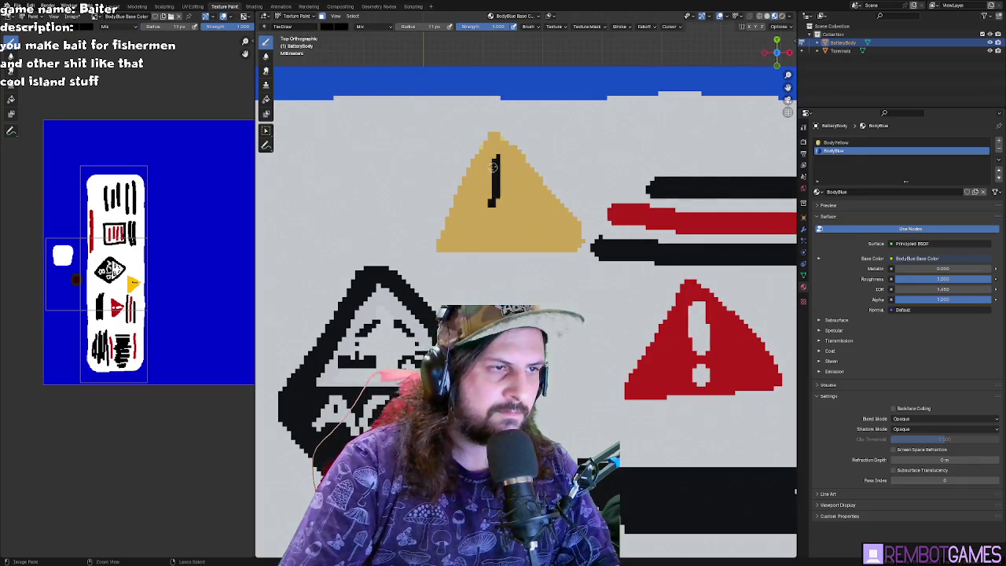
key("ctrl+z")
left_click_drag(495, 155, 494, 209)
left_click_drag(497, 171, 496, 205)
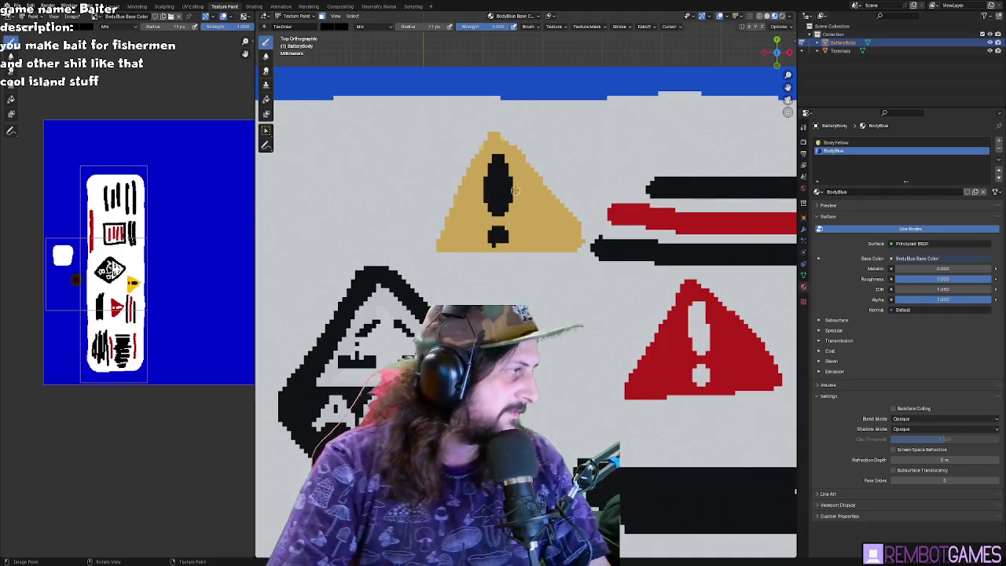
- Switch to white and clean up the triangle's jagged right edge
scroll(553, 154, "down", 1)
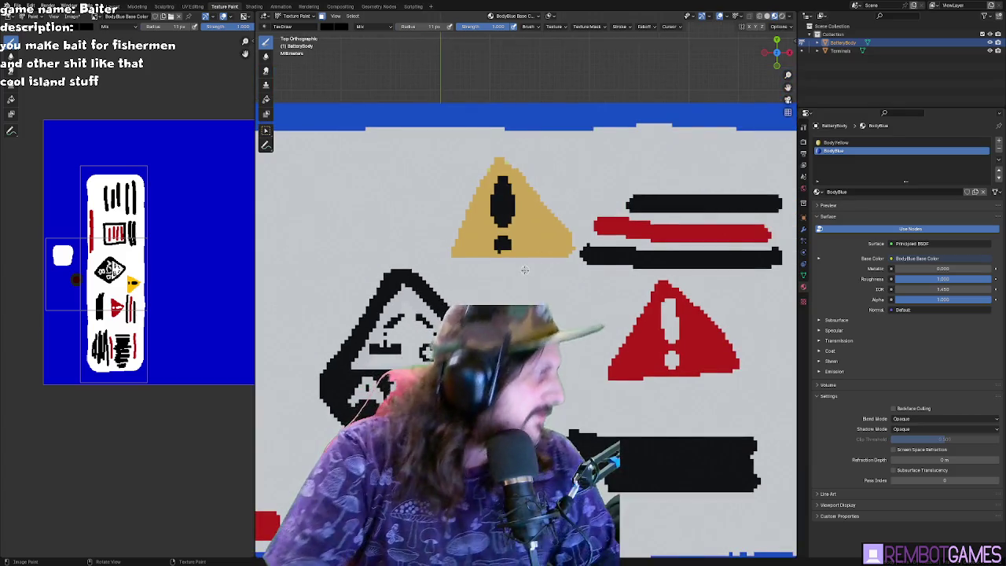
scroll(526, 246, "up", 1)
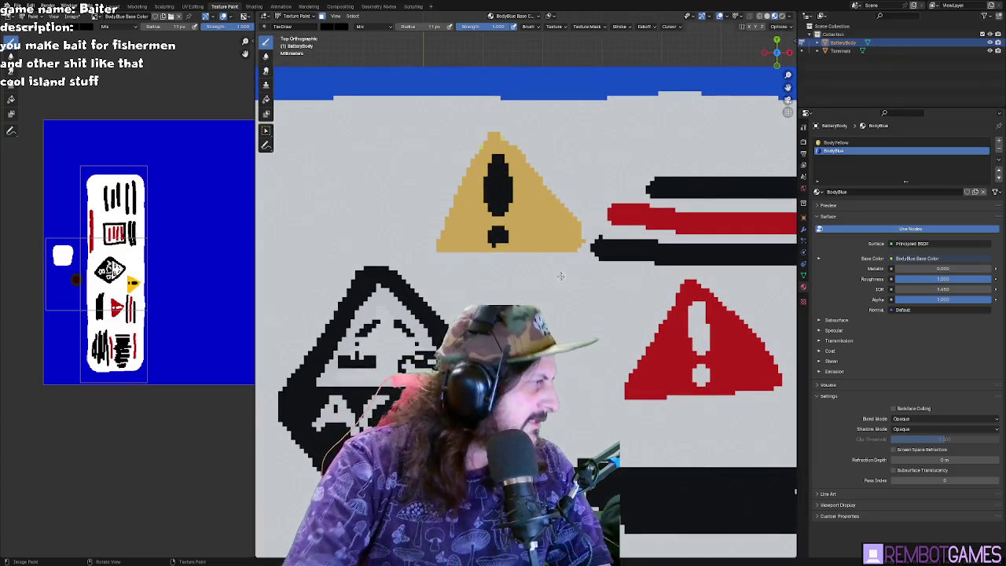
middle_click_drag(559, 297, 551, 256)
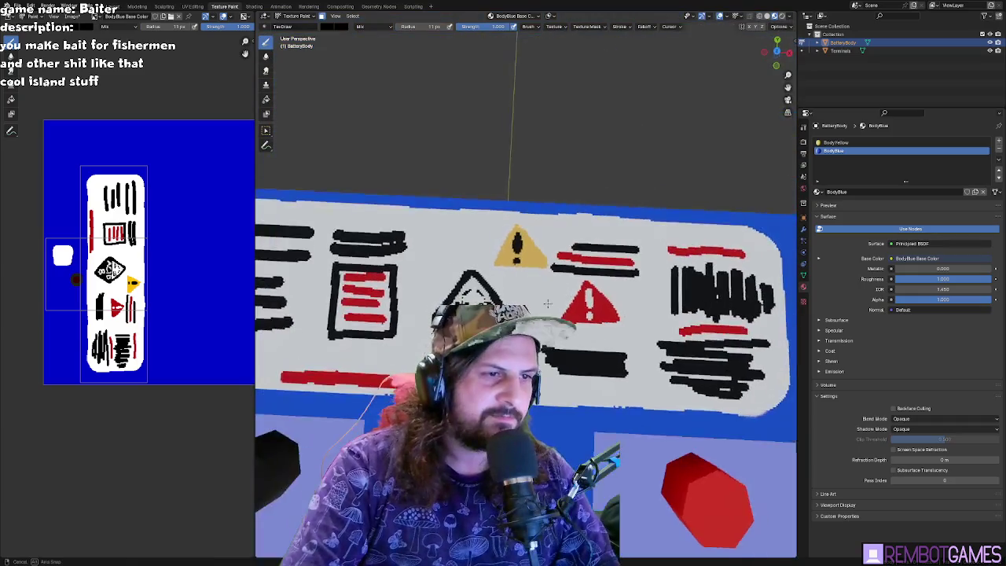
scroll(547, 259, "up", 2)
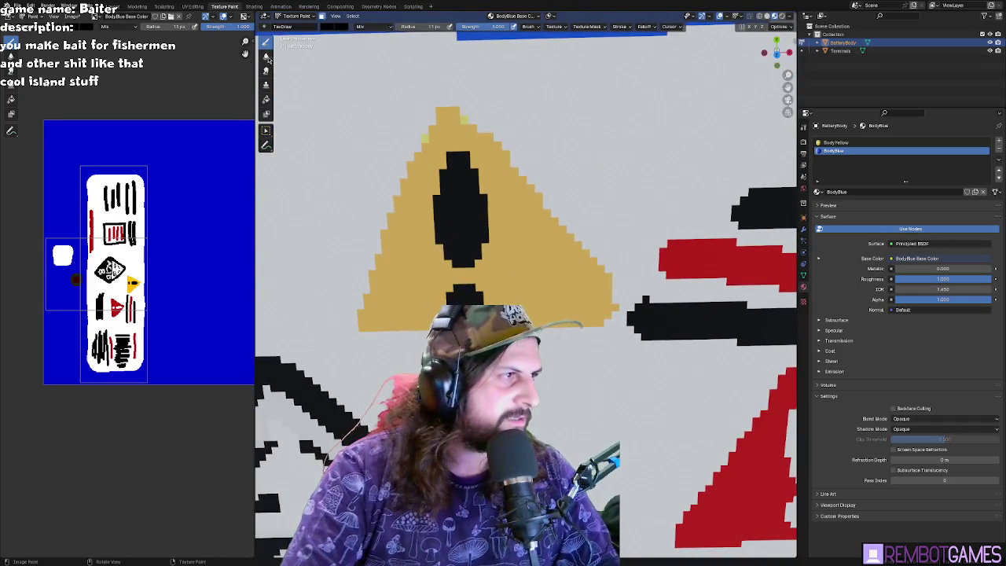
left_click(330, 27)
left_click_drag(400, 102, 401, 39)
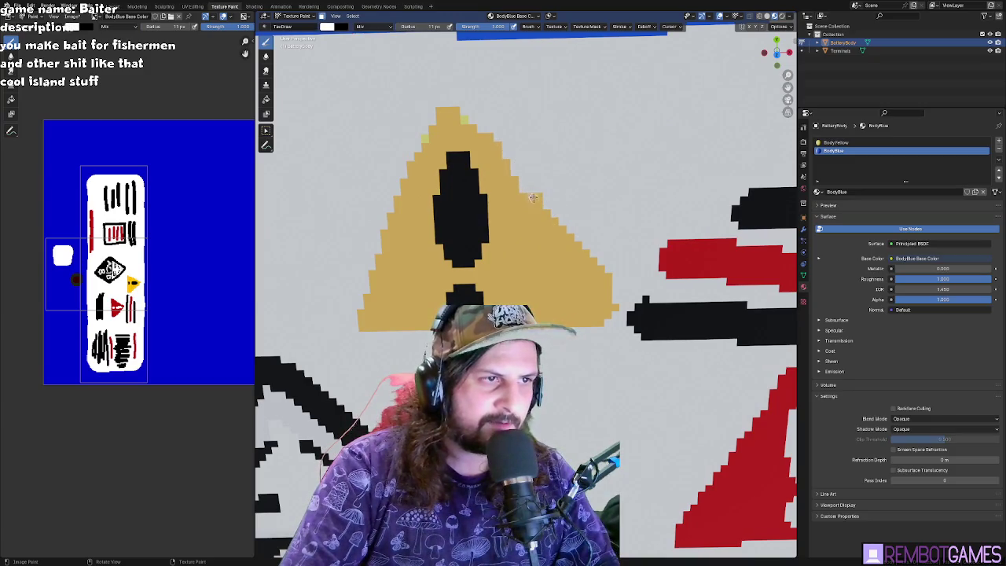
mouse_move(556, 240)
left_mouse_down()
mouse_move(583, 290)
mouse_move(576, 251)
mouse_move(567, 257)
left_mouse_up()
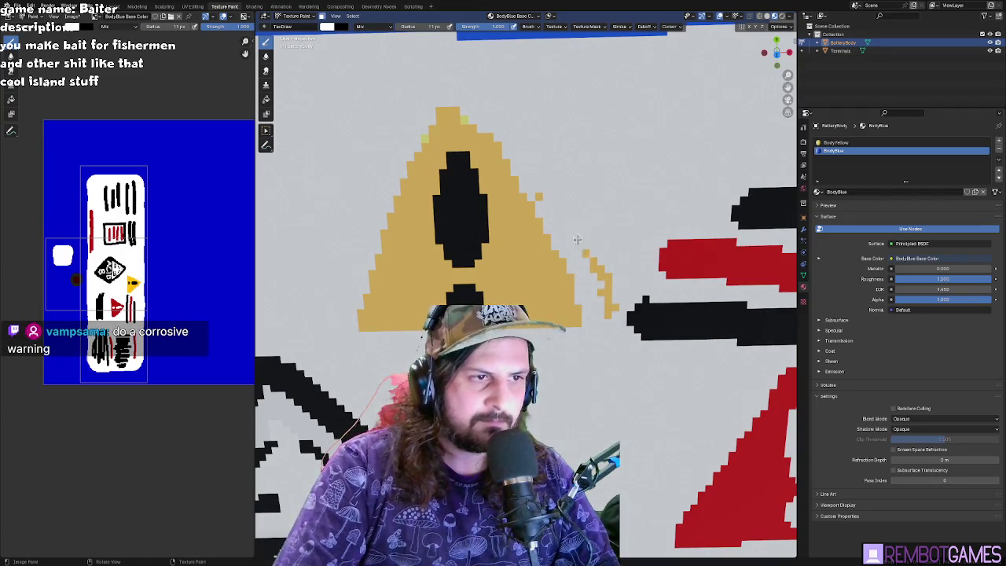
- Return to a top-down view of the label and set the paint colour back to black
mouse_move(606, 289)
middle_mouse_down("shift")
mouse_move(690, 181)
mouse_move(676, 196)
mouse_move(665, 171)
middle_mouse_up("shift")
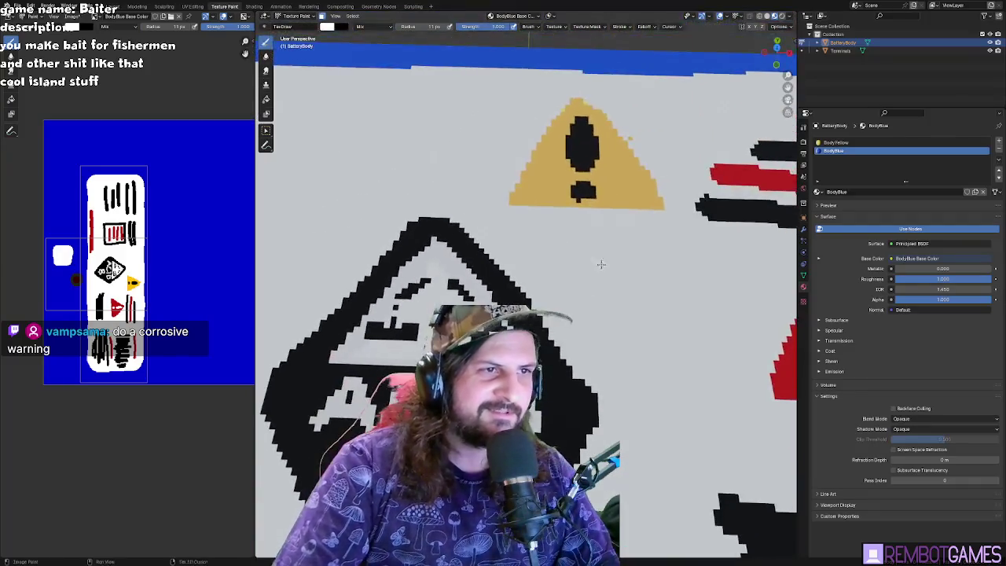
key("KP_7")
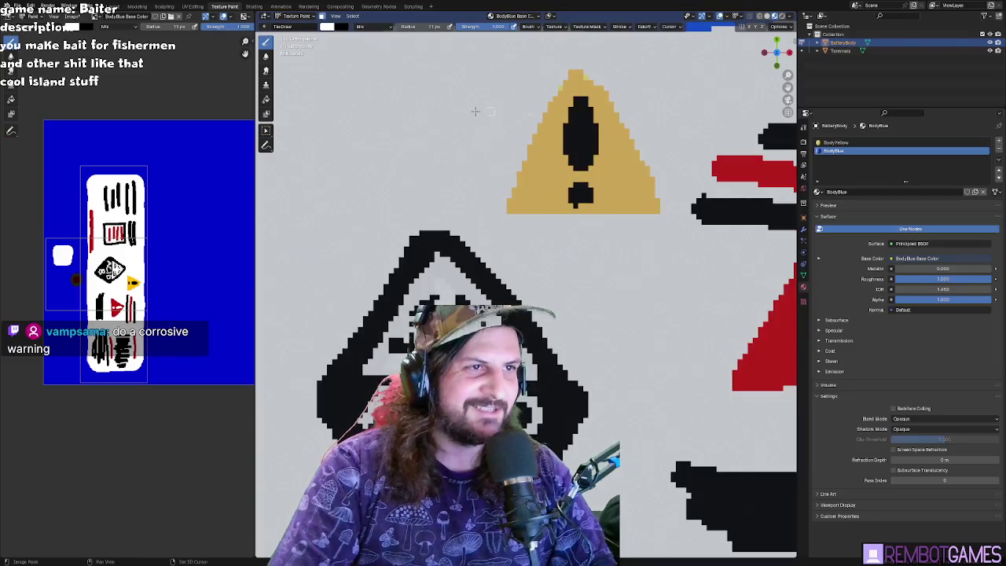
scroll(621, 206, "up", 3)
scroll(348, 77, "down", 1)
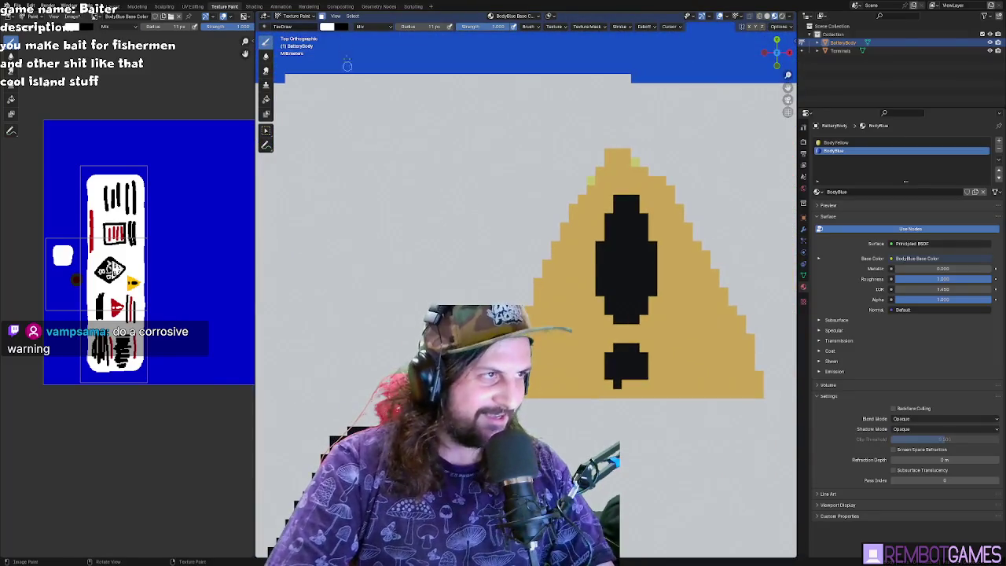
scroll(348, 85, "up", 2)
left_click(325, 27)
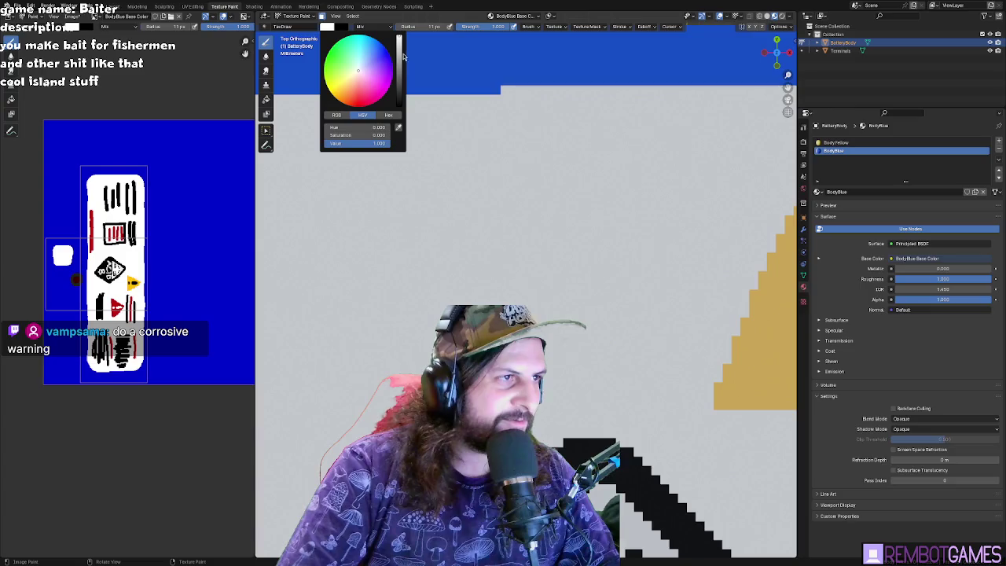
left_click_drag(397, 82, 397, 106)
scroll(466, 248, "down", 2)
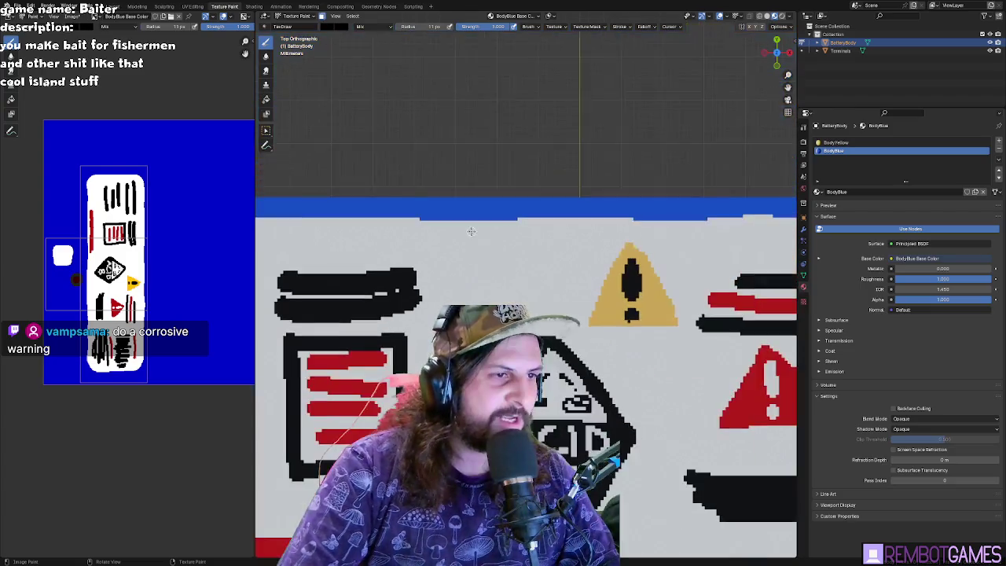
- Paint the letters W, A, R, N, I, N, G in black beside the triangle
left_click_drag(393, 229, 450, 222)
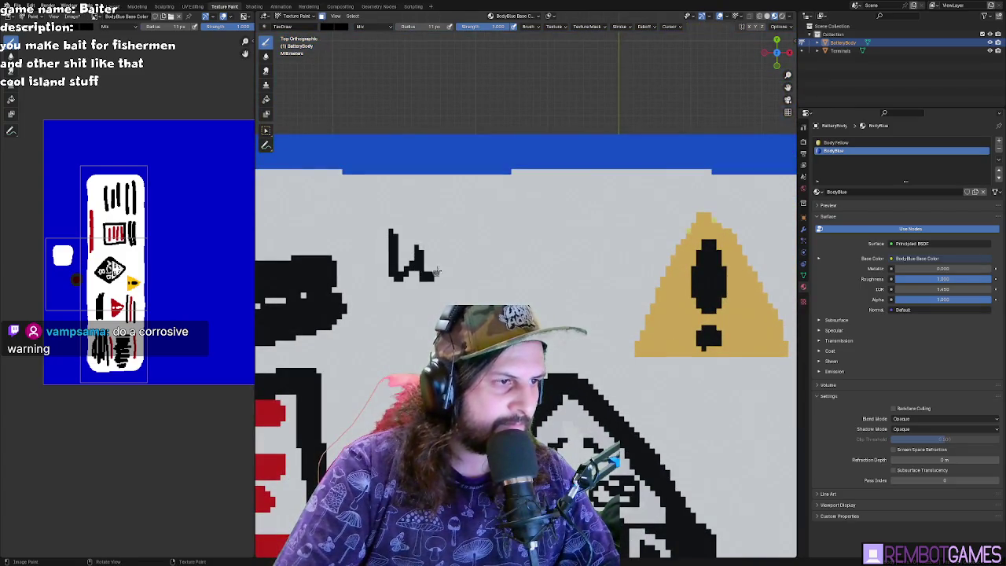
key("ctrl+z")
mouse_move(360, 201)
left_mouse_down()
mouse_move(385, 236)
mouse_move(412, 194)
left_mouse_up()
left_click_drag(422, 252, 453, 239)
mouse_move(466, 207)
left_mouse_down()
mouse_move(466, 250)
mouse_move(470, 228)
mouse_move(500, 250)
mouse_move(532, 206)
mouse_move(557, 249)
mouse_move(607, 250)
mouse_move(612, 198)
left_mouse_up()
mouse_move(659, 195)
left_mouse_down()
mouse_move(638, 203)
mouse_move(651, 232)
left_mouse_up()
- Zoom out to a front view of the whole battery and enter Edit Mode
scroll(652, 233, "down", 2)
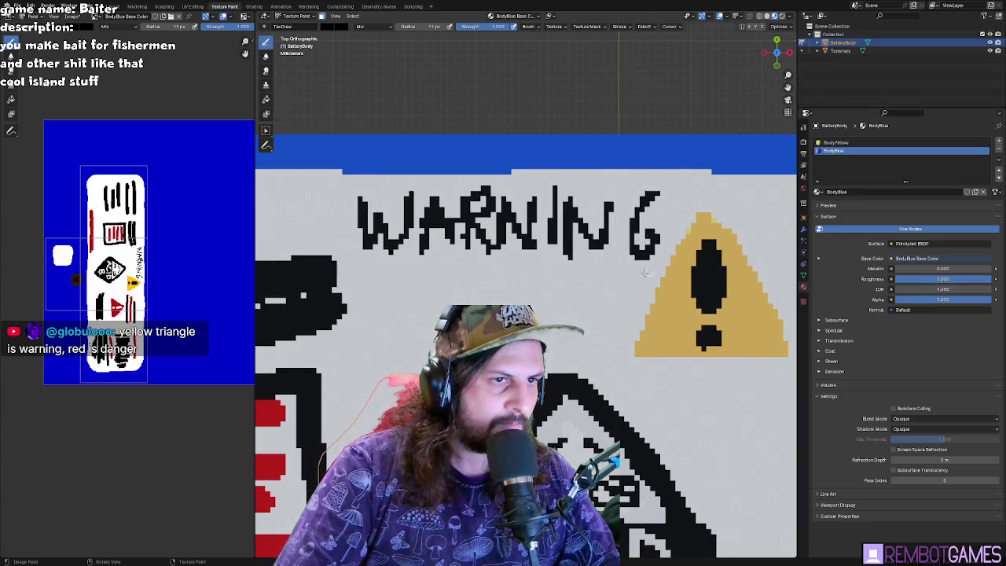
scroll(652, 233, "down", 4)
middle_click_drag(652, 232, 652, 267)
scroll(583, 317, "down", 4)
mouse_move(583, 318)
middle_mouse_down()
mouse_move(551, 314)
mouse_move(583, 318)
middle_mouse_up()
scroll(584, 318, "down", 3)
key("Tab")
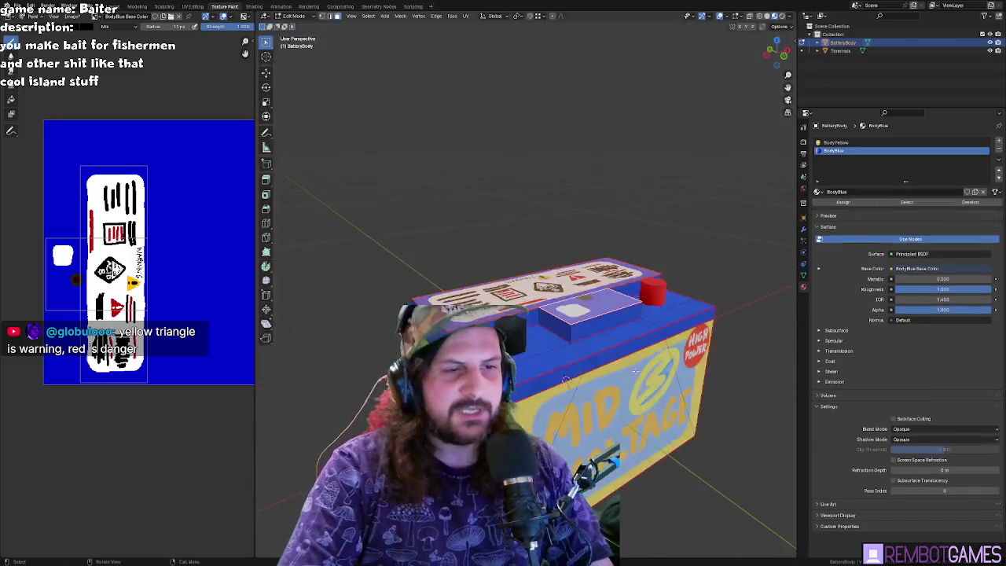
- From a top-down view, select the raised panel face with the blank label and return to Texture Paint
scroll(719, 321, "down", 3)
mouse_move(719, 320)
middle_mouse_down()
mouse_move(755, 335)
mouse_move(600, 315)
mouse_move(653, 351)
mouse_move(618, 342)
middle_mouse_up()
scroll(653, 351, "up", 2)
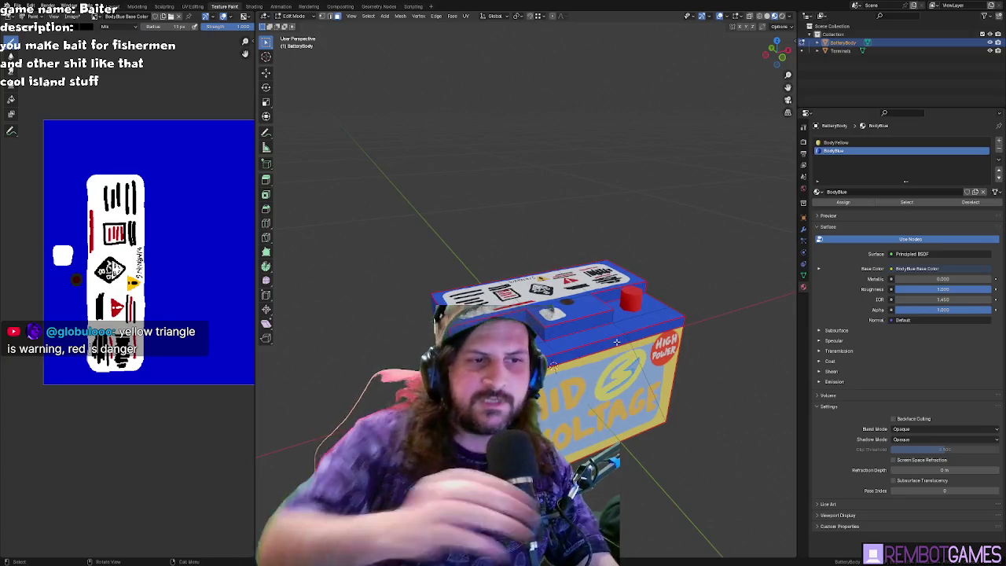
mouse_move(616, 335)
middle_mouse_down()
mouse_move(554, 368)
mouse_move(537, 313)
mouse_move(562, 387)
mouse_move(512, 173)
mouse_move(562, 133)
mouse_move(593, 126)
middle_mouse_up()
scroll(567, 362, "up", 3)
scroll(553, 371, "up", 1)
scroll(534, 313, "down", 5)
scroll(561, 386, "up", 3)
scroll(507, 153, "up", 4)
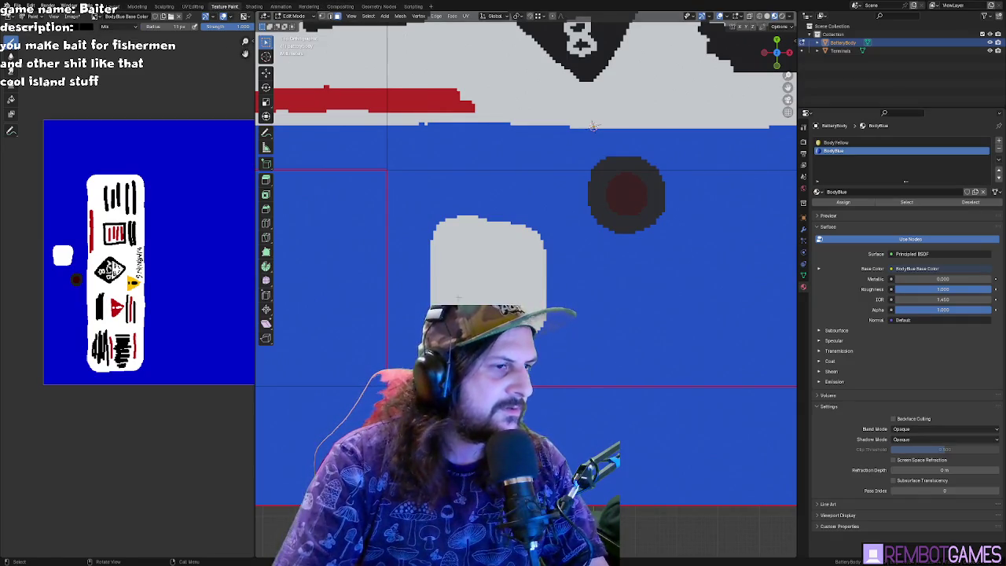
left_click(449, 227)
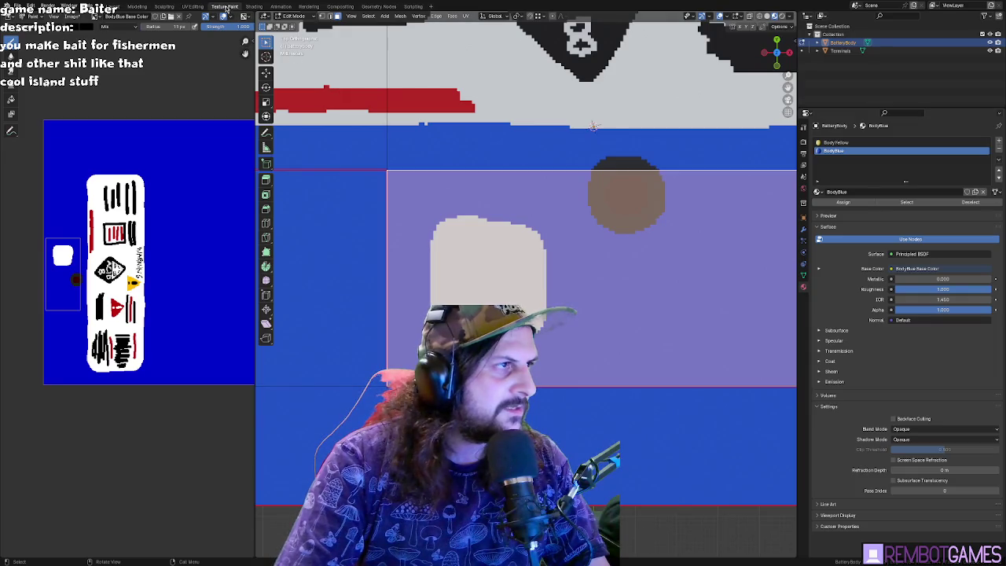
left_click(225, 7)
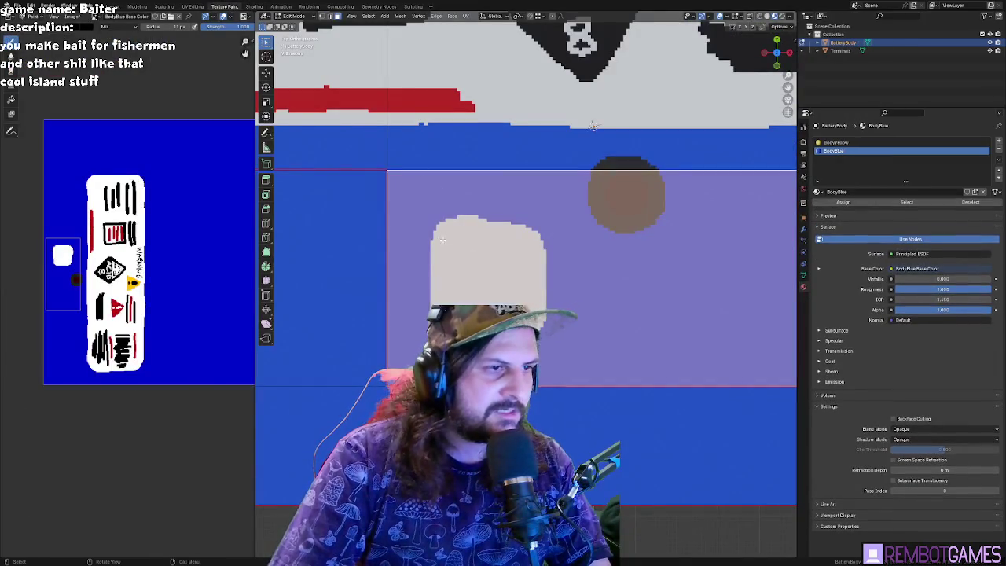
key("Tab")
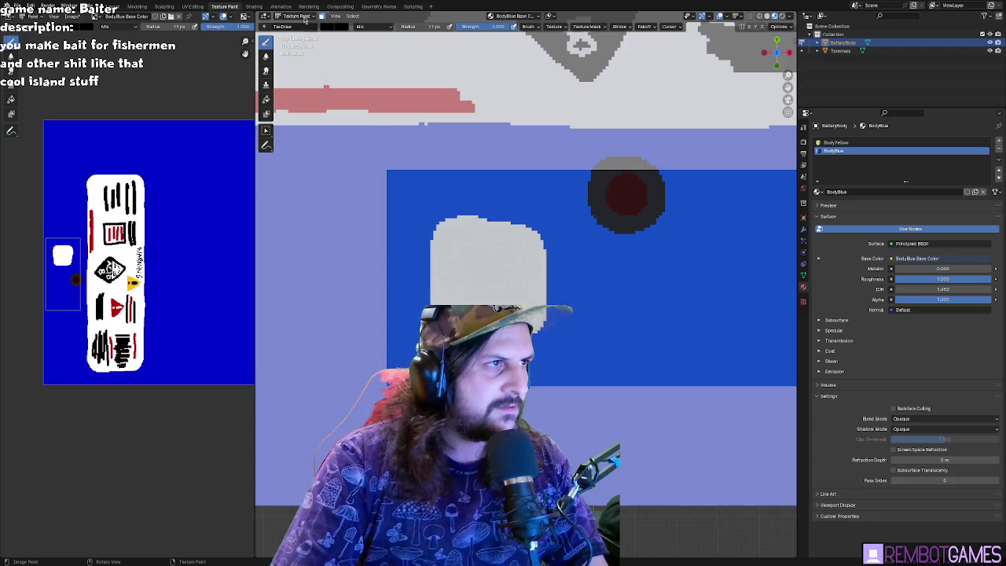
- Paint four horizontal black text lines across the small white label
mouse_move(450, 243)
left_mouse_down()
mouse_move(534, 243)
mouse_move(532, 254)
left_mouse_up()
mouse_move(452, 264)
left_mouse_down()
mouse_move(532, 264)
mouse_move(527, 276)
left_mouse_up()
left_click_drag(450, 288, 538, 288)
left_click_drag(448, 299, 518, 298)
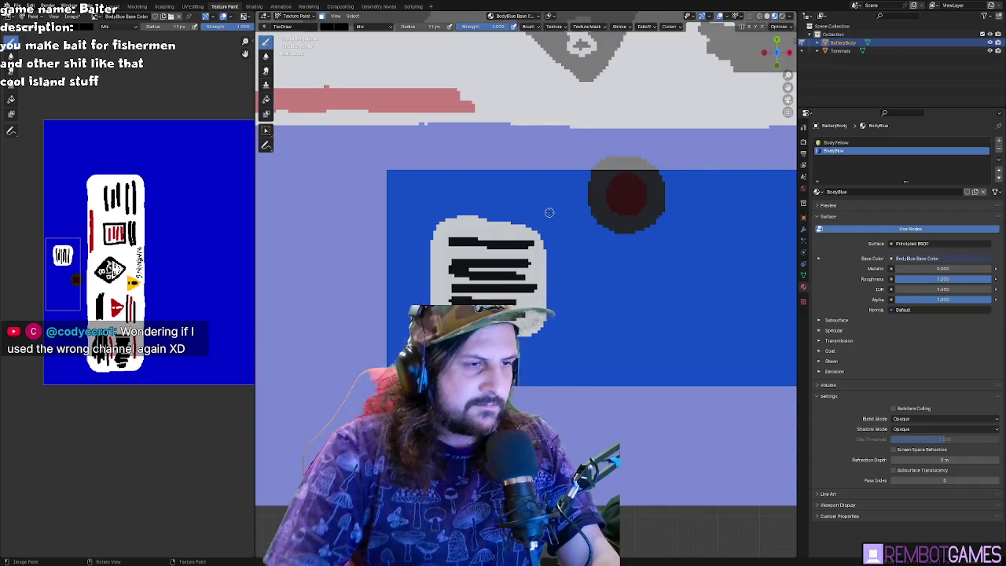
- Return to Edit Mode, frame the battery, and inspect it from top and angled views
key("Tab")
key("KP_Decimal")
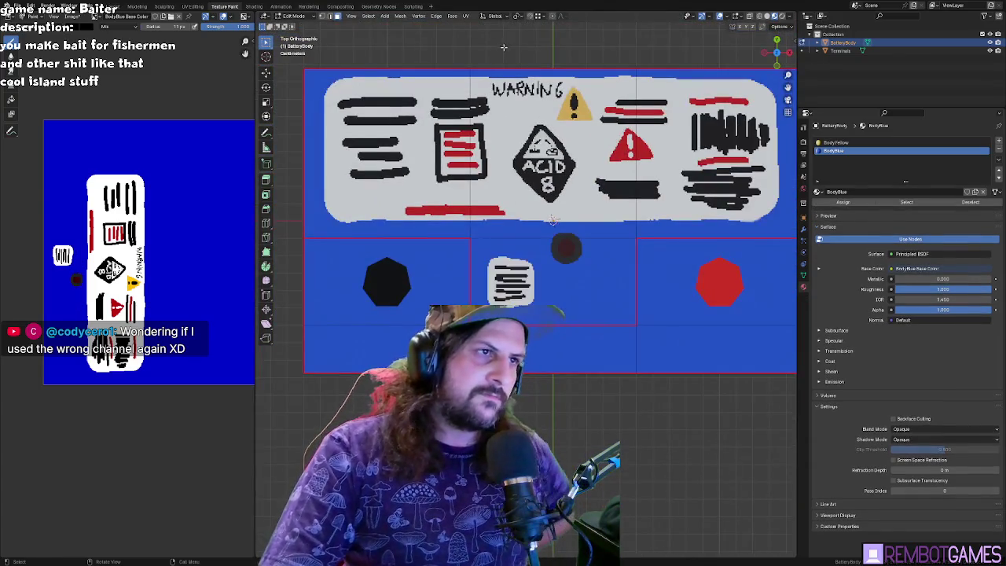
middle_click_drag(506, 50, 511, 24)
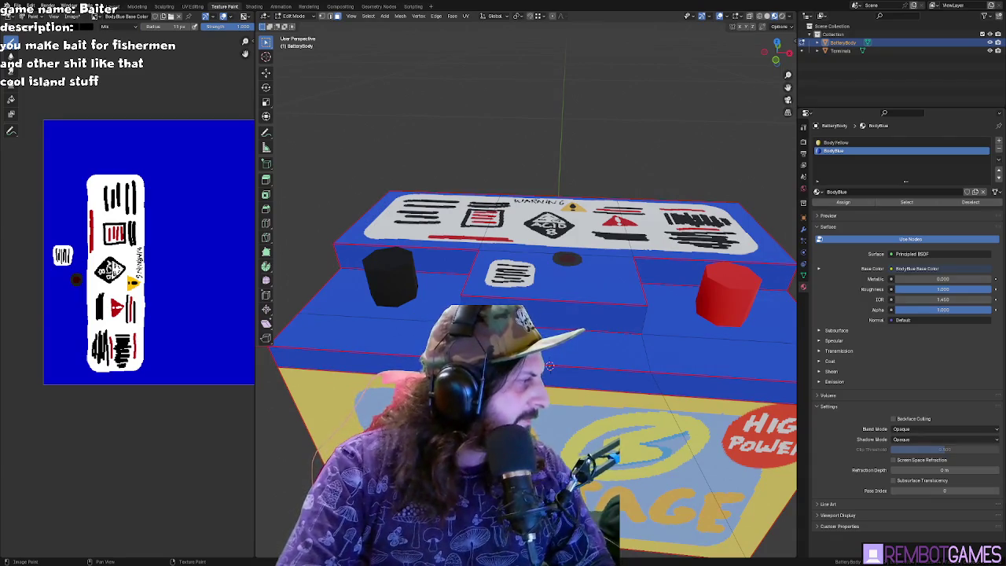
key("KP_7")
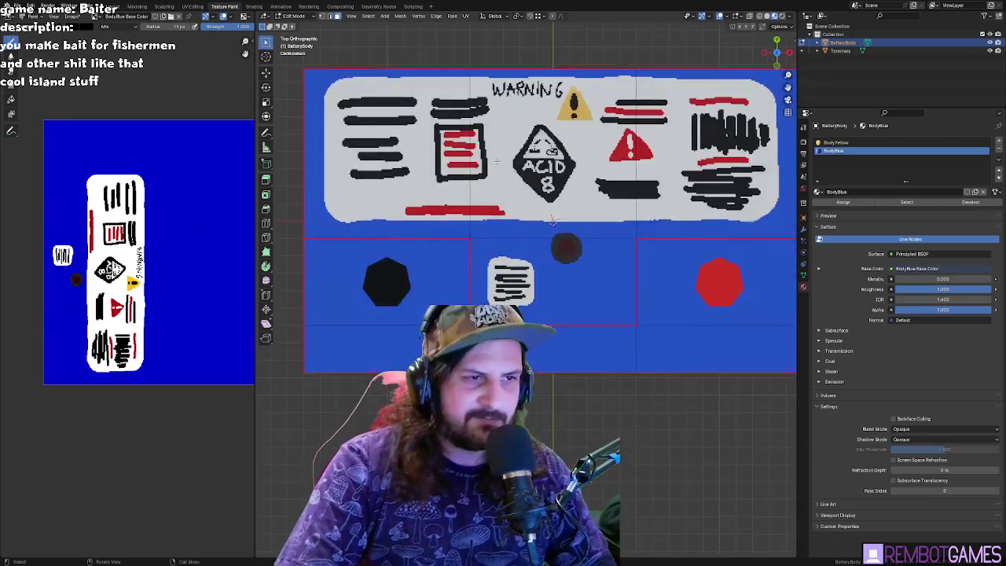
mouse_move(560, 232)
middle_mouse_down()
mouse_move(579, 285)
mouse_move(530, 301)
middle_mouse_up()
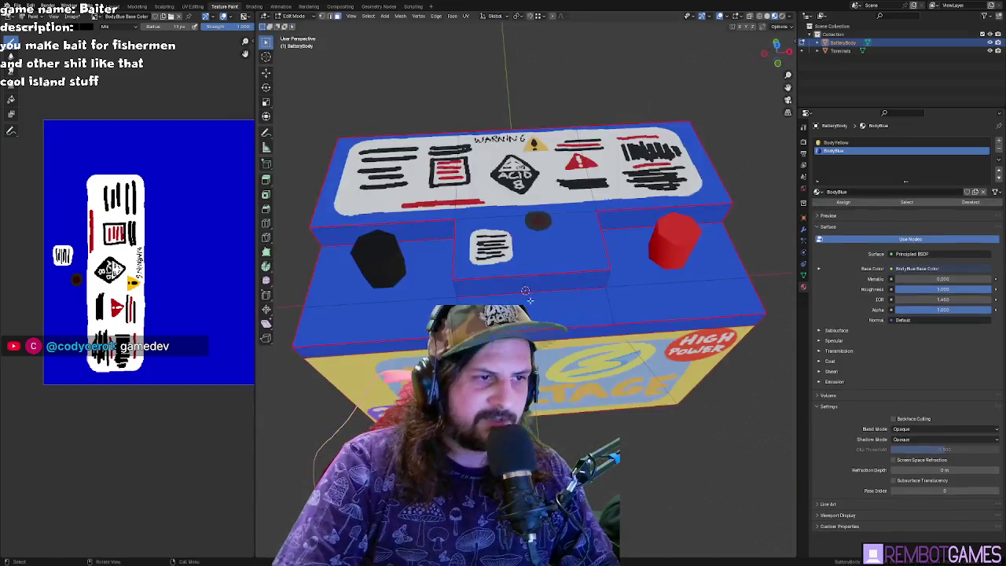
- Select the top faces around the terminals and enter Texture Paint in top view
left_click(407, 283)
left_click(378, 323, "shift")
left_click(527, 319, "shift")
left_click(684, 307, "shift")
left_click(684, 259, "shift")
middle_click_drag(684, 260, 606, 257)
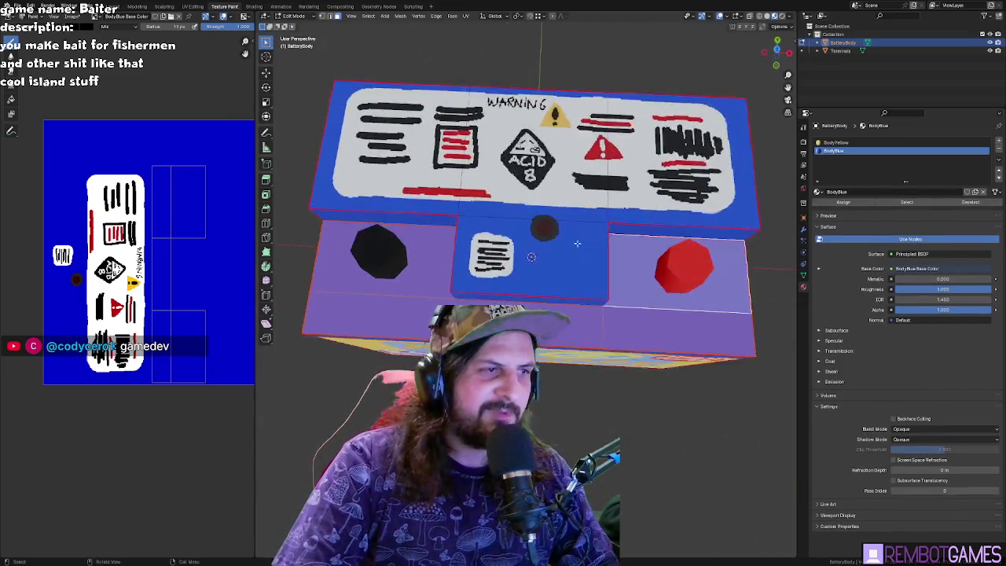
key("Tab")
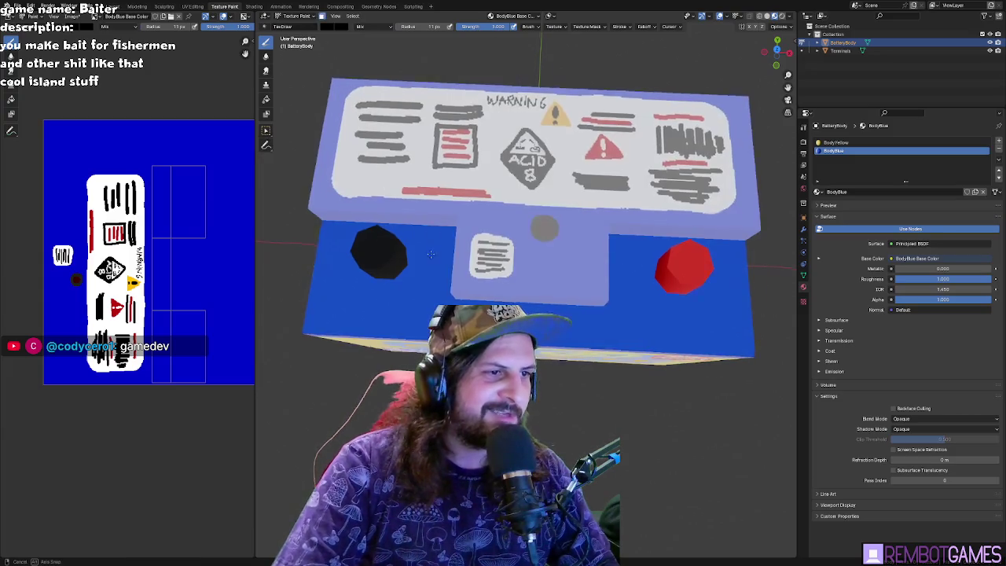
key("Tab")
key("Tab")
key("grave")
key("KP_7")
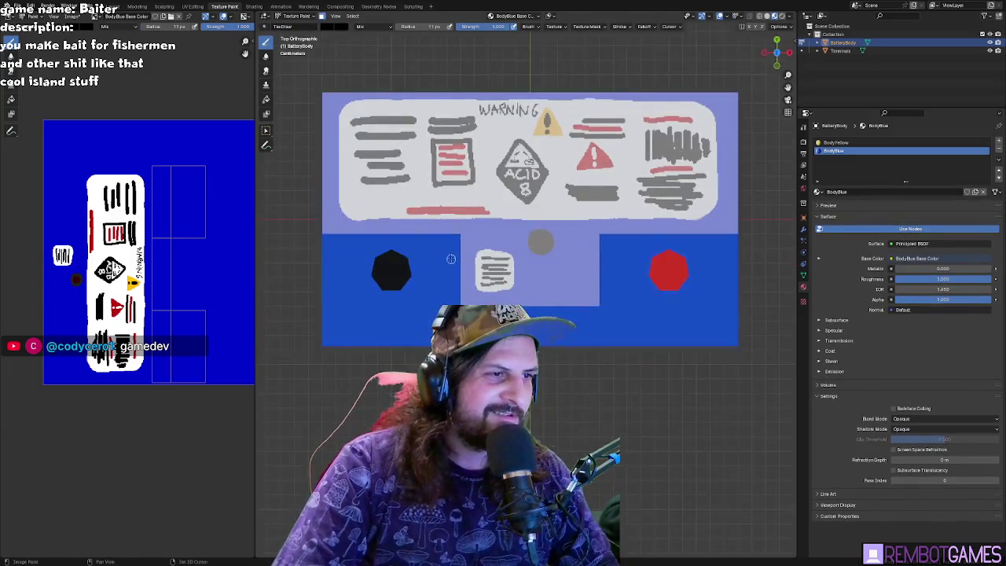
middle_click_drag(451, 259, 456, 205, "shift")
- Sample the dark blue from the battery as the brush colour
key("e")
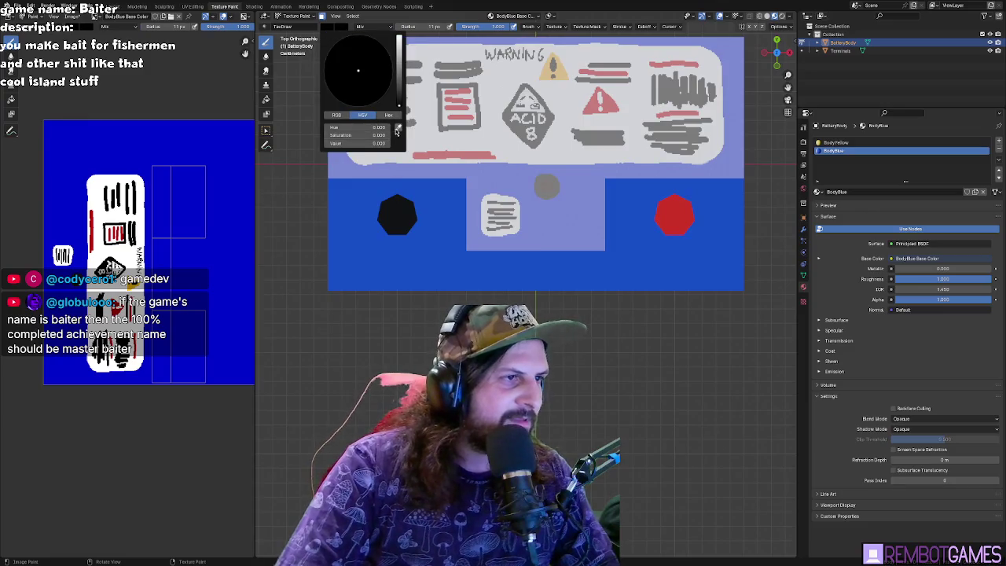
left_click(397, 127)
left_click(450, 223)
key("e")
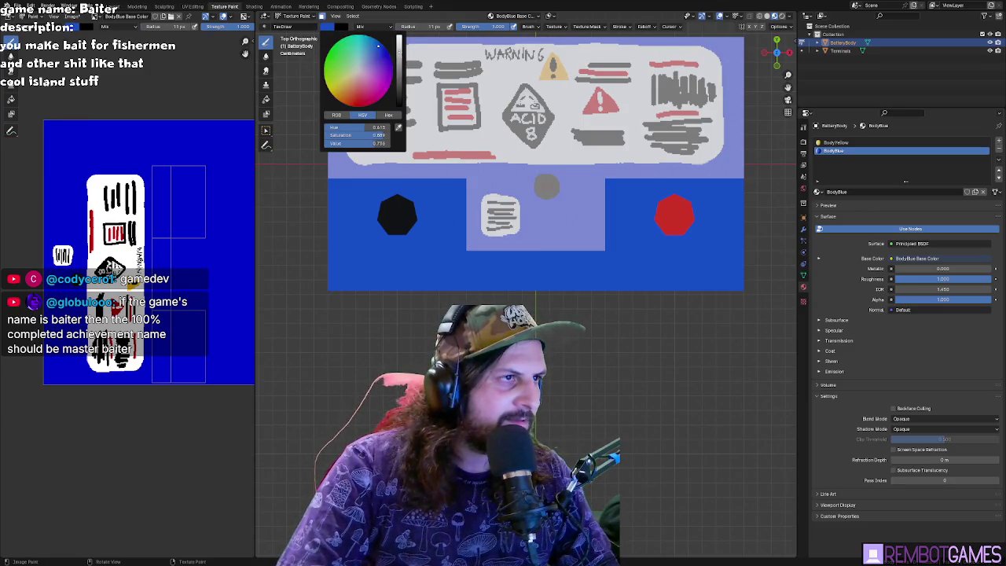
left_click_drag(373, 194, 364, 202)
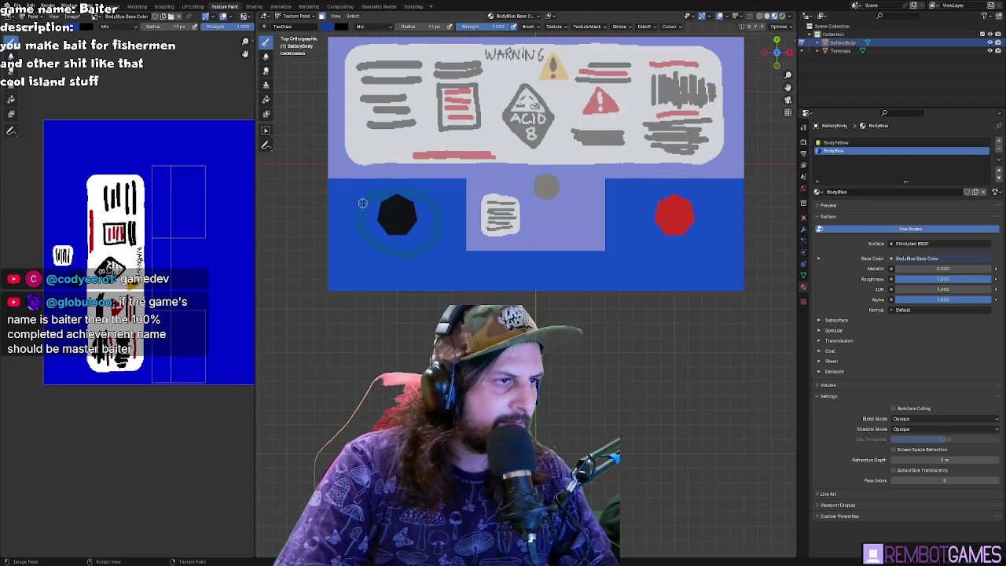
key("ctrl+z")
- Set the brush radius to 58 px and stamp blue disks around the black and red terminals
key("f")
left_click(403, 221)
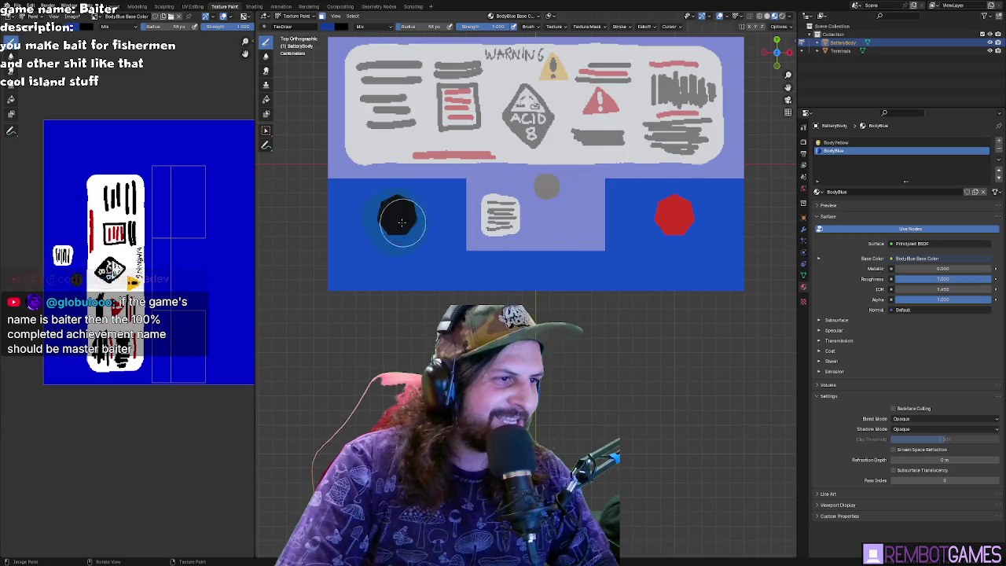
key("e")
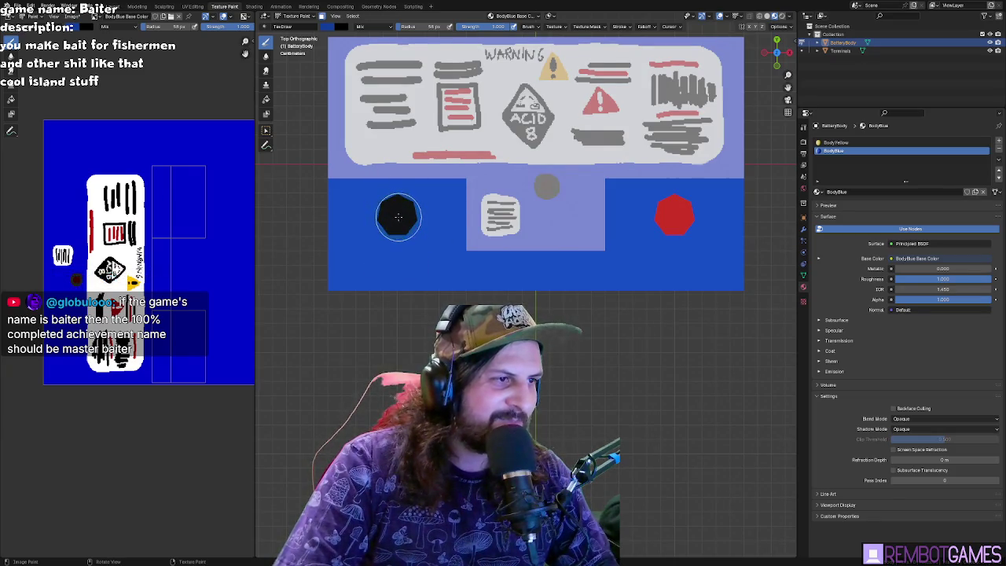
left_click(397, 217)
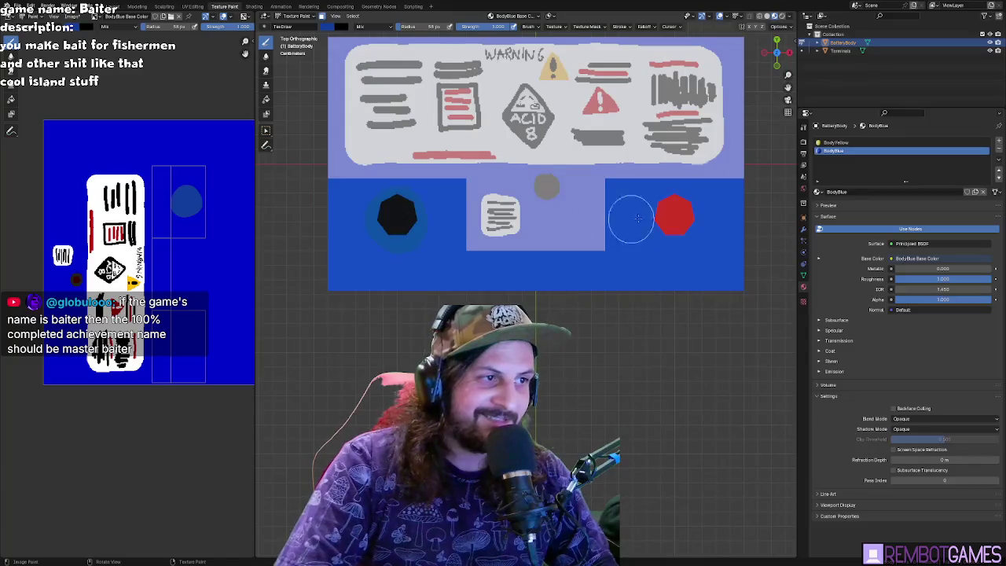
left_click(675, 217)
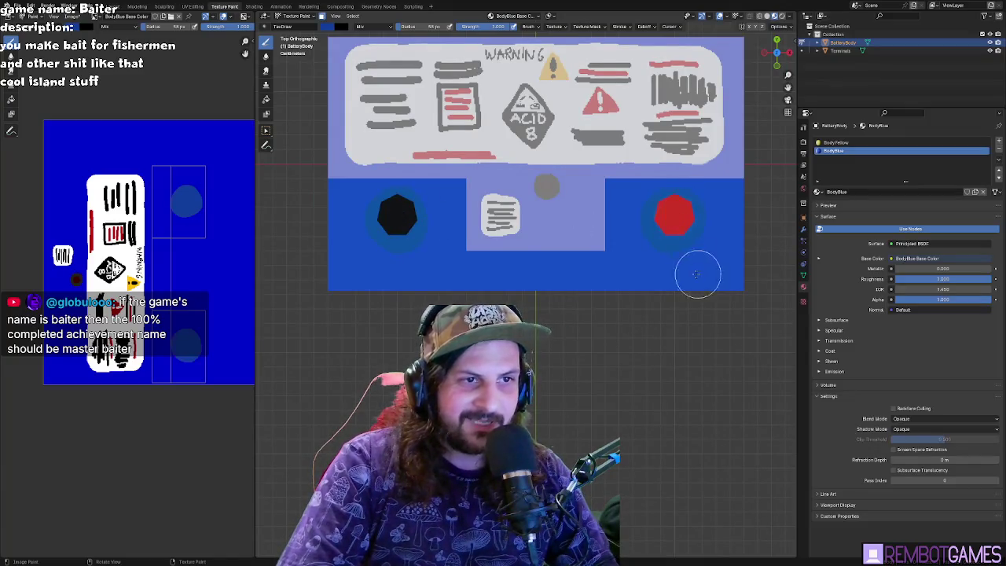
- Set the brush radius to 3 px and paint a thin line across the lower blue area
left_click(418, 28)
type("3")
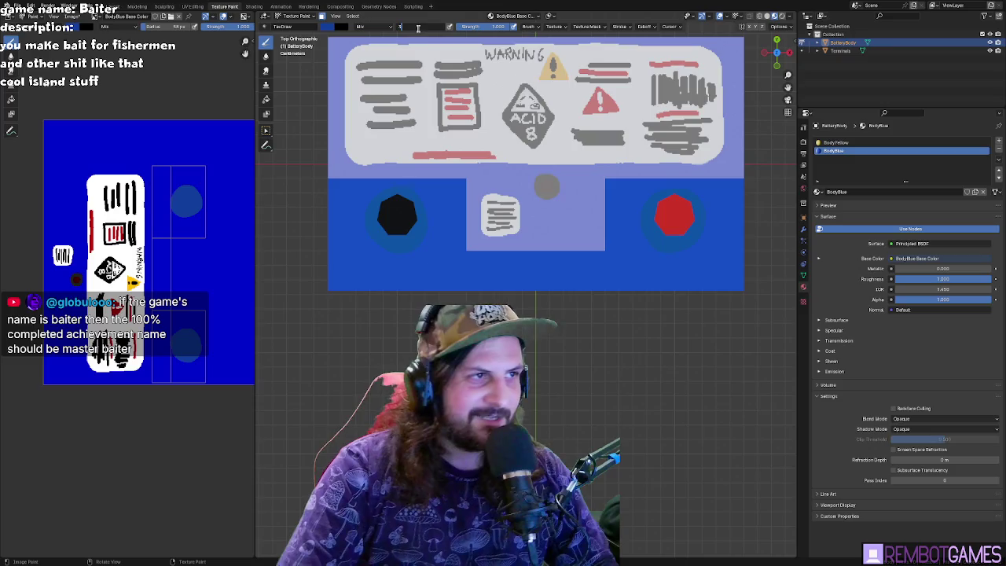
key("Return")
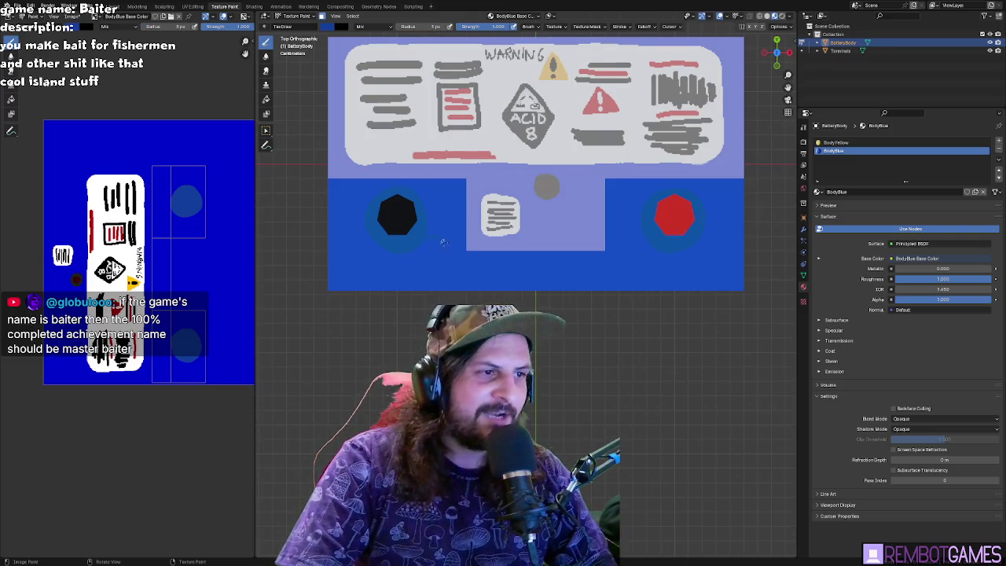
left_click_drag(448, 272, 588, 269)
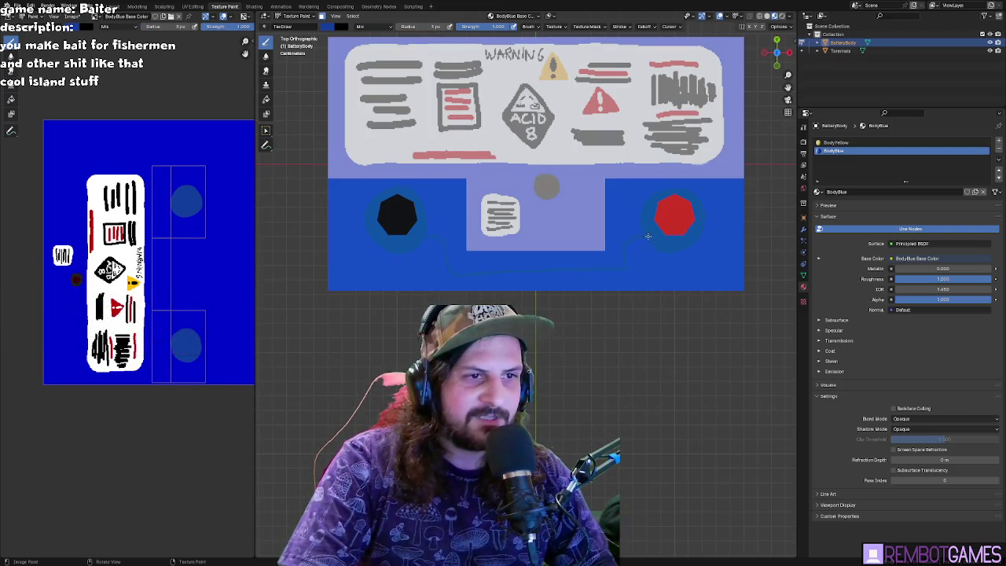
middle_click_drag(648, 236, 386, 77)
- With a 10 px brush in top view, paint a dark-blue trim line around the centre panel
key("bracketright")
key("bracketright")
key("bracketright")
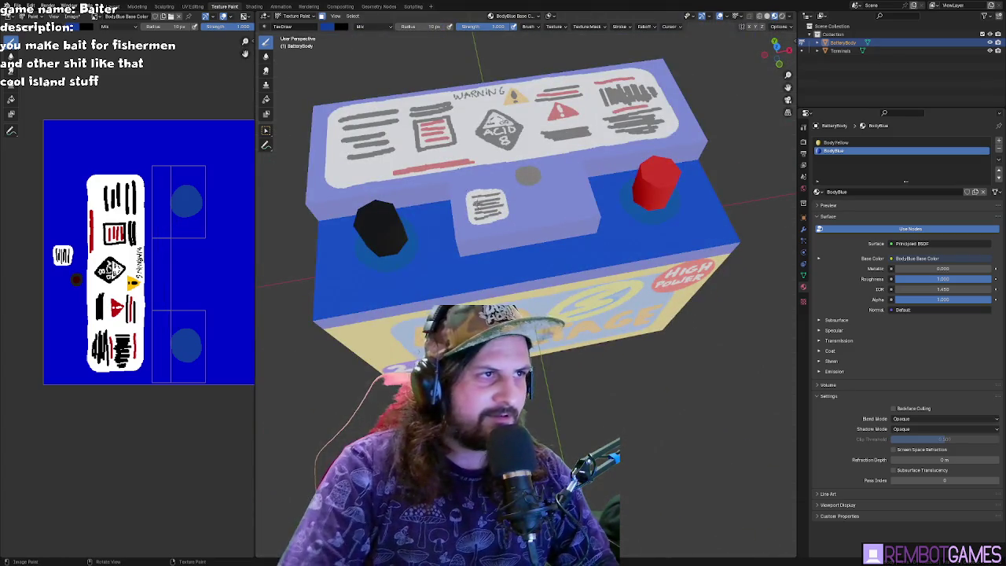
key("KP_7")
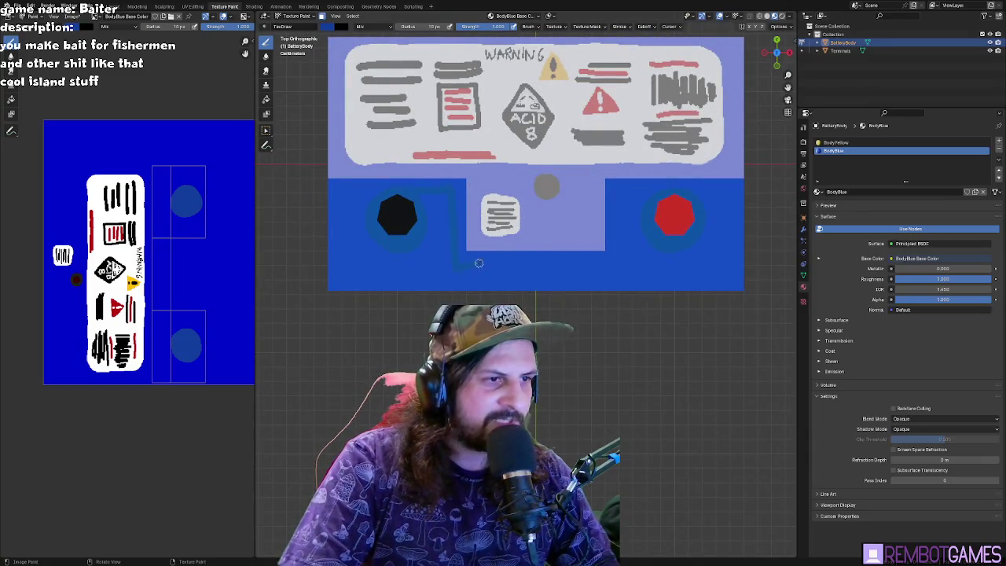
left_click_drag(583, 261, 617, 249)
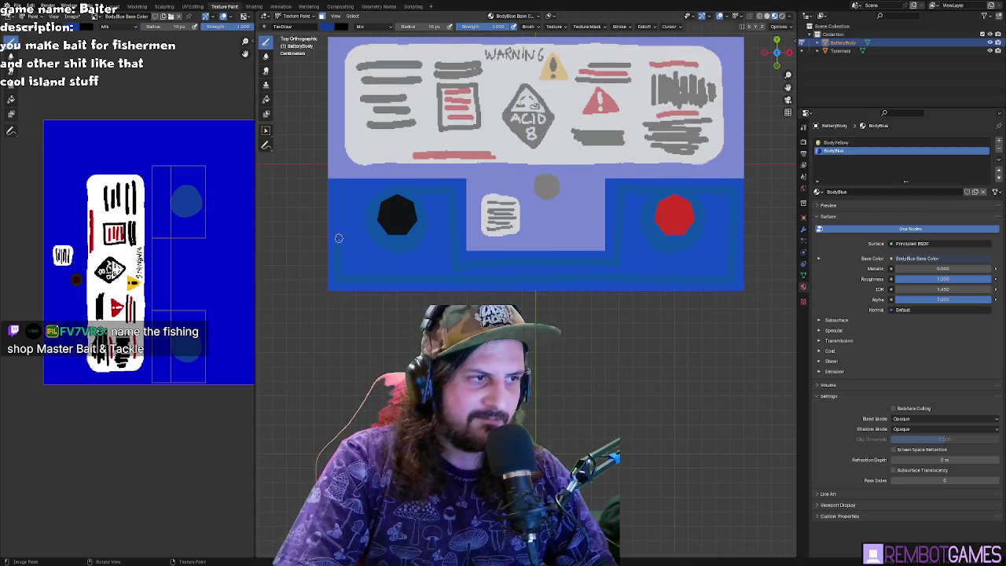
middle_click_drag(410, 189, 485, 229)
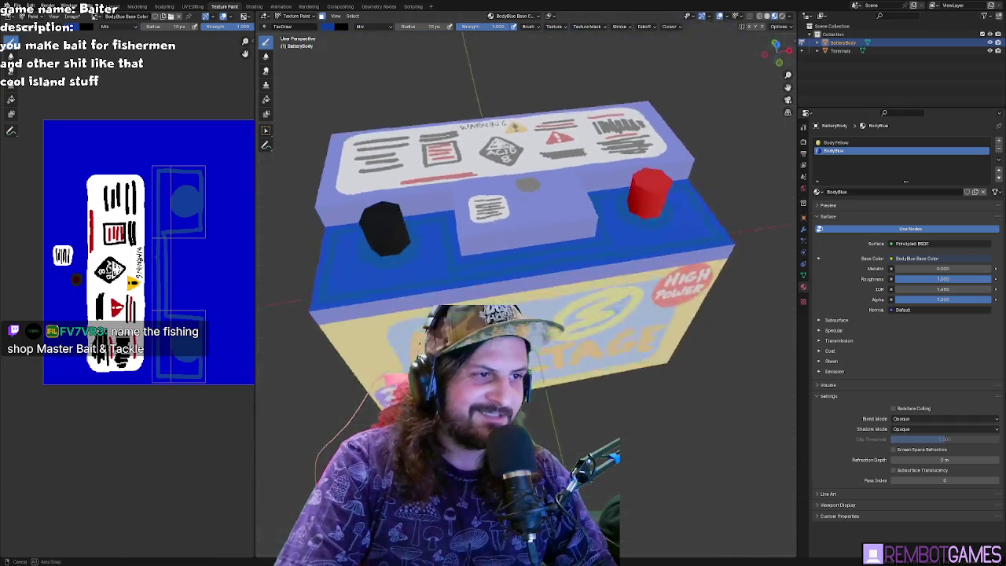
key("grave")
left_click(516, 185)
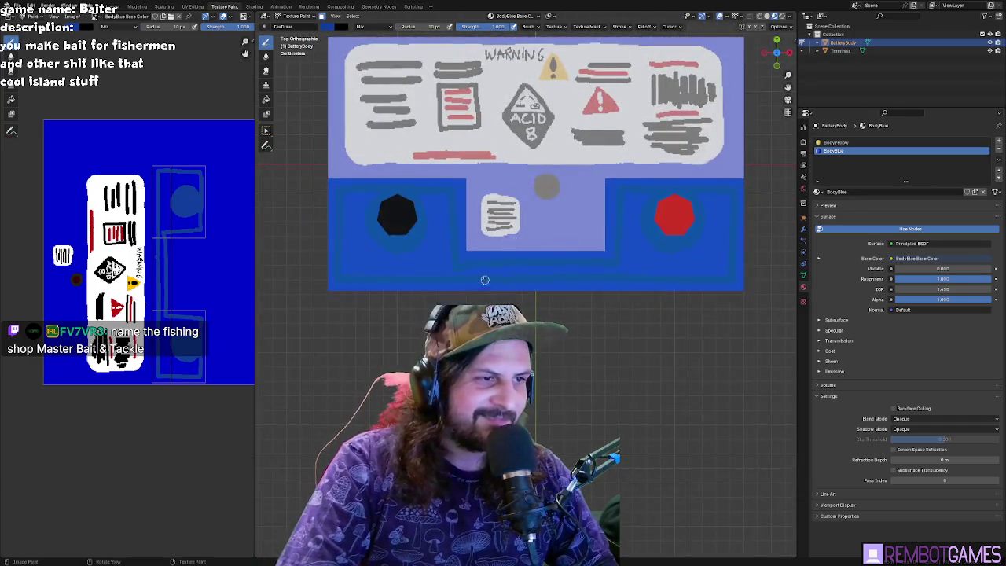
scroll(452, 268, "up", 2)
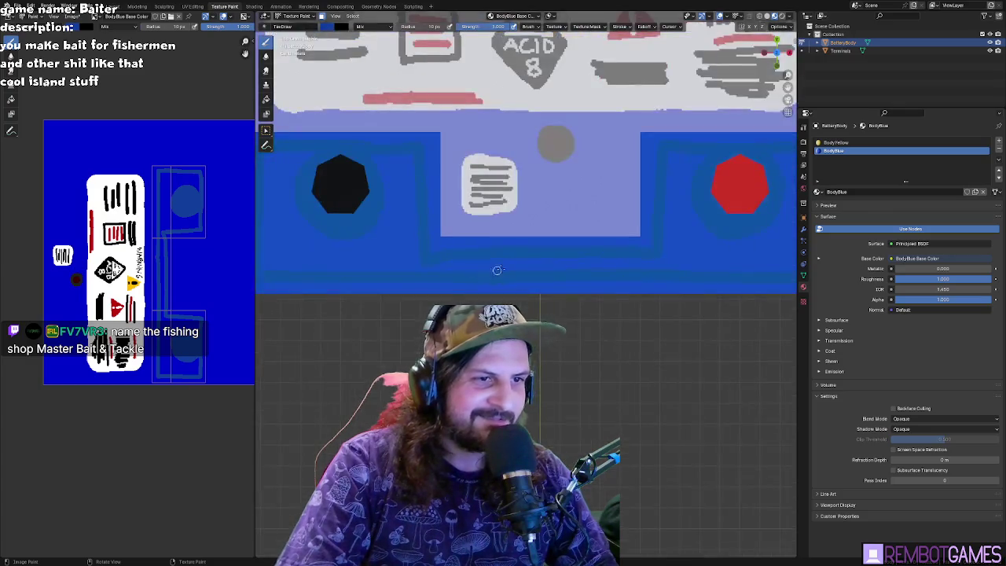
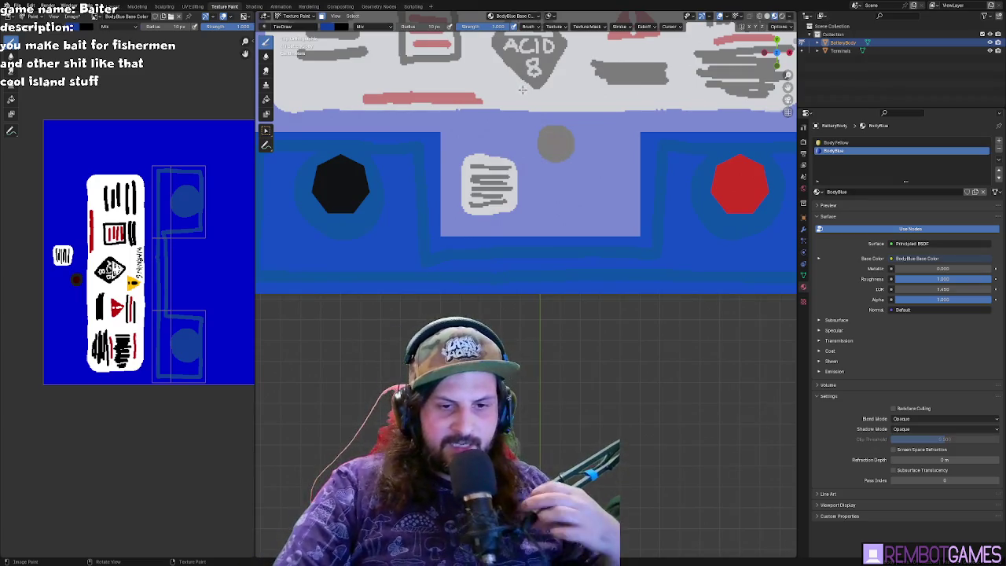
- Switch between preset view angles to look at the battery's top and terminals
middle_click_drag(501, 178, 432, 267)
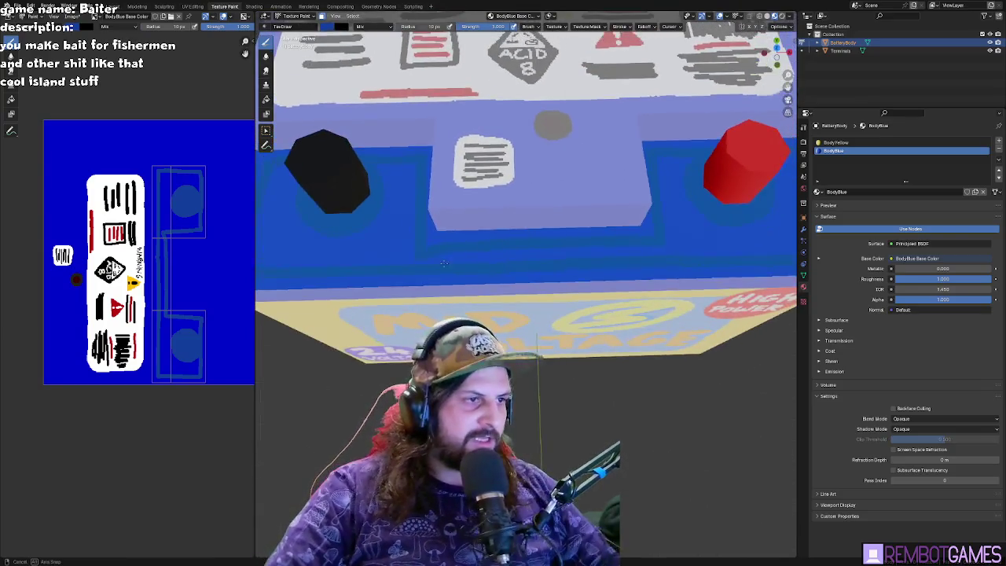
key("grave")
left_click(389, 249)
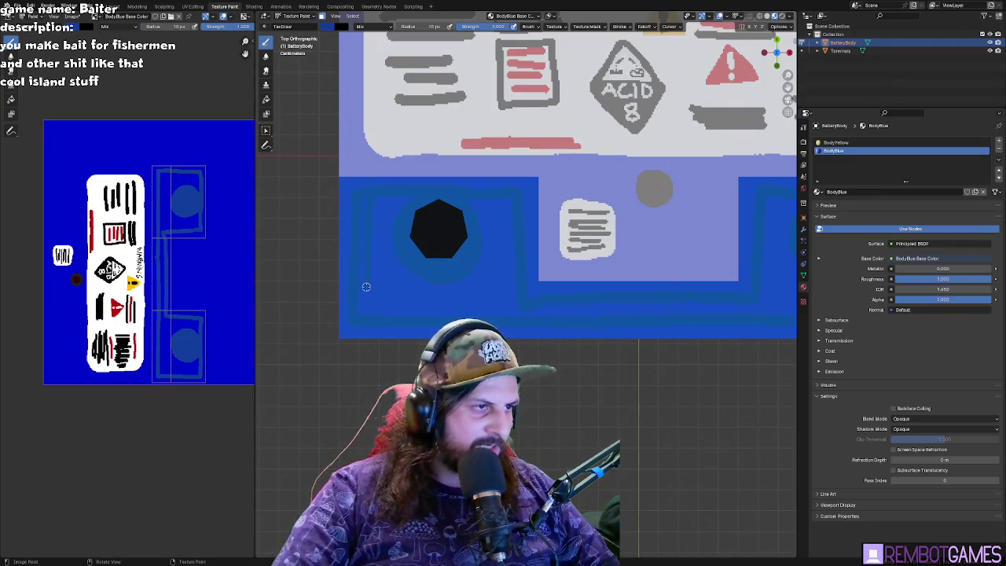
middle_click_drag(522, 324, 483, 265)
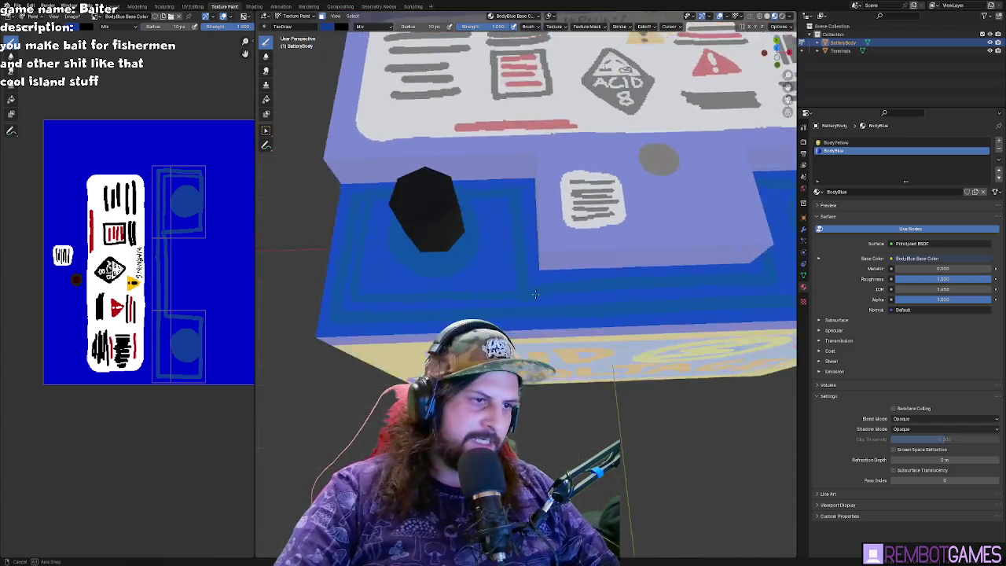
key("grave")
left_click(507, 299)
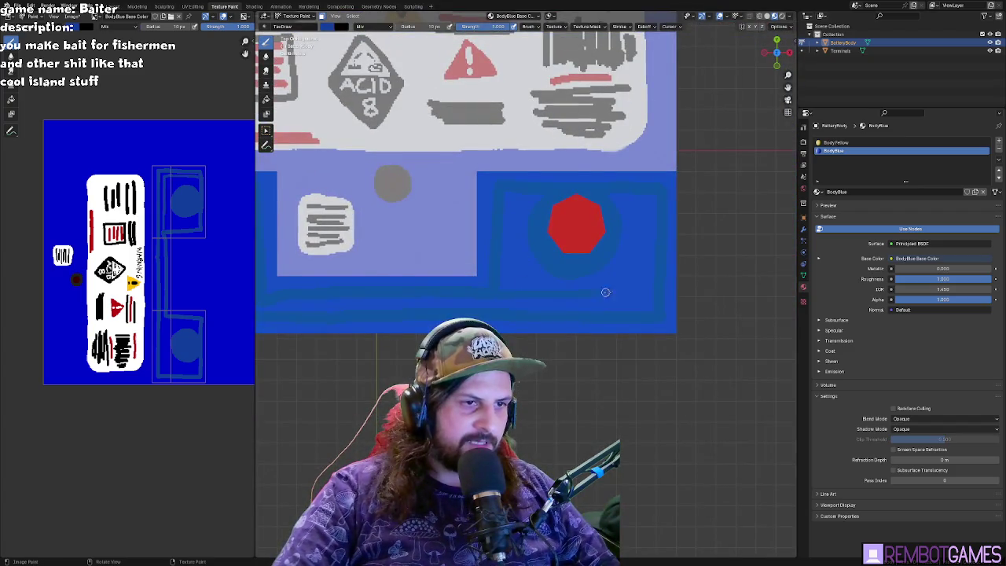
scroll(652, 296, "down", 3)
mouse_move(652, 295)
middle_mouse_down()
mouse_move(687, 304)
mouse_move(459, 313)
middle_mouse_up()
- Centre and zoom in on the black terminal, returning to texture painting
key("Tab")
key("Tab")
scroll(678, 310, "down", 3)
key("KP_7")
scroll(459, 314, "up", 6)
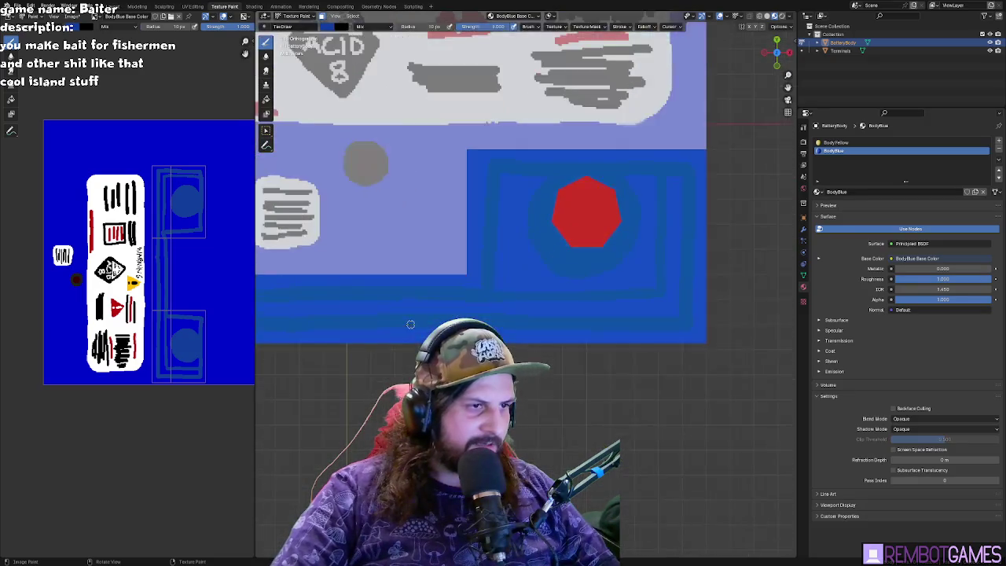
middle_click_drag(401, 325, 601, 325, "shift")
middle_click_drag(268, 305, 349, 303, "shift")
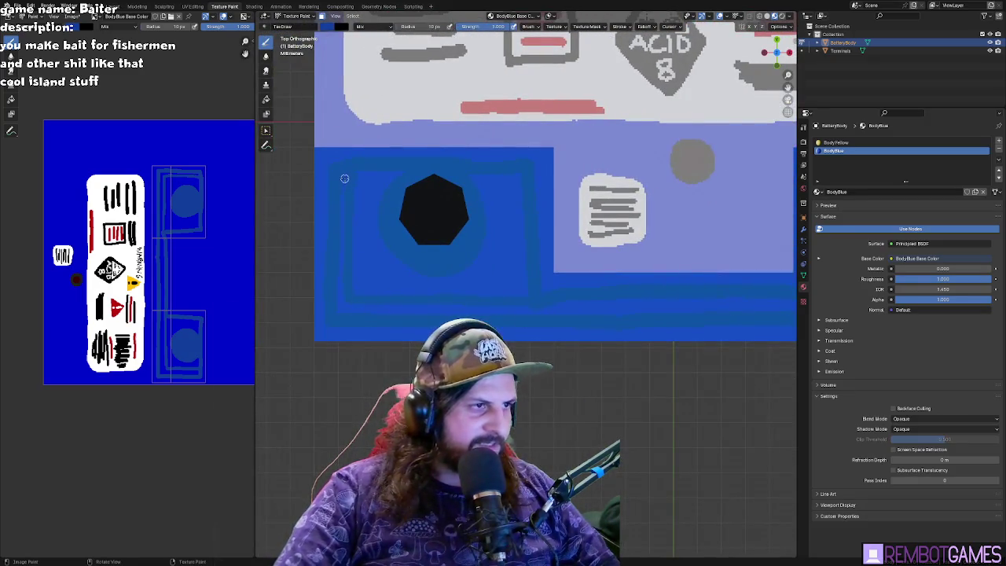
scroll(149, 315, "up", 1)
scroll(149, 315, "up", 2)
scroll(146, 400, "up", 2)
scroll(163, 264, "up", 2)
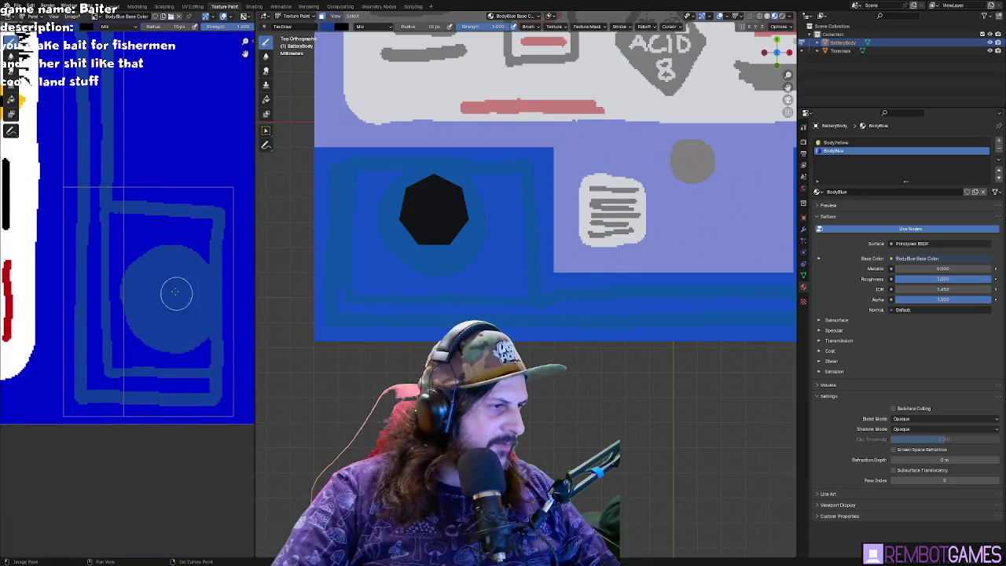
- Set the brush radius to 8 px and paint over the ring stripes around the black terminal
middle_click_drag(180, 300, 150, 406)
middle_click_drag(126, 160, 144, 240)
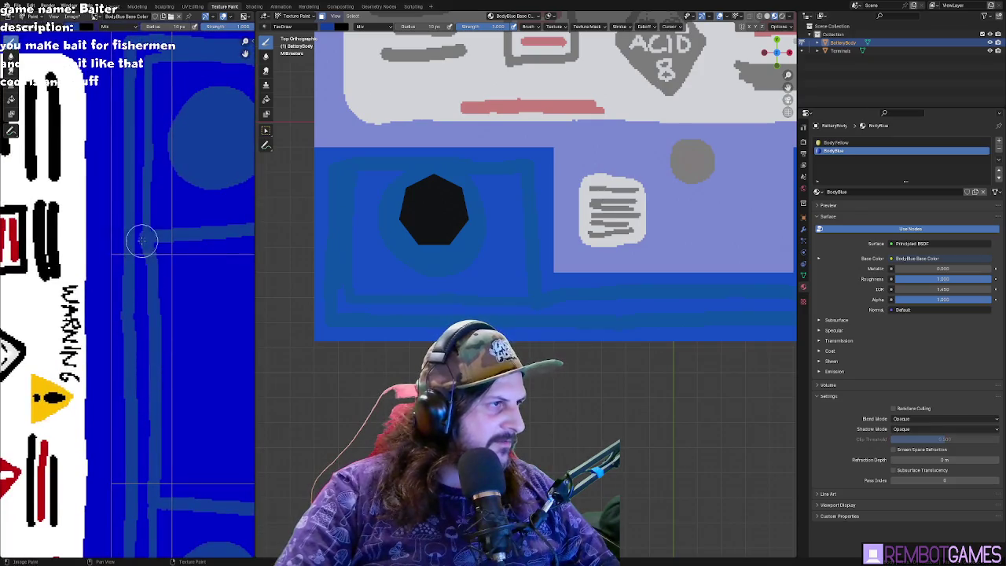
scroll(141, 242, "down", 3)
scroll(138, 243, "up", 2)
scroll(164, 59, "up", 1)
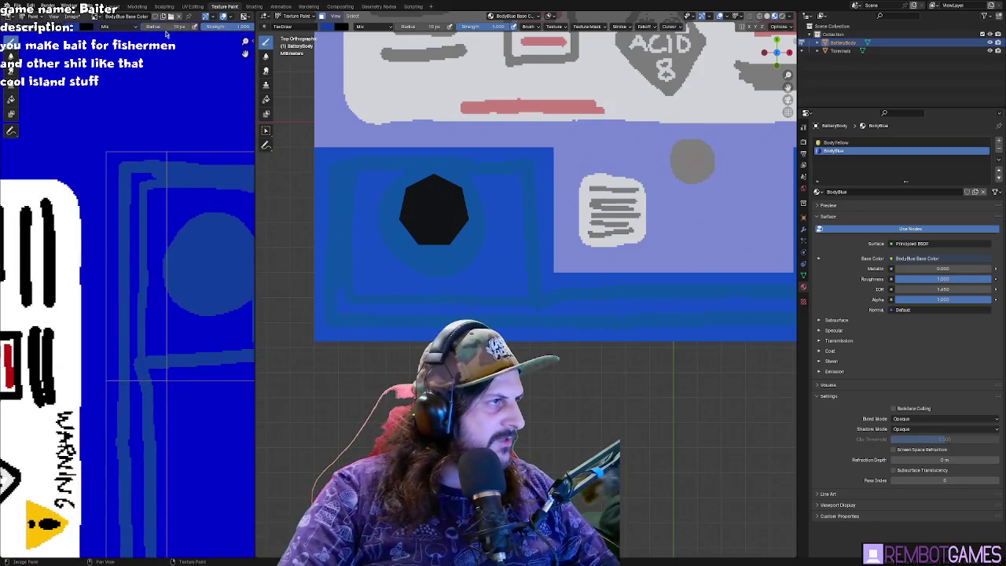
left_click(168, 29)
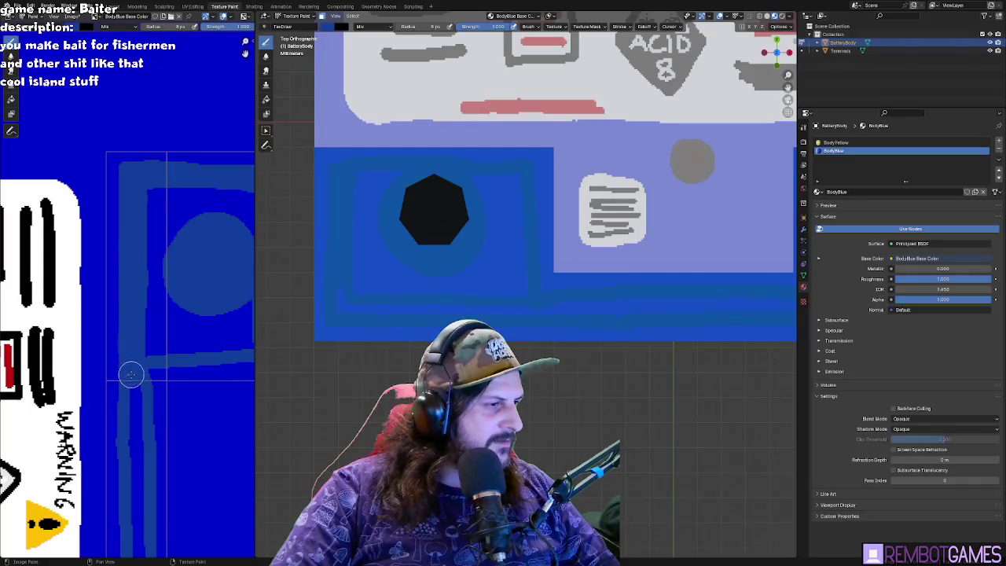
middle_click_drag(132, 423, 146, 209)
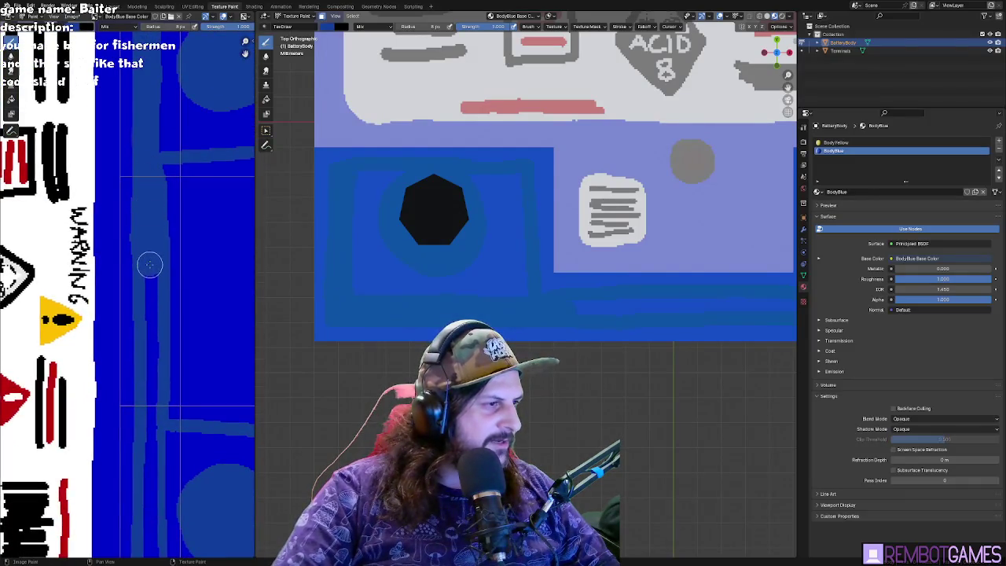
middle_click_drag(152, 456, 166, 264)
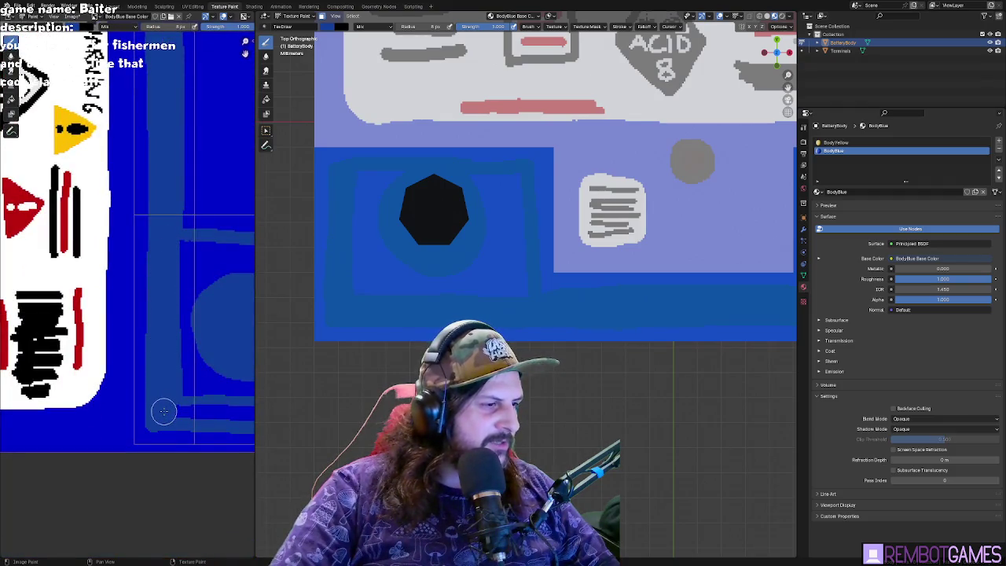
middle_click_drag(223, 411, 77, 394)
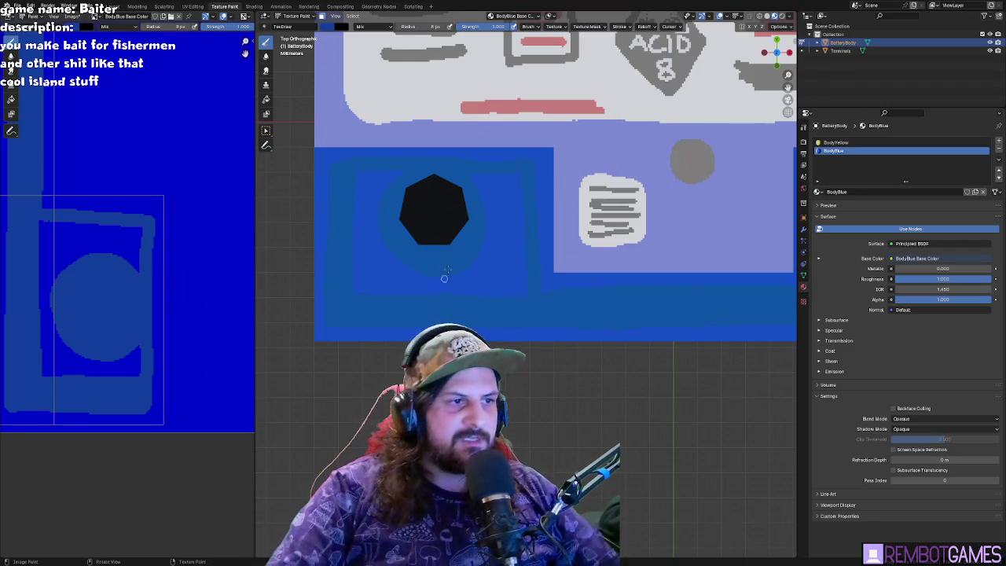
- Inspect the painted terminal area and both terminal UV islands
mouse_move(437, 265)
middle_mouse_down()
mouse_move(470, 254)
mouse_move(455, 278)
middle_mouse_up()
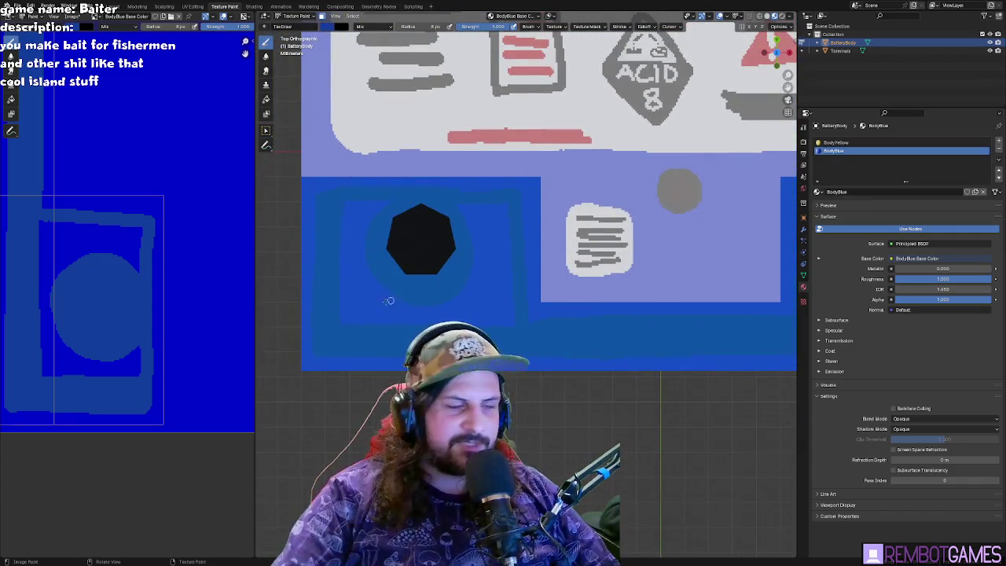
middle_click_drag(143, 248, 163, 348)
scroll(163, 343, "down", 3)
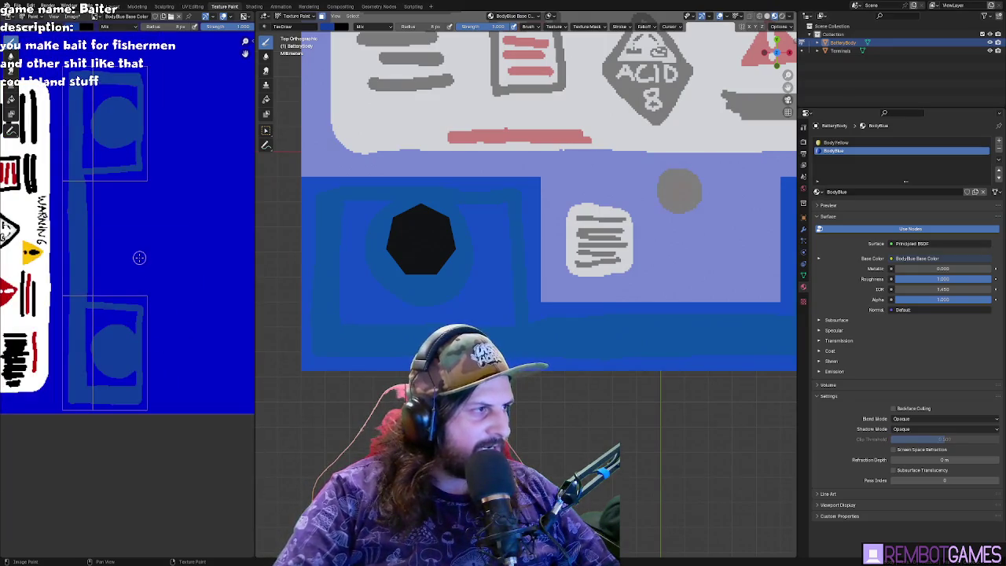
middle_click_drag(135, 164, 143, 184)
scroll(155, 205, "up", 2)
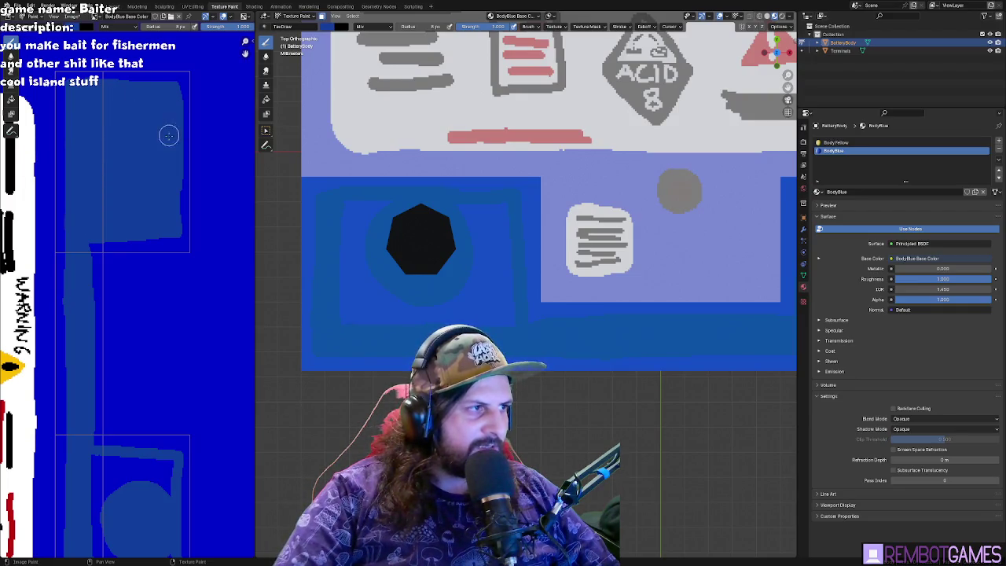
middle_click_drag(123, 320, 122, 245)
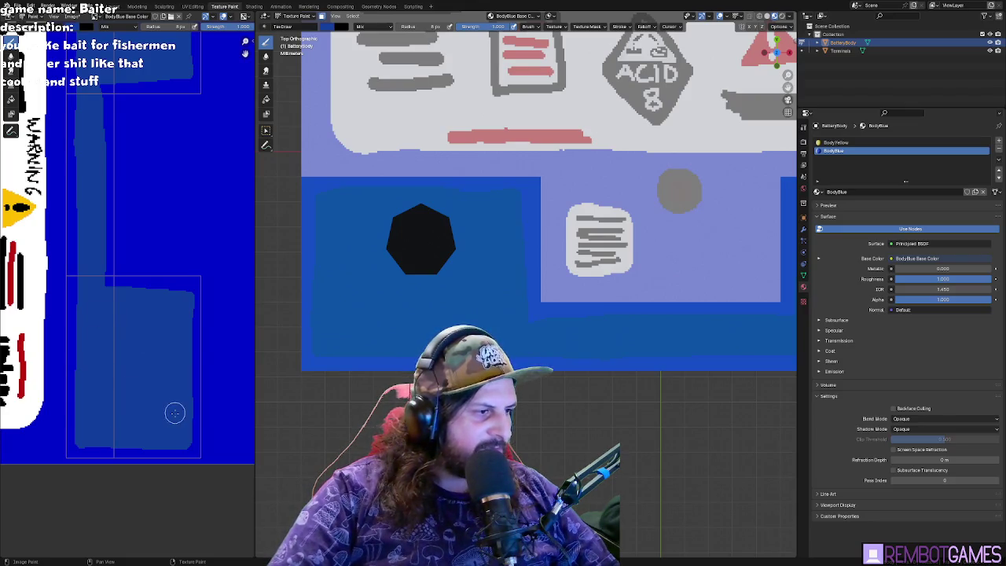
middle_click_drag(320, 266, 513, 271)
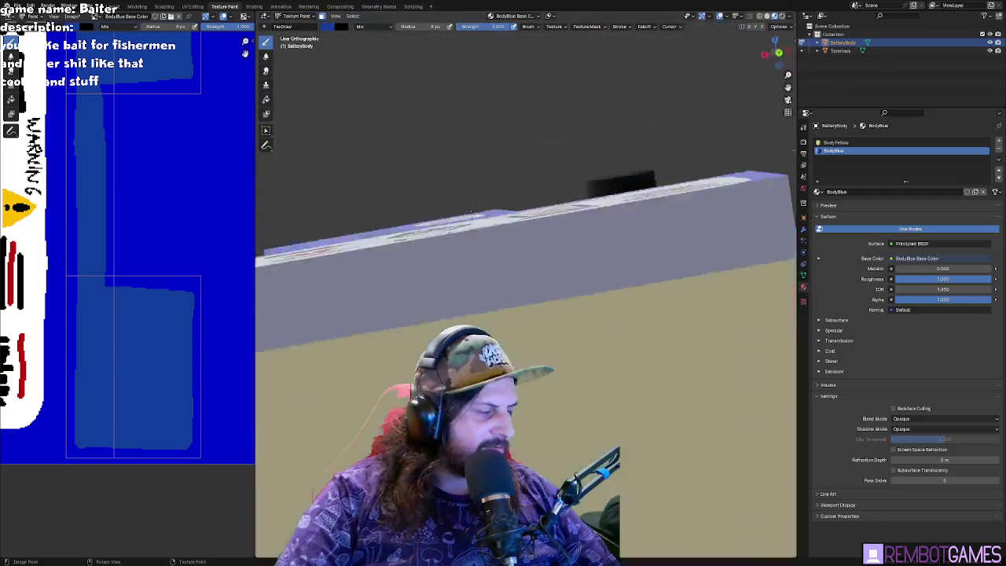
- Snap to the top view of the battery and lower the brush colour's value to a darker blue
key("grave")
left_click(514, 187)
scroll(461, 265, "up", 3)
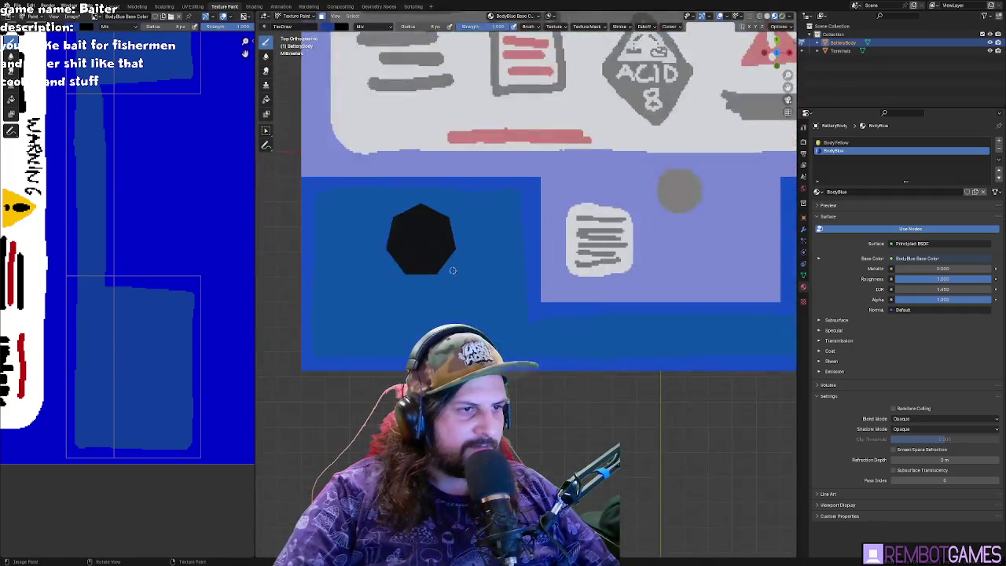
scroll(321, 159, "up", 2)
left_click(324, 27)
left_click(401, 73)
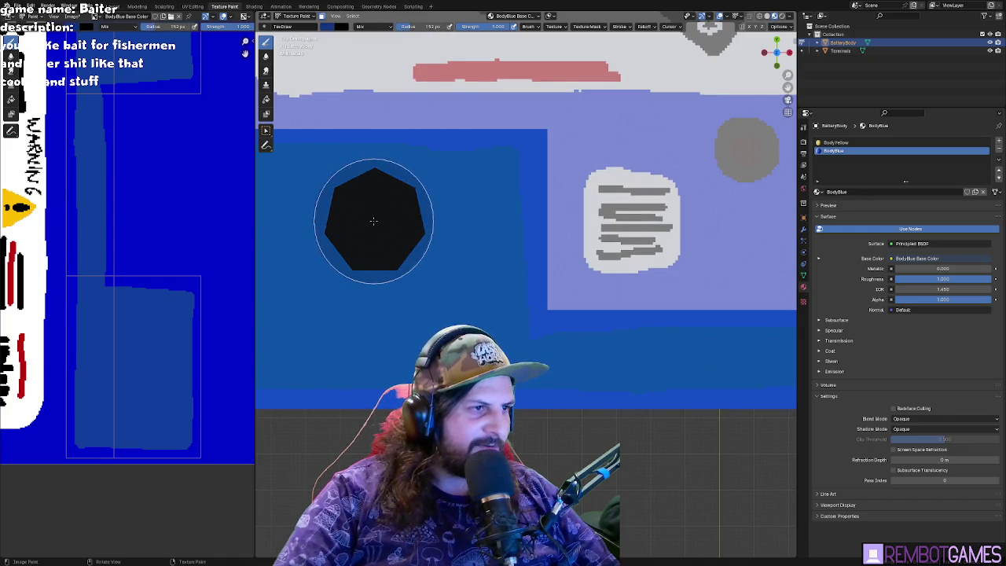
- Paint a dark blue disc beneath the red terminal, then put the battery mesh in Edit Mode
mouse_move(374, 220)
middle_mouse_down()
mouse_move(664, 255)
mouse_move(719, 225)
middle_mouse_up()
scroll(574, 224, "up", 2)
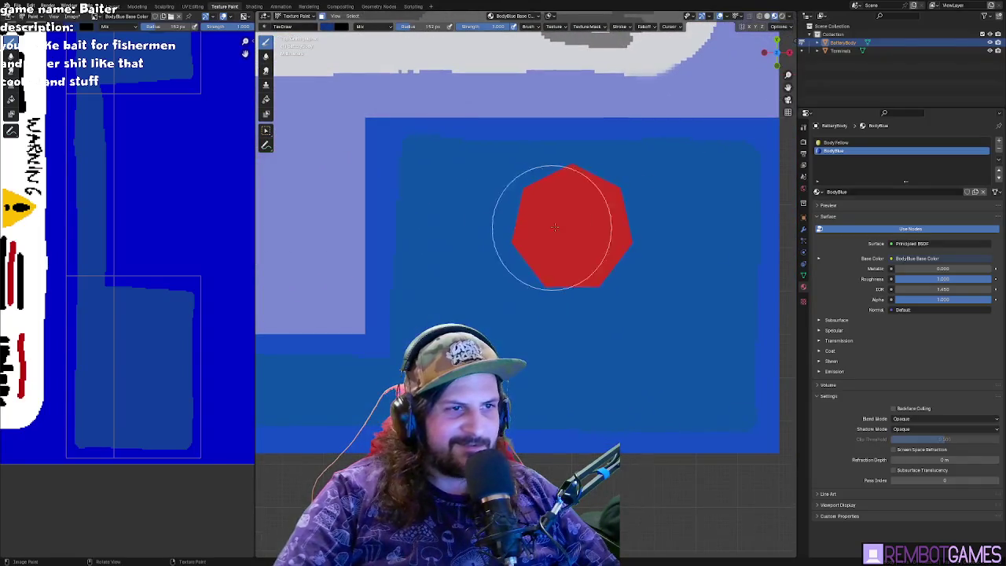
scroll(568, 267, "down", 2)
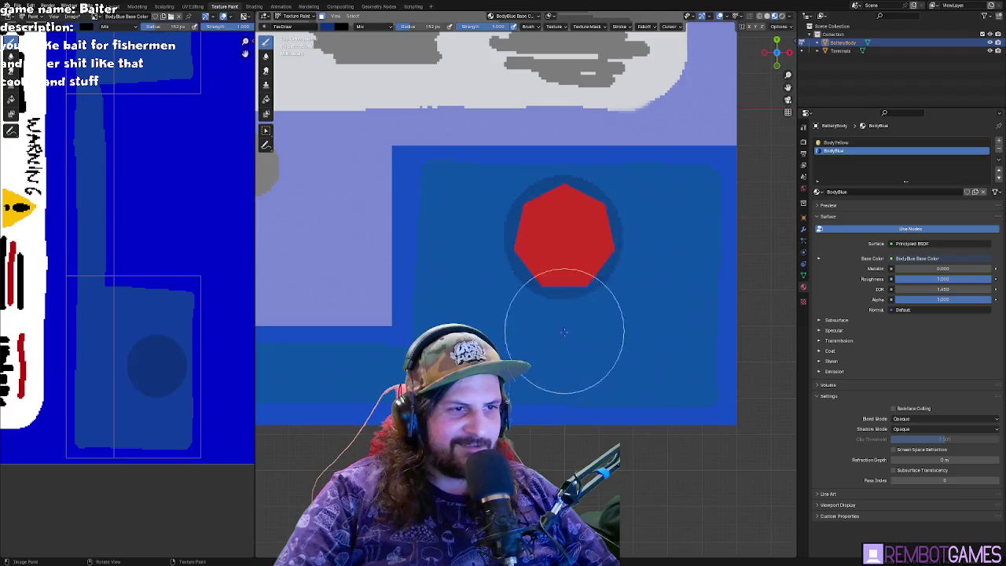
scroll(551, 330, "down", 2)
mouse_move(527, 359)
middle_mouse_down()
mouse_move(522, 314)
mouse_move(637, 326)
middle_mouse_up()
key("Tab")
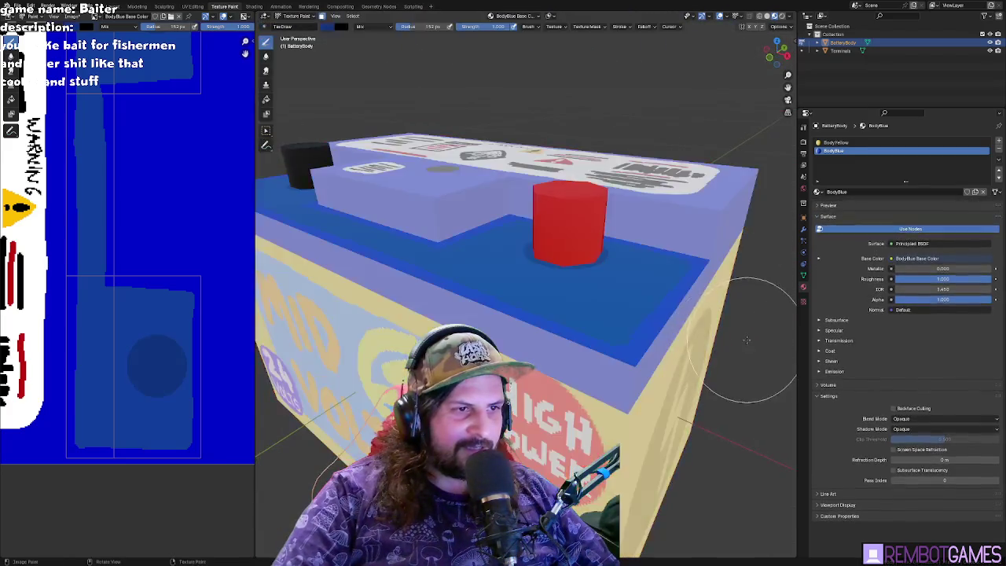
scroll(645, 329, "up", 2)
scroll(645, 329, "down", 3)
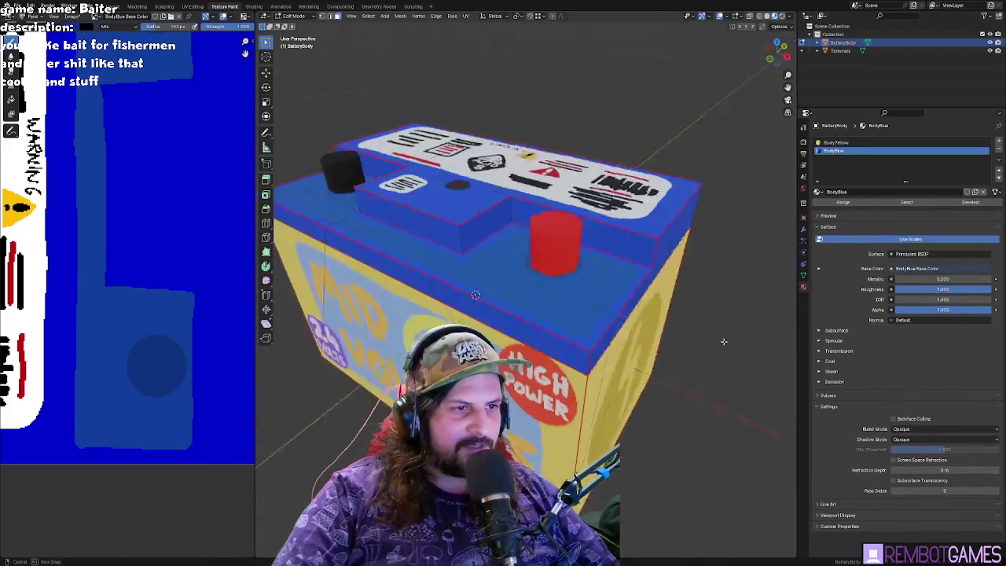
- Review the battery from the black terminal's side, open File for export, and switch to Godot
mouse_move(644, 328)
middle_mouse_down()
mouse_move(637, 338)
mouse_move(488, 317)
mouse_move(559, 358)
mouse_move(364, 107)
middle_mouse_up()
scroll(635, 341, "up", 3)
scroll(636, 341, "down", 3)
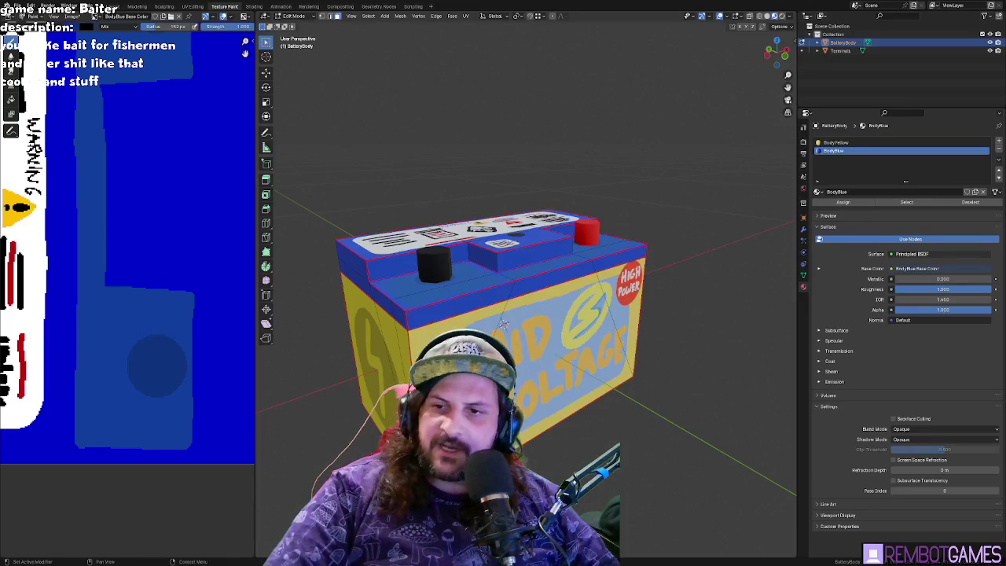
left_click(16, 5)
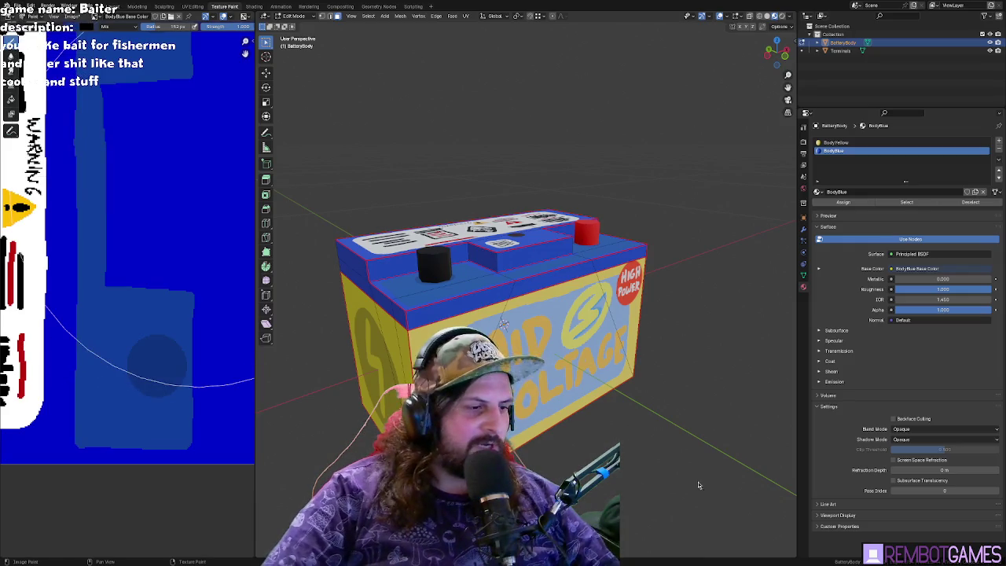
key("alt+Tab")
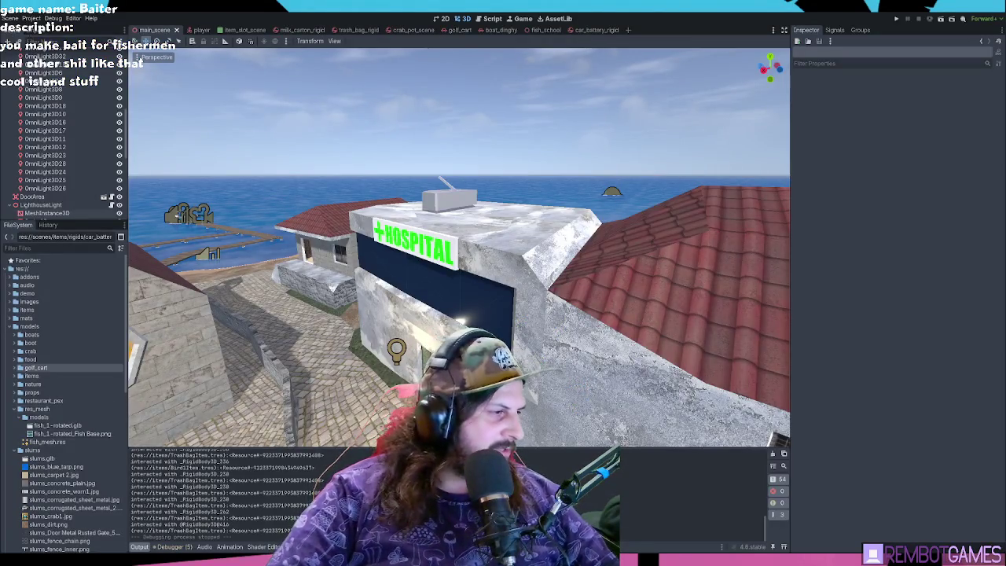
- Browse to models/items/trash, preview the BodyBlue and BodyBlack textures, and open car_battery.glb
left_click(19, 326)
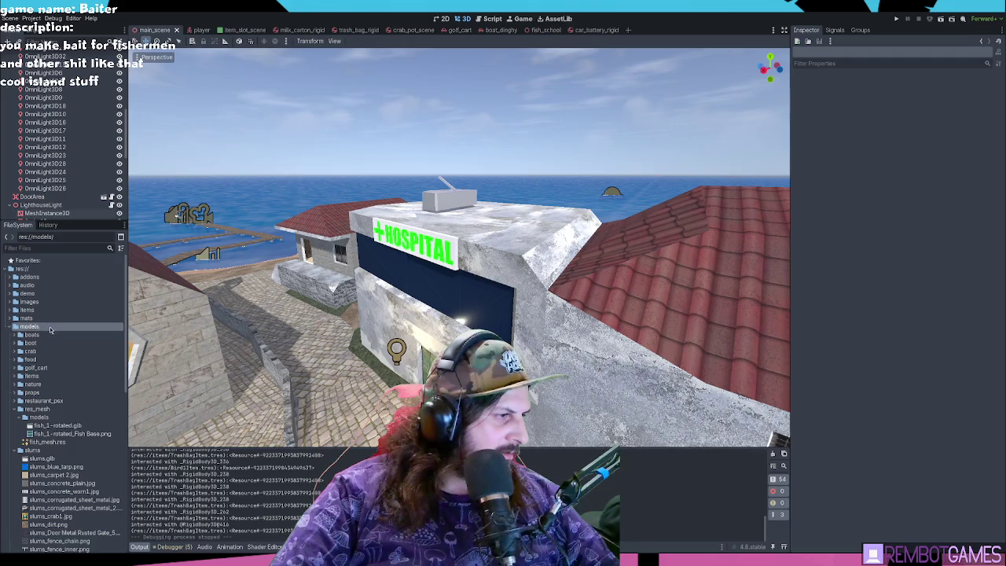
left_click(13, 378)
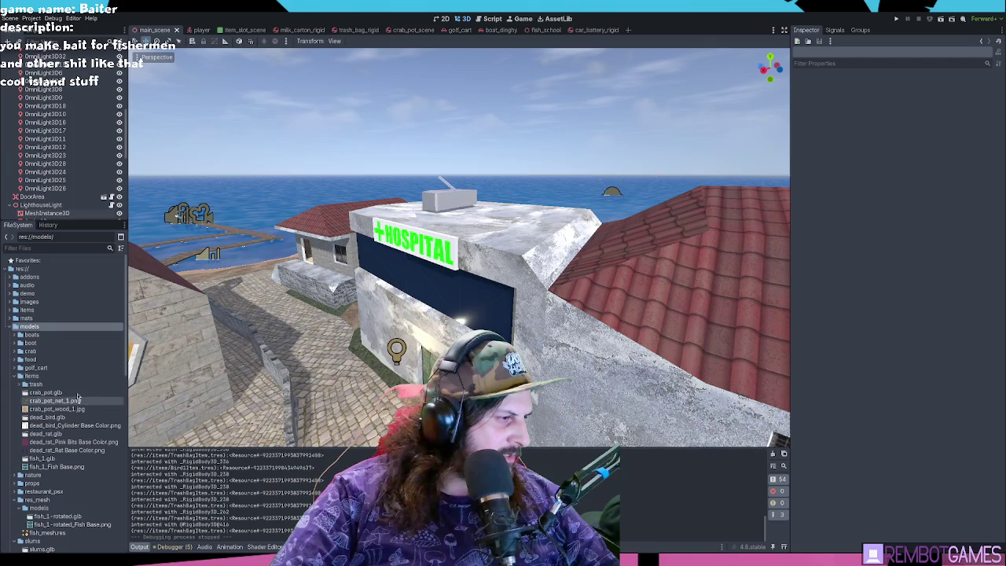
left_click(19, 384)
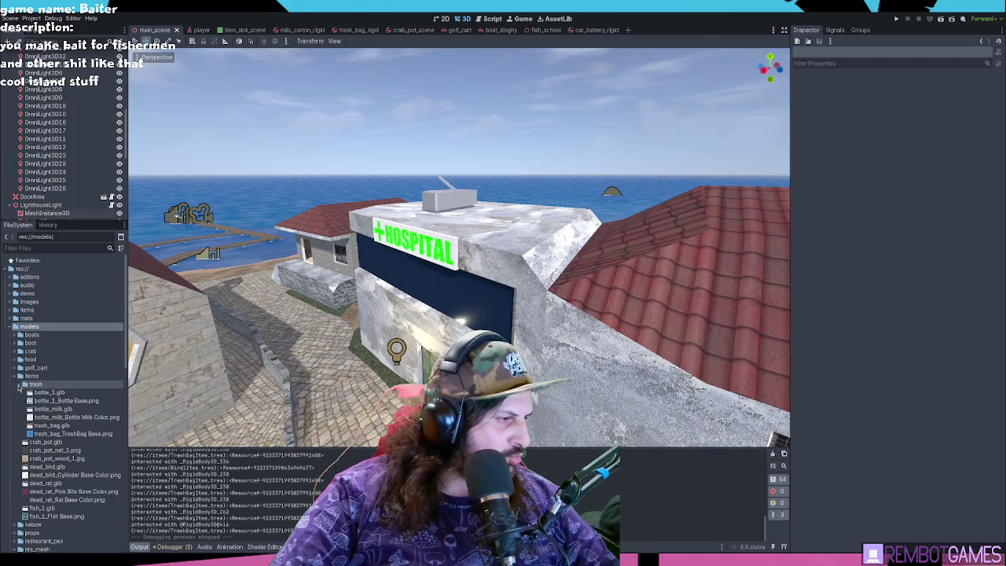
left_click(33, 385)
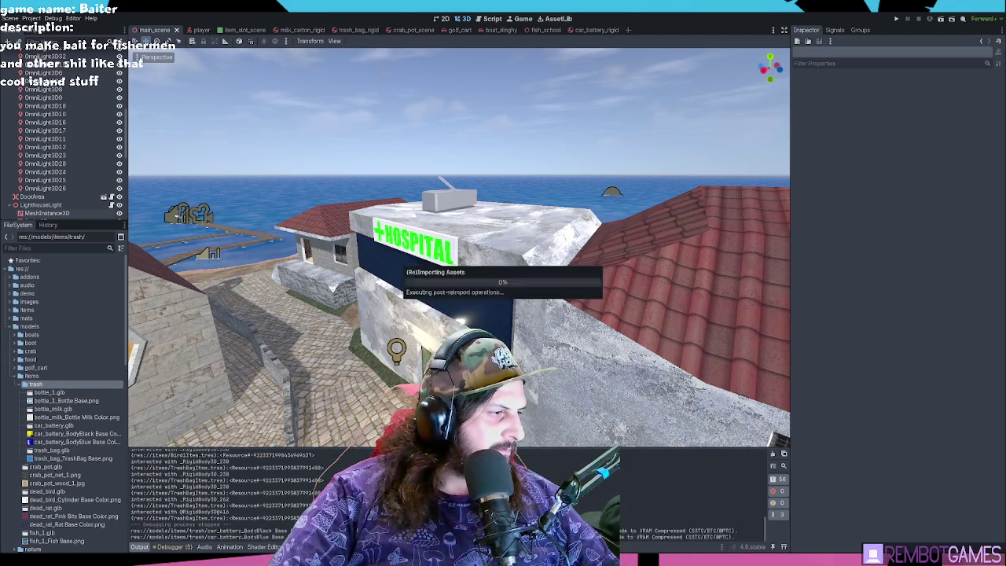
left_click(75, 433)
left_click(75, 441)
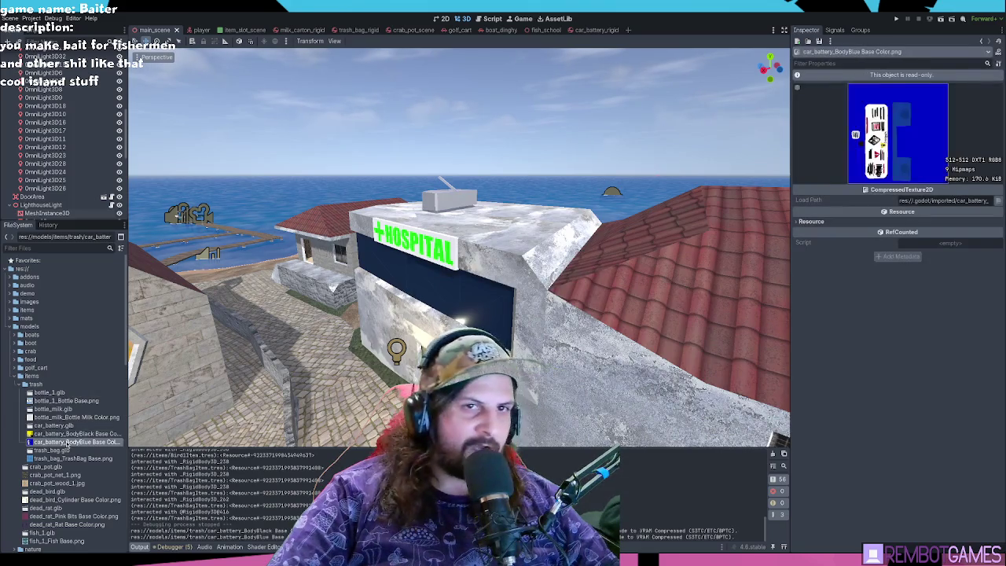
left_click(75, 433)
double_click(55, 425)
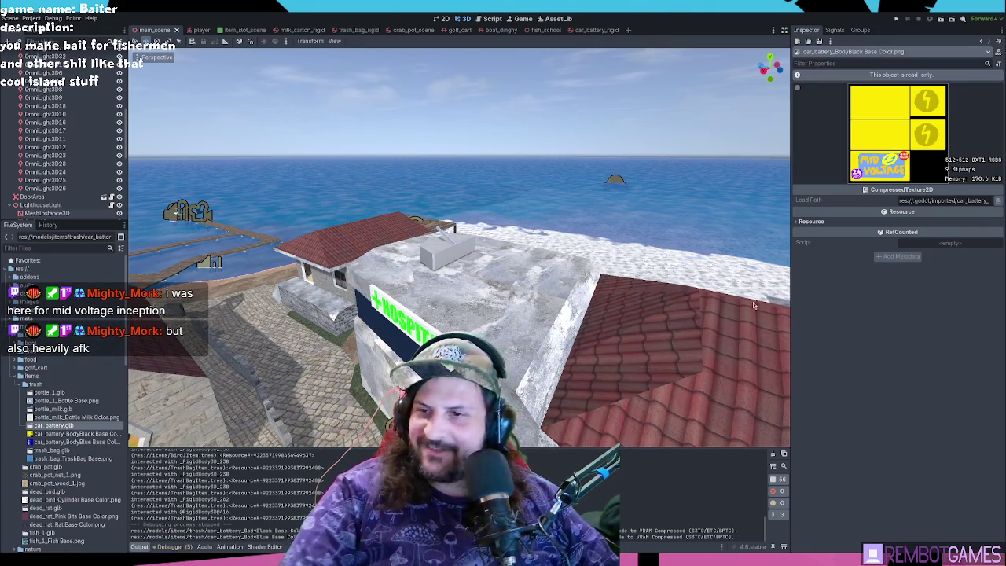
- Freelook through the island town from the hospital to the beach houses and stairs
mouse_move(695, 325)
middle_mouse_down()
mouse_move(781, 320)
mouse_move(483, 255)
middle_mouse_up()
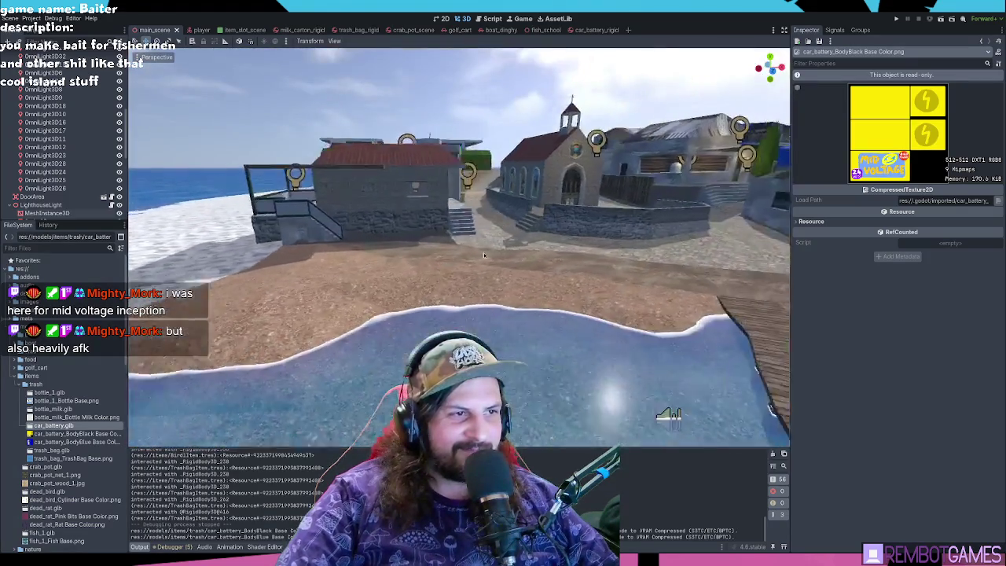
mouse_move(483, 256)
right_mouse_down()
mouse_move(529, 350)
mouse_move(575, 336)
right_mouse_up()
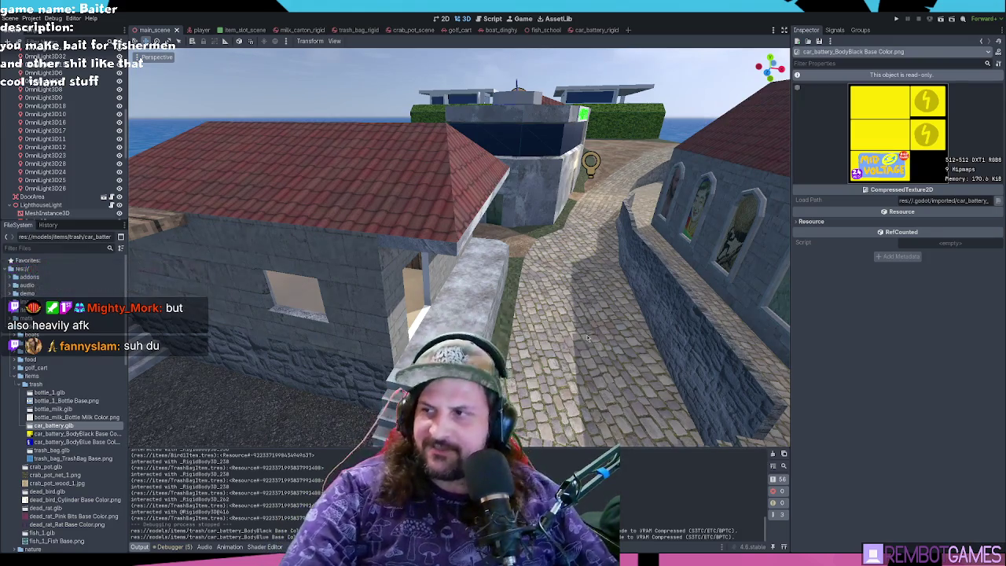
right_click_drag(596, 328, 530, 294)
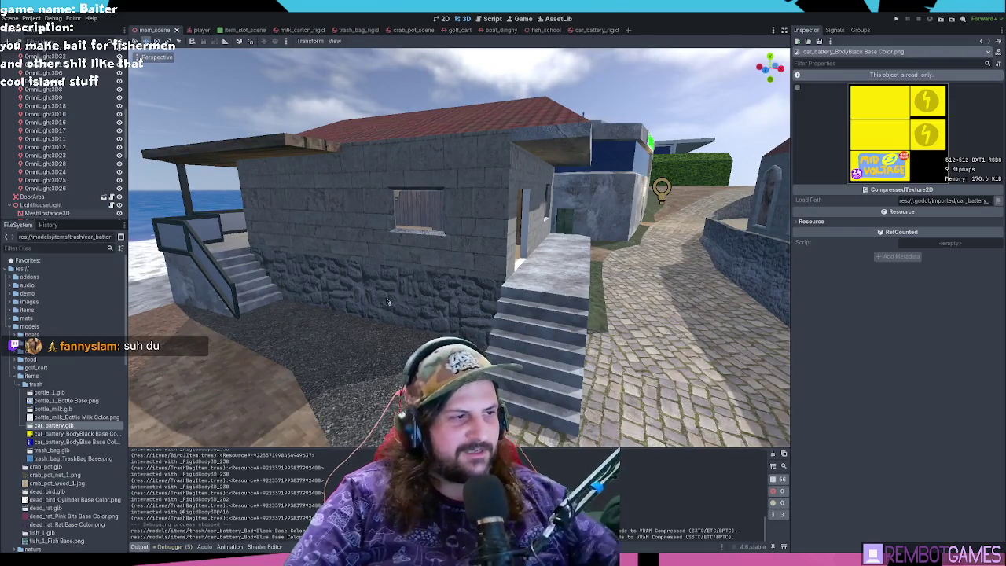
mouse_move(352, 302)
right_mouse_down()
mouse_move(613, 312)
mouse_move(538, 300)
mouse_move(544, 320)
right_mouse_up()
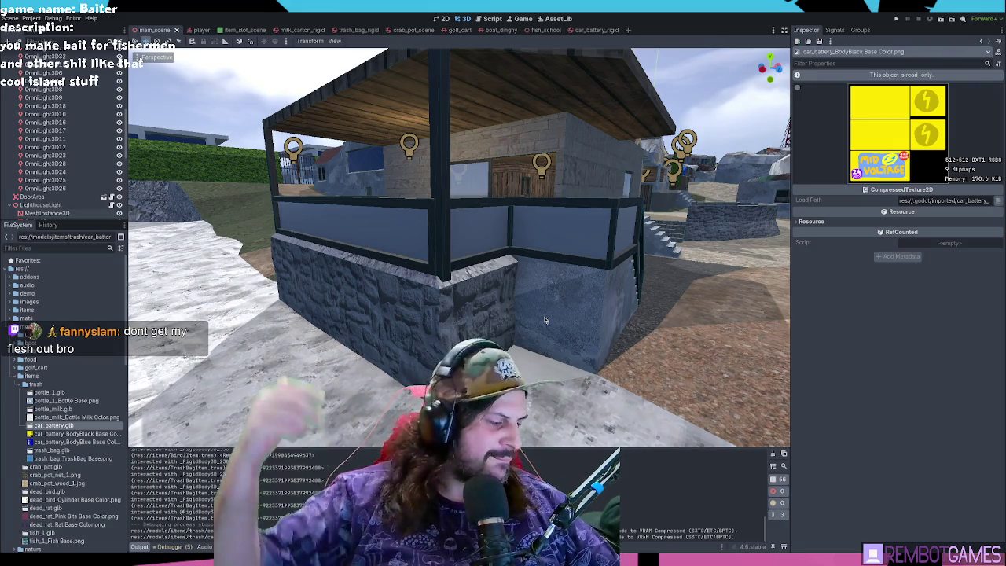
mouse_move(544, 320)
middle_mouse_down()
mouse_move(637, 279)
mouse_move(462, 272)
mouse_move(593, 291)
mouse_move(559, 283)
mouse_move(508, 294)
mouse_move(577, 313)
middle_mouse_up()
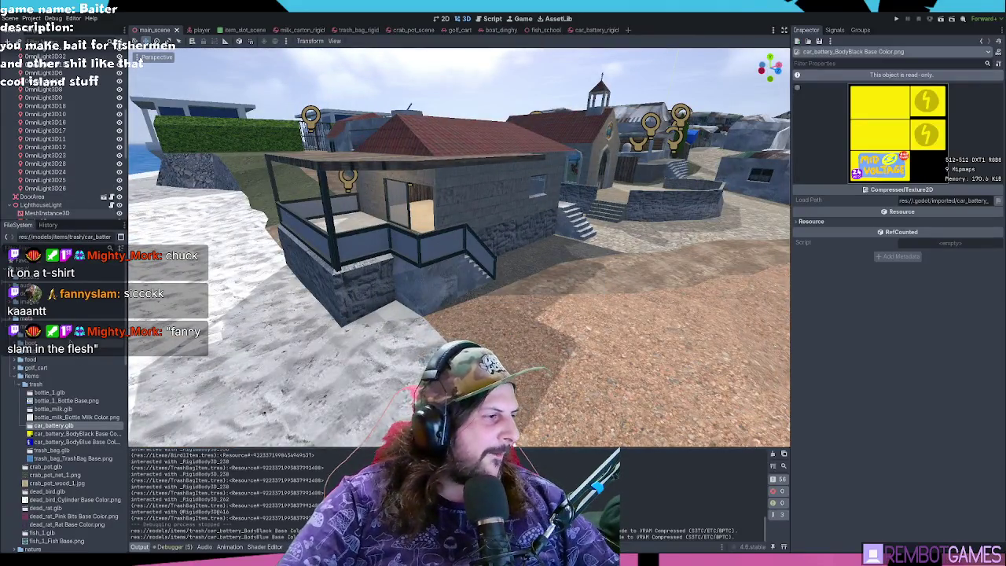
left_click(586, 30)
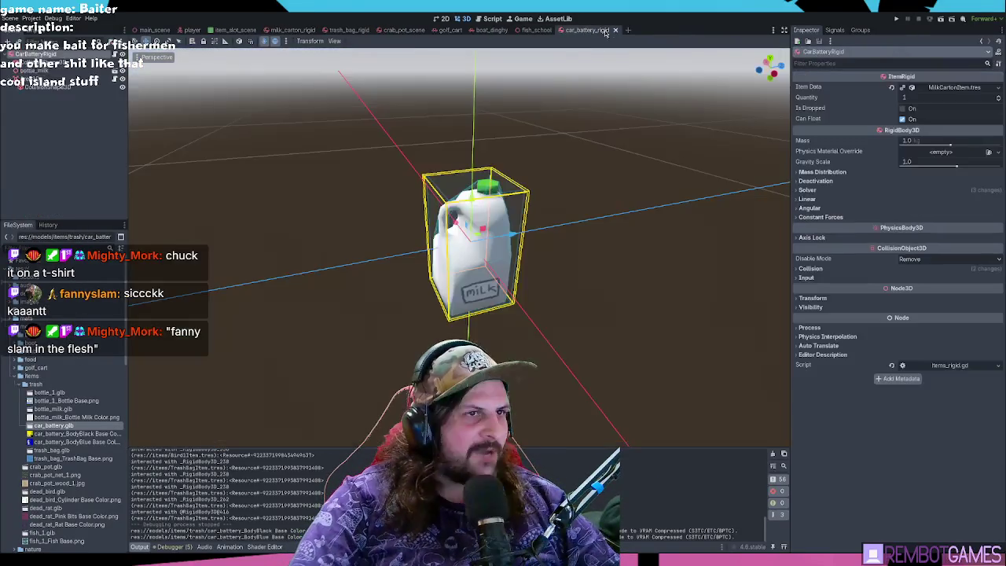
- Swap bottle_milk for the car_battery.glb model and settle on a BoxShape3D collision shape
key("Delete")
left_click_drag(71, 426, 48, 72)
left_click(71, 89)
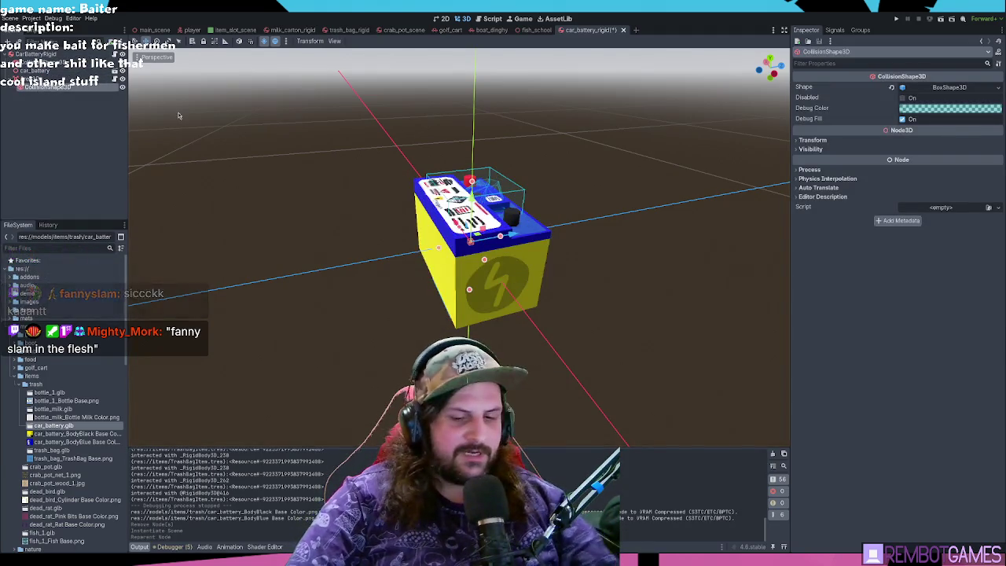
left_click(893, 87)
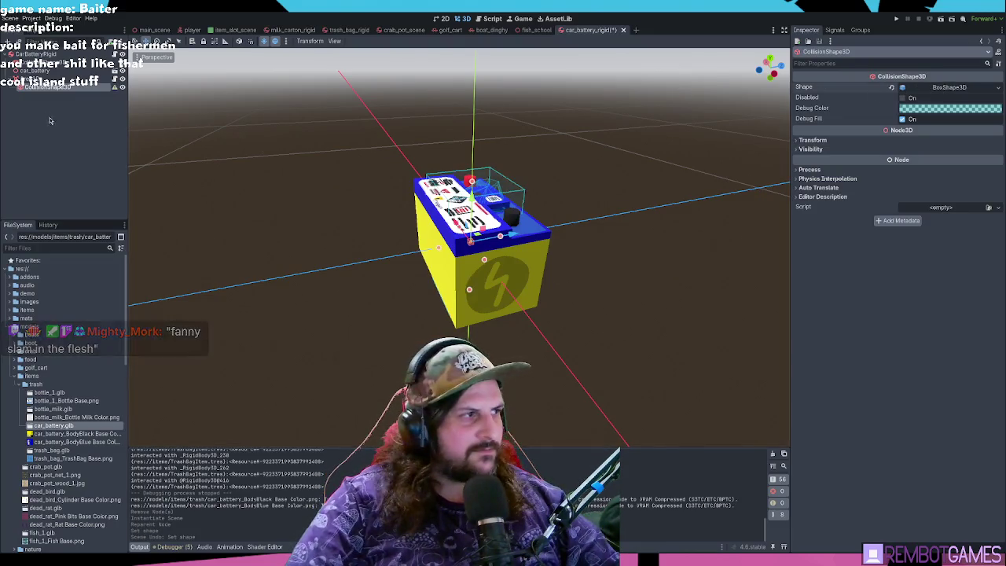
left_click(36, 71)
left_click(47, 87)
key("ctrl+z")
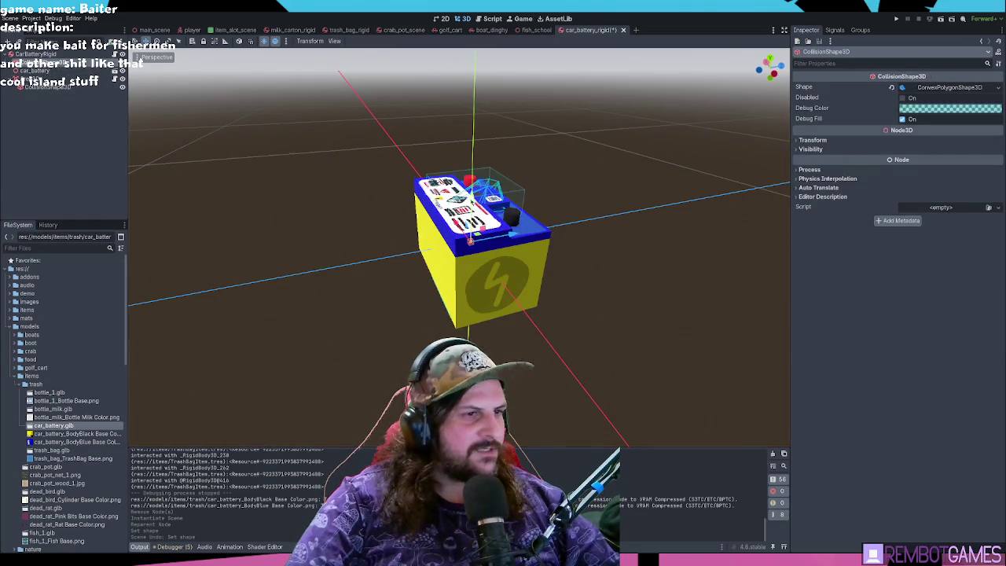
key("ctrl+shift+z")
left_click(904, 88)
left_click(892, 88)
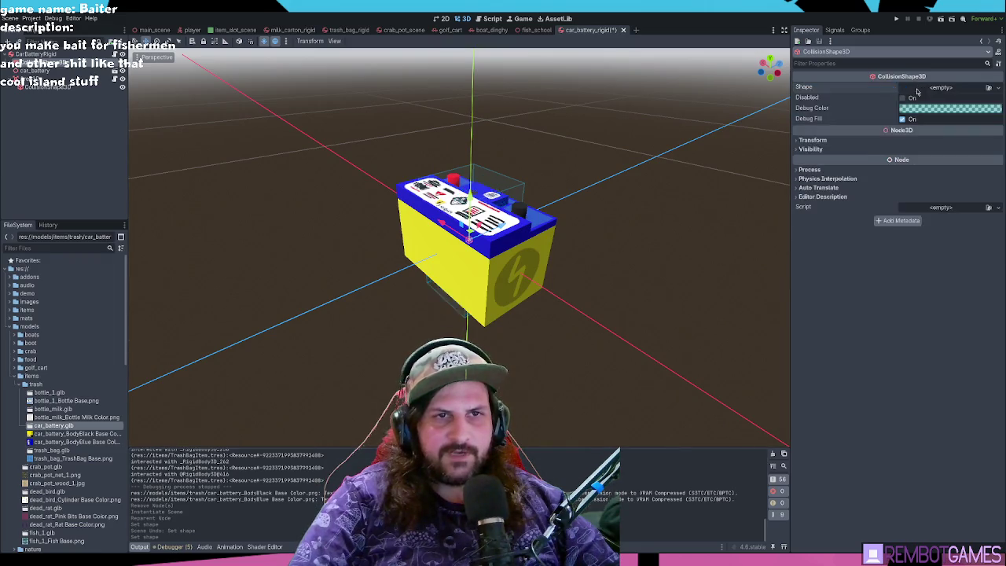
key("ctrl+z")
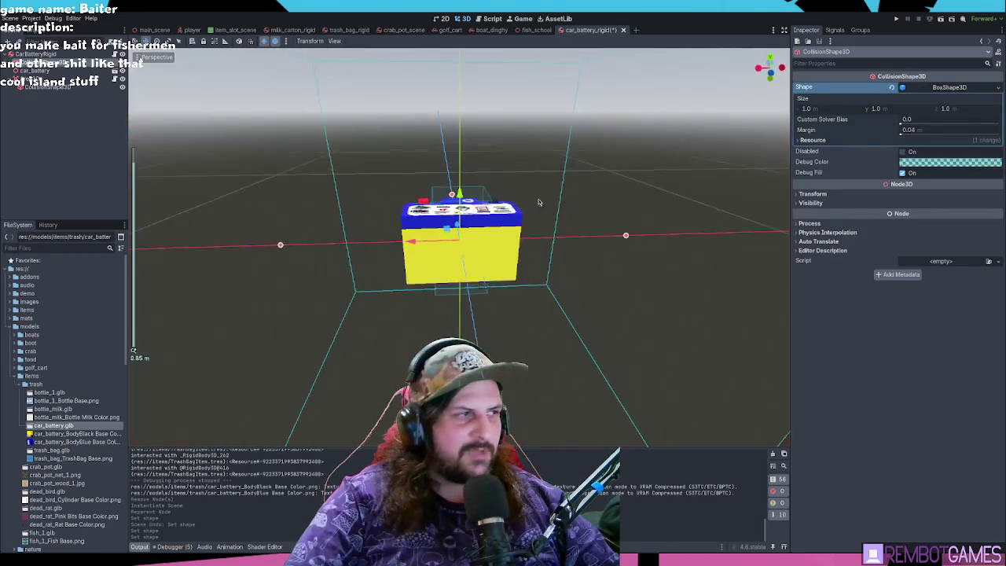
- Cut and paste the CollisionShape3D node so it sits under CarBatteryRigid
scroll(460, 236, "down", 3)
left_click(47, 89)
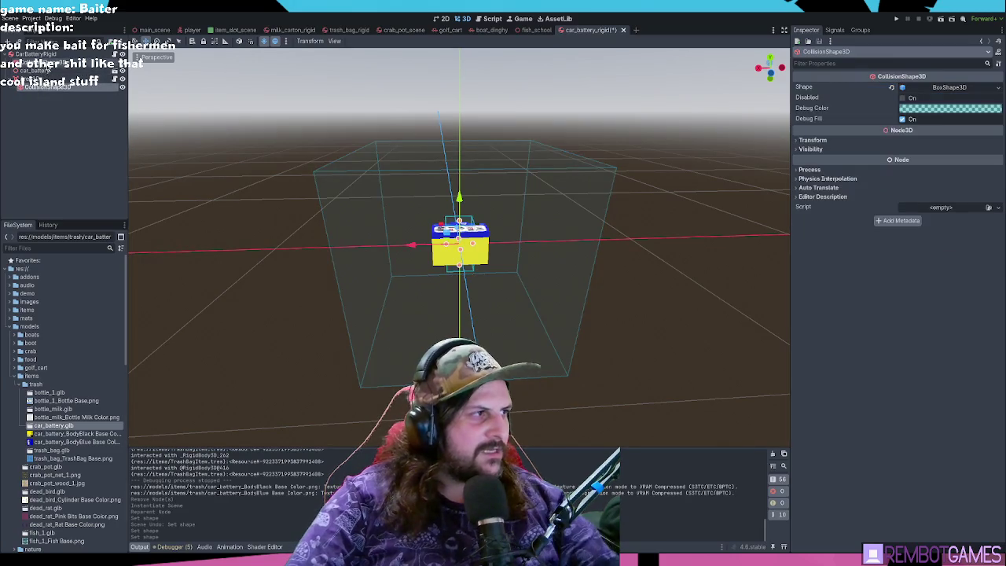
left_click(55, 89)
left_click(55, 89)
key("ctrl+x")
key("ctrl+z")
key("ctrl+v")
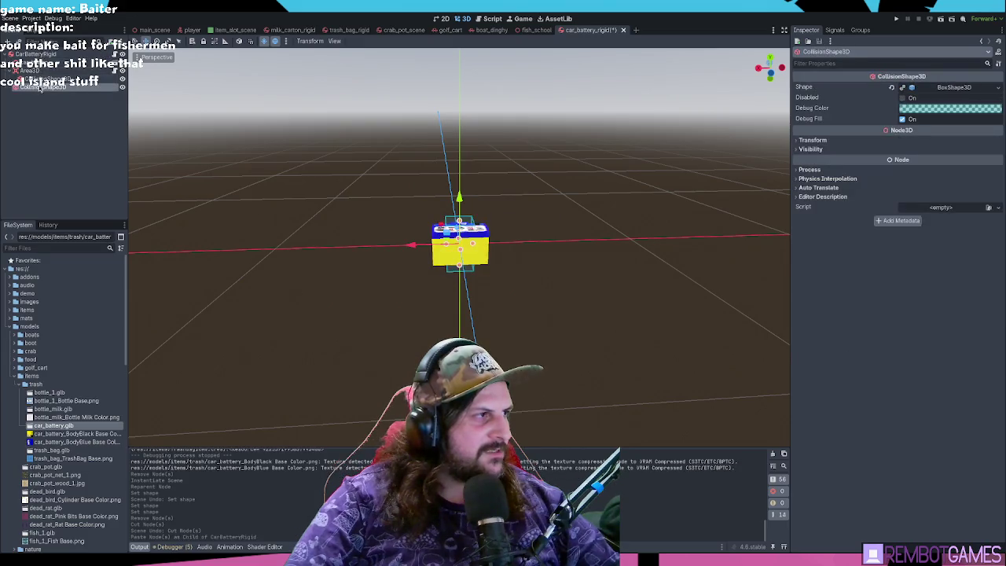
scroll(495, 244, "up", 2)
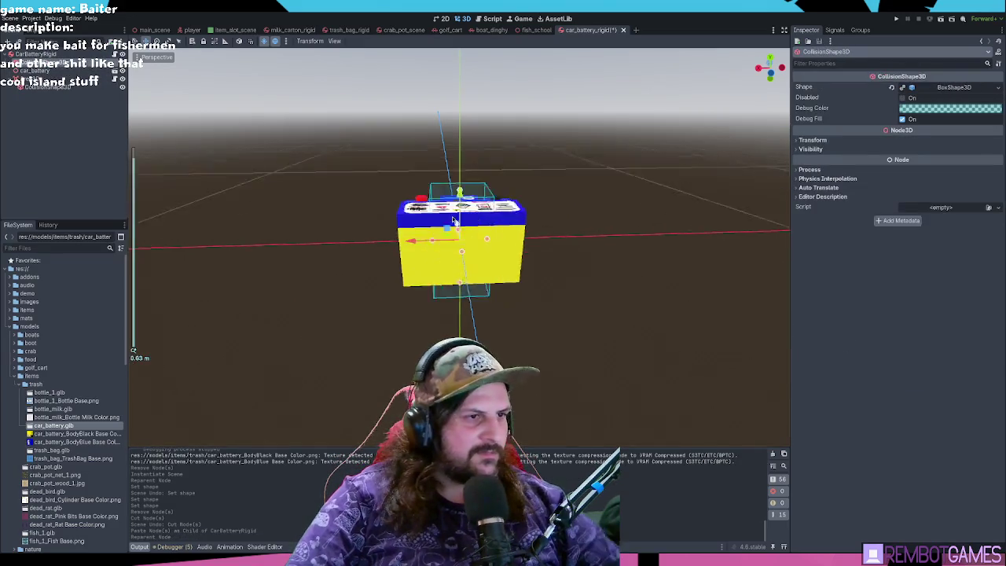
- Drag the box gizmo handles to enclose the battery, reaching about 0.315 × 0.202 × 0.177 m
scroll(495, 244, "up", 3)
left_click_drag(494, 238, 534, 252)
middle_click_drag(535, 251, 447, 303)
left_click_drag(448, 303, 449, 284)
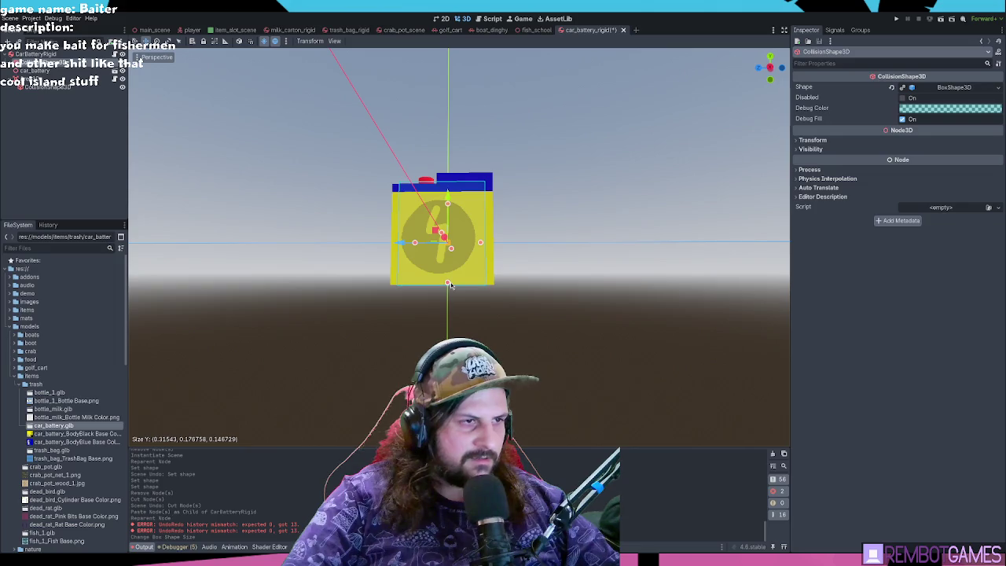
middle_click_drag(451, 285, 476, 244)
left_click_drag(481, 241, 493, 245)
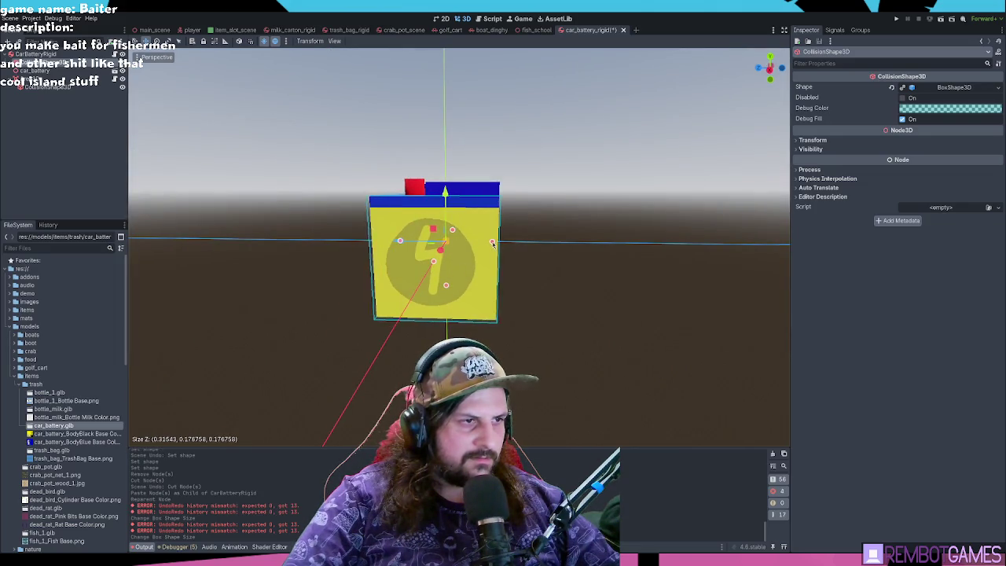
middle_click_drag(493, 244, 496, 252)
left_click_drag(454, 220, 455, 213)
mouse_move(456, 214)
middle_mouse_down()
mouse_move(440, 227)
mouse_move(333, 215)
middle_mouse_up()
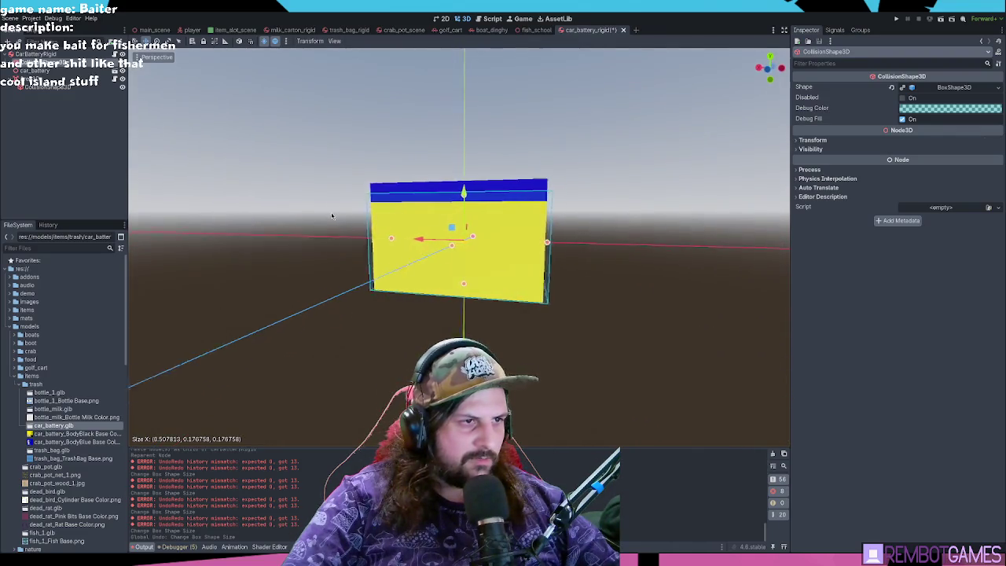
left_click_drag(464, 198, 464, 187)
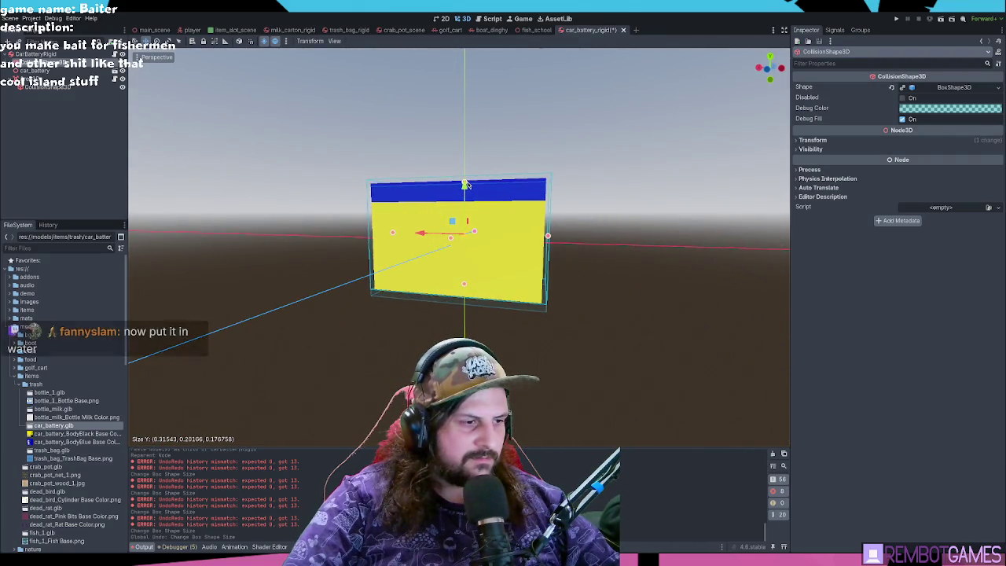
middle_click_drag(465, 189, 875, 130)
left_click(954, 87)
mouse_move(613, 236)
middle_mouse_down()
mouse_move(574, 232)
mouse_move(882, 116)
middle_mouse_up()
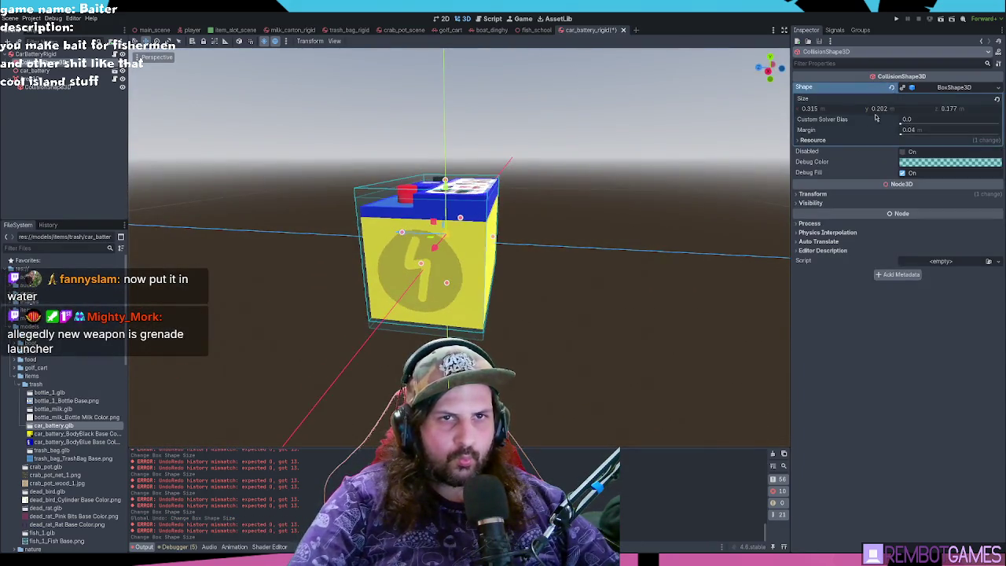
- Compare the collision shape and interaction area transforms, setting the collision shape's Y position to 0
left_click(47, 86)
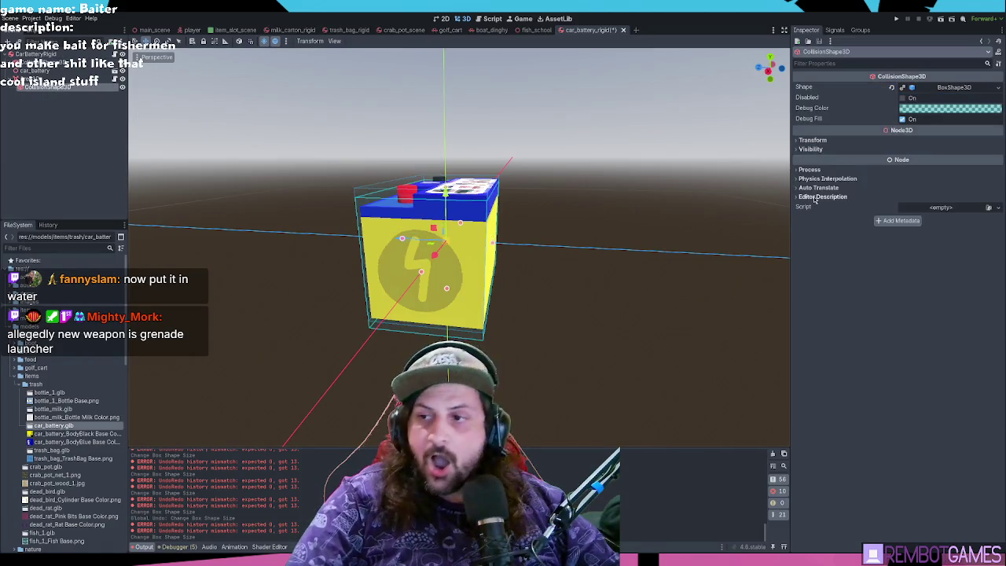
left_click(821, 140)
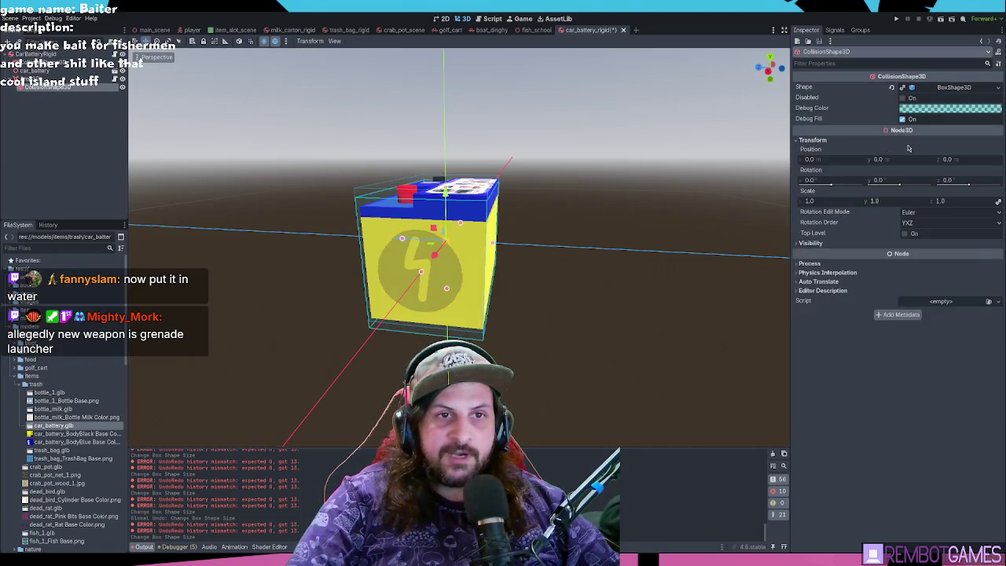
left_click(44, 79)
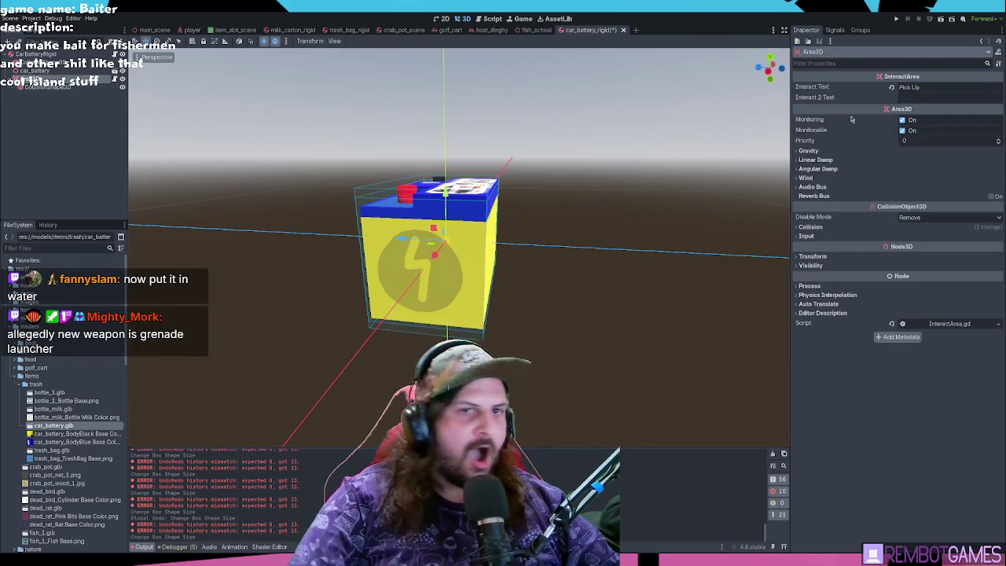
left_click(814, 256)
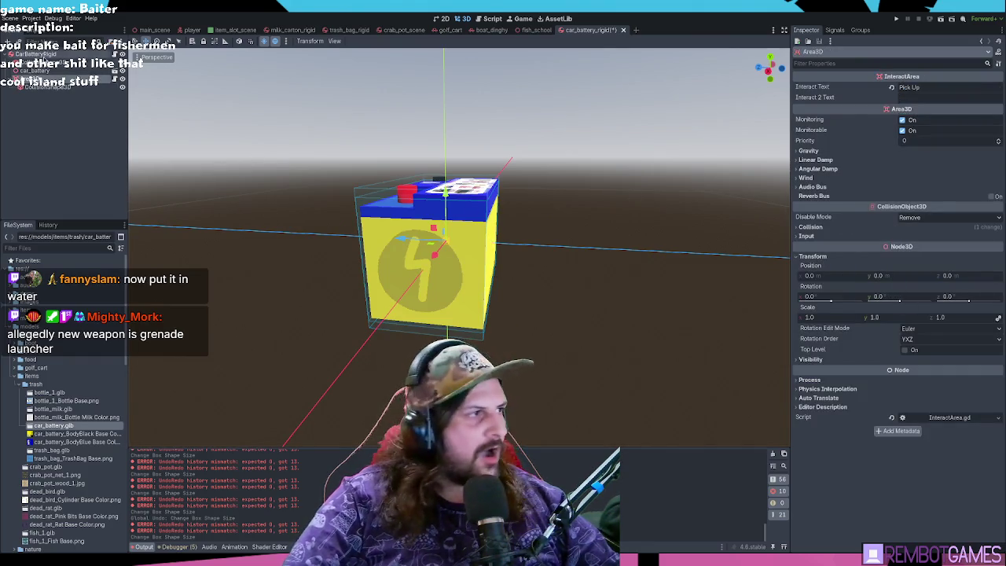
left_click(43, 87)
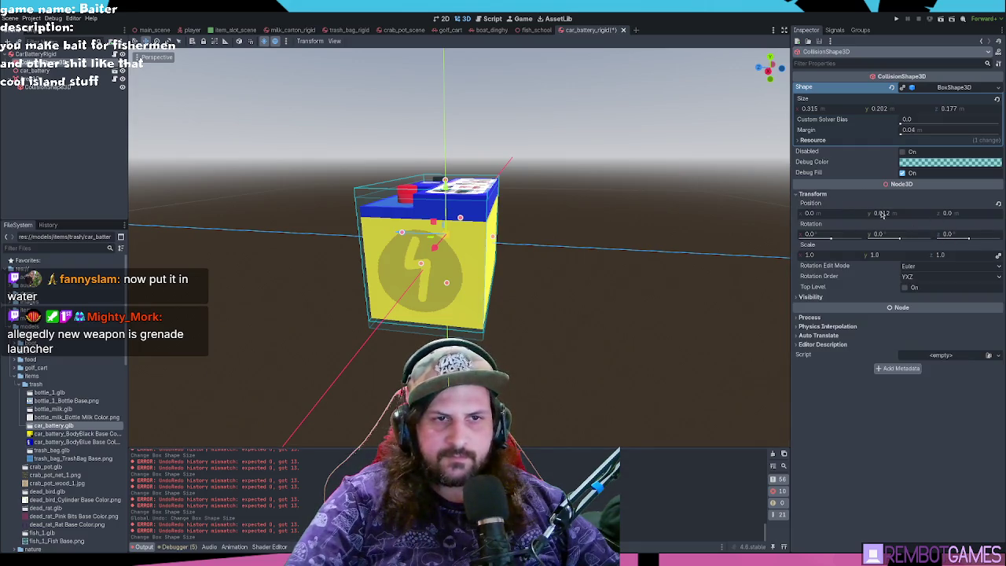
type("0")
key("Return")
- Nudge both collision shapes slightly upward to line up with the battery body
mouse_move(595, 232)
middle_mouse_down()
mouse_move(625, 261)
mouse_move(582, 236)
mouse_move(460, 277)
mouse_move(178, 152)
middle_mouse_up()
left_click(58, 90, "ctrl")
left_click(47, 86)
middle_click_drag(472, 260, 446, 296)
left_click_drag(446, 296, 445, 288)
middle_click_drag(446, 289, 580, 319)
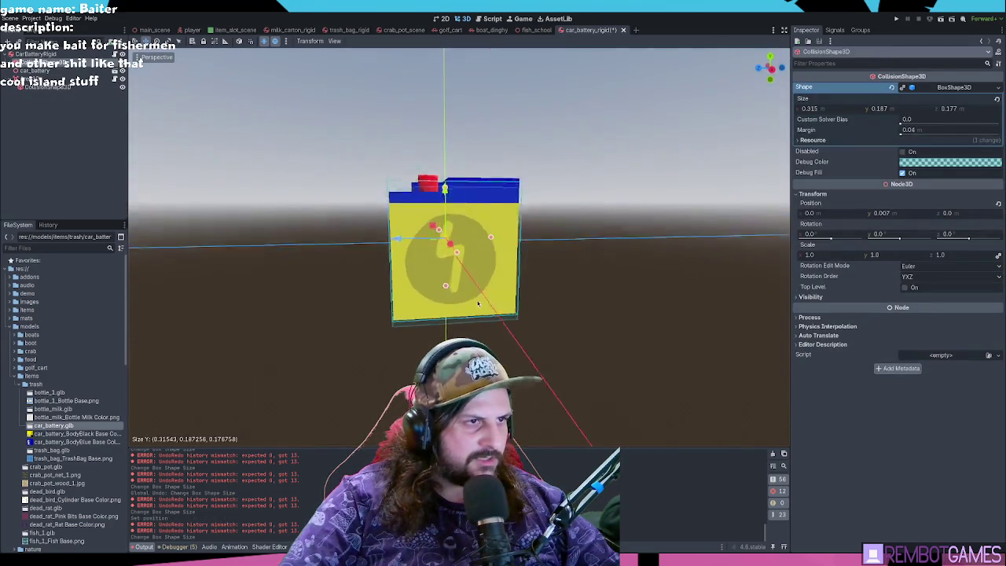
key("ctrl+z")
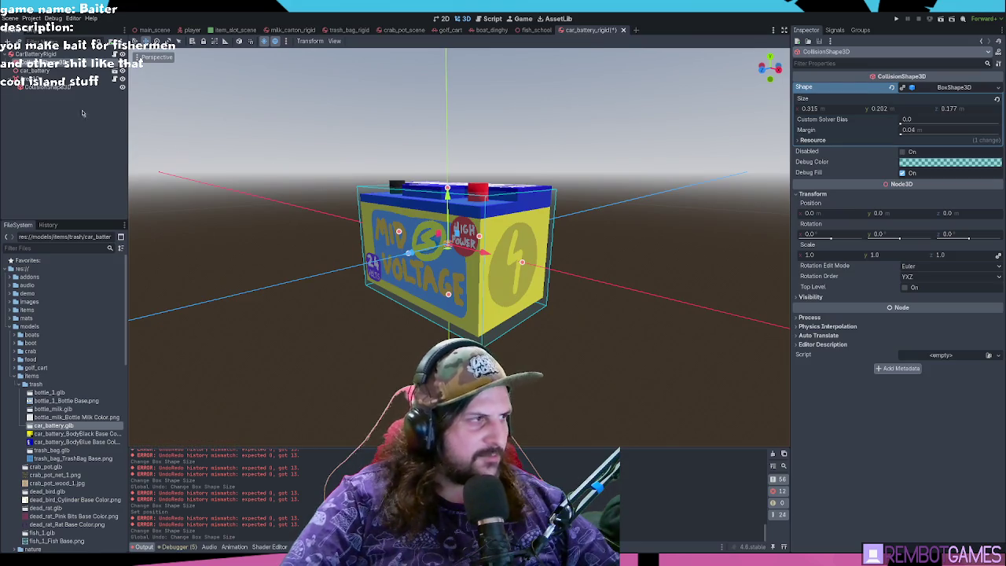
left_click_drag(563, 346, 350, 176)
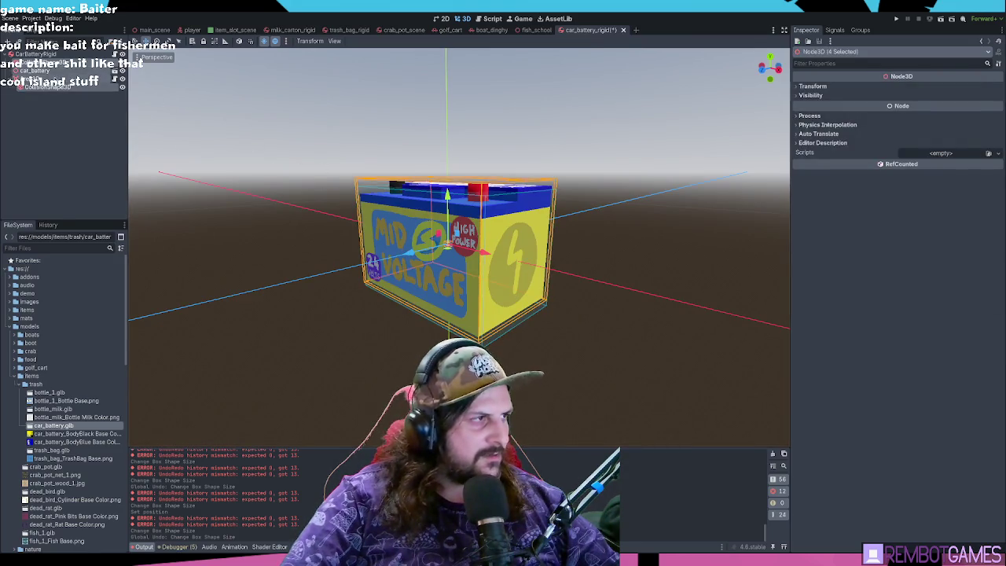
left_click(47, 87)
left_click_drag(447, 196, 448, 191)
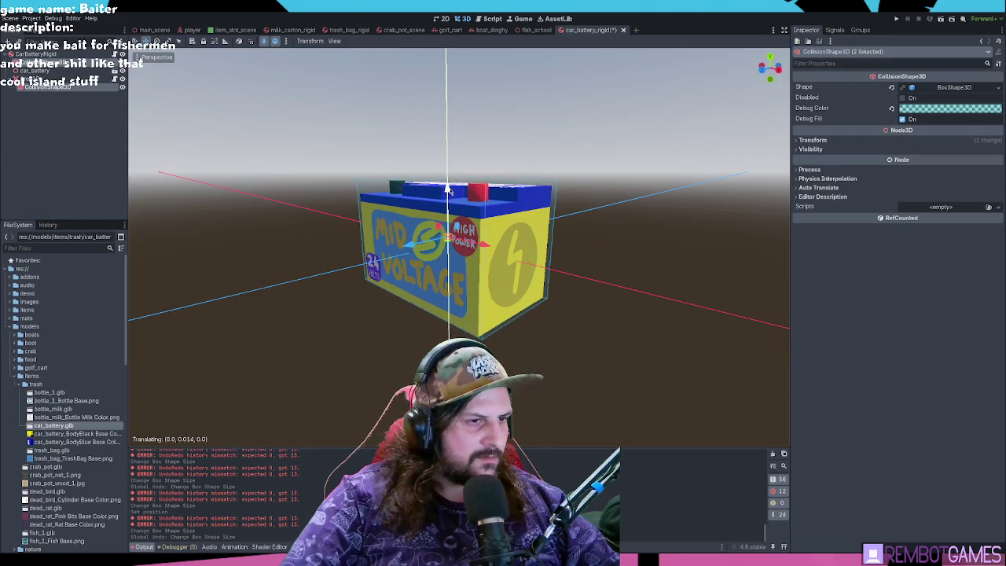
mouse_move(449, 191)
middle_mouse_down()
mouse_move(503, 192)
mouse_move(460, 209)
mouse_move(439, 204)
middle_mouse_up()
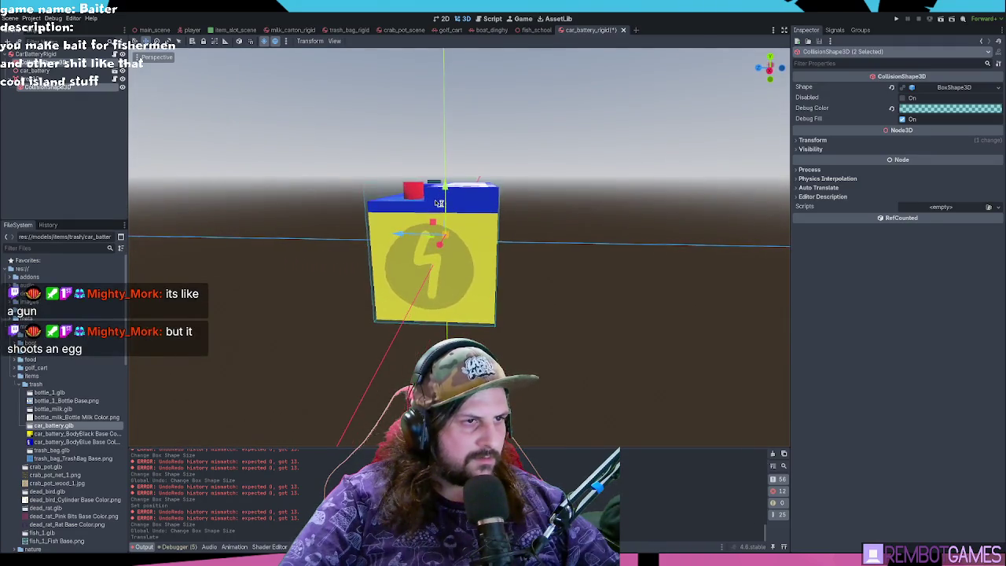
left_click_drag(446, 188, 446, 188)
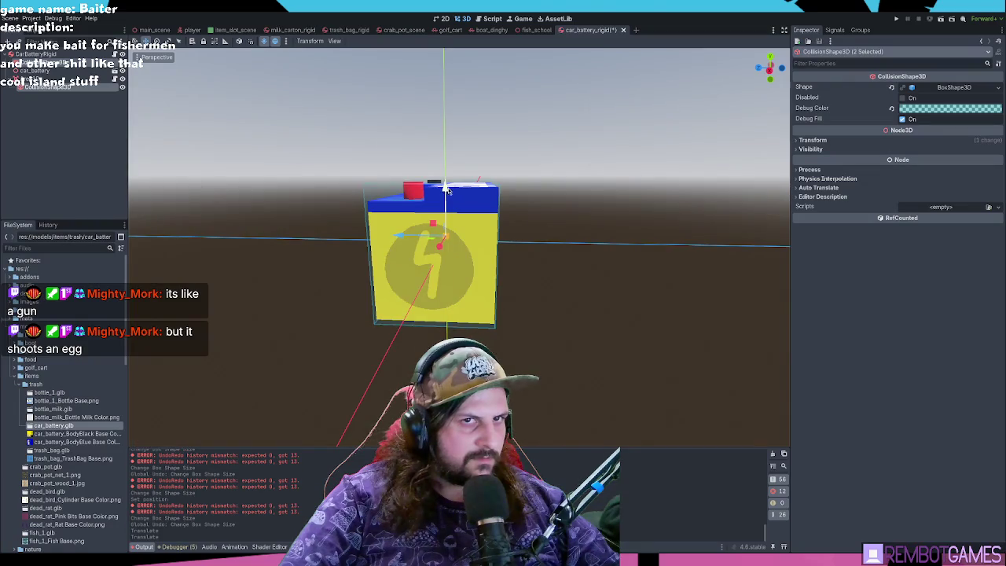
- Set the box shape Size to x 0.32, y 0.2, z 0.2
left_click(961, 88)
left_click(911, 110)
type("0")
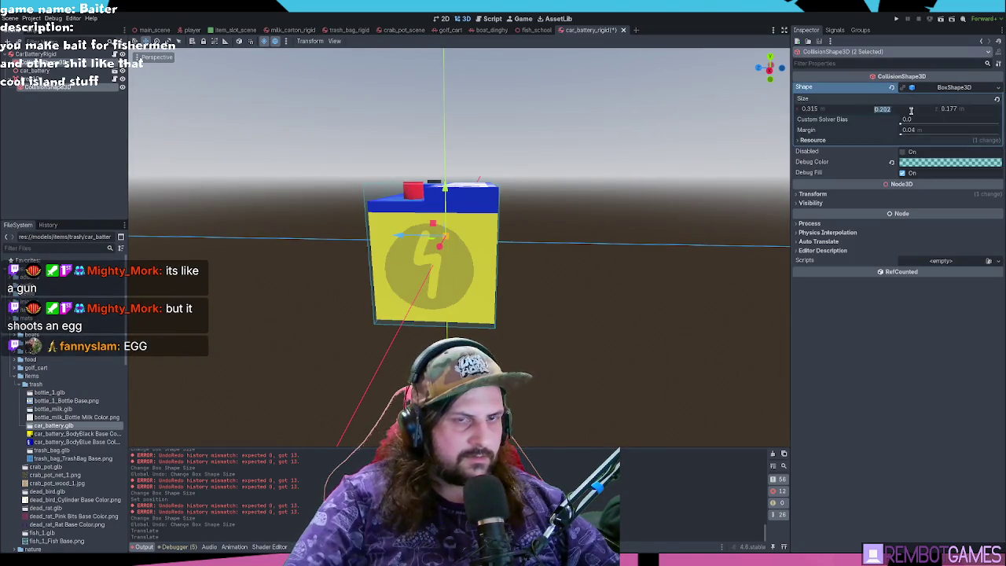
type(".2")
key("Tab")
type("0.2")
key("Return")
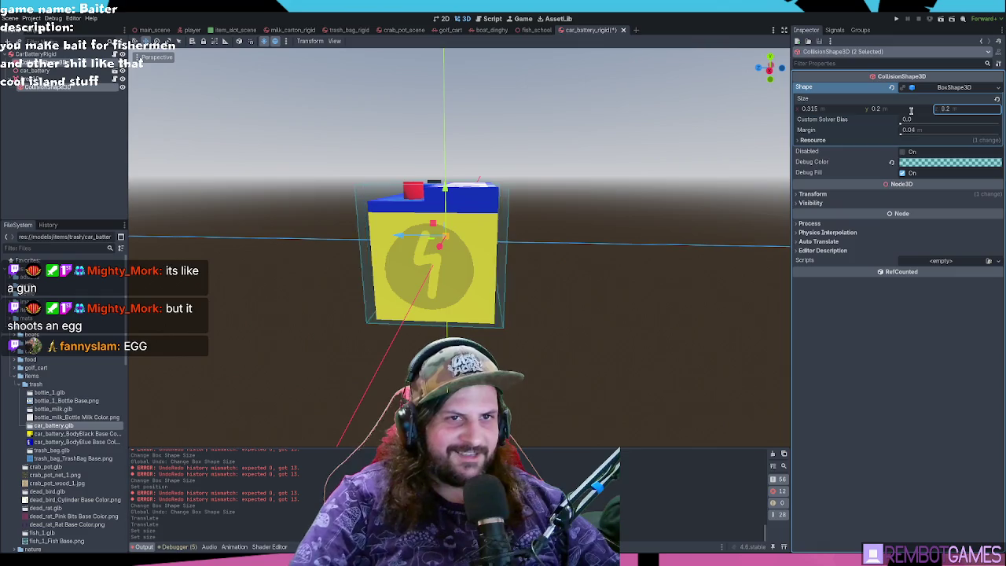
left_click(833, 109)
type("0")
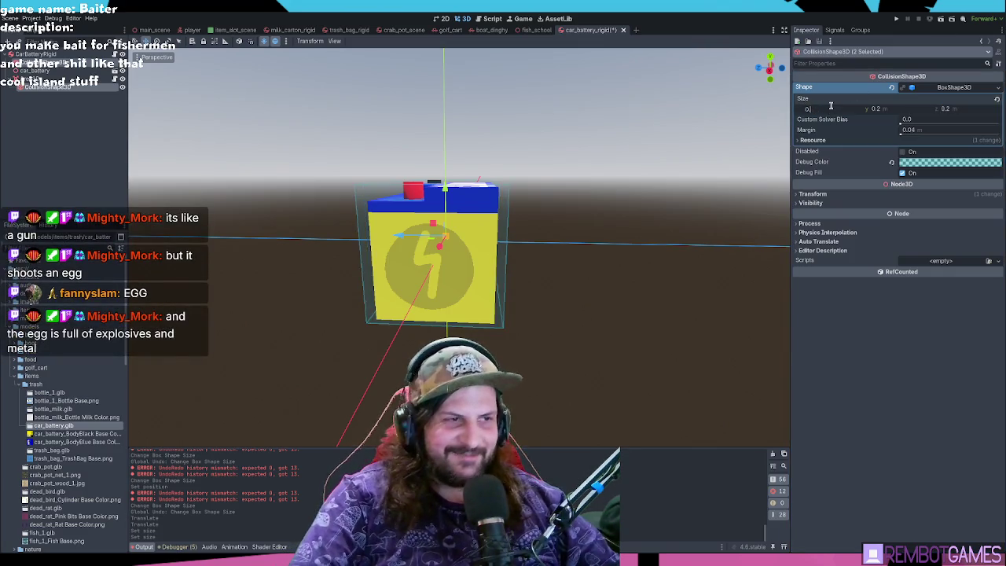
key("Return")
mouse_move(710, 92)
middle_mouse_down()
mouse_move(644, 159)
mouse_move(822, 139)
middle_mouse_up()
left_click(838, 109)
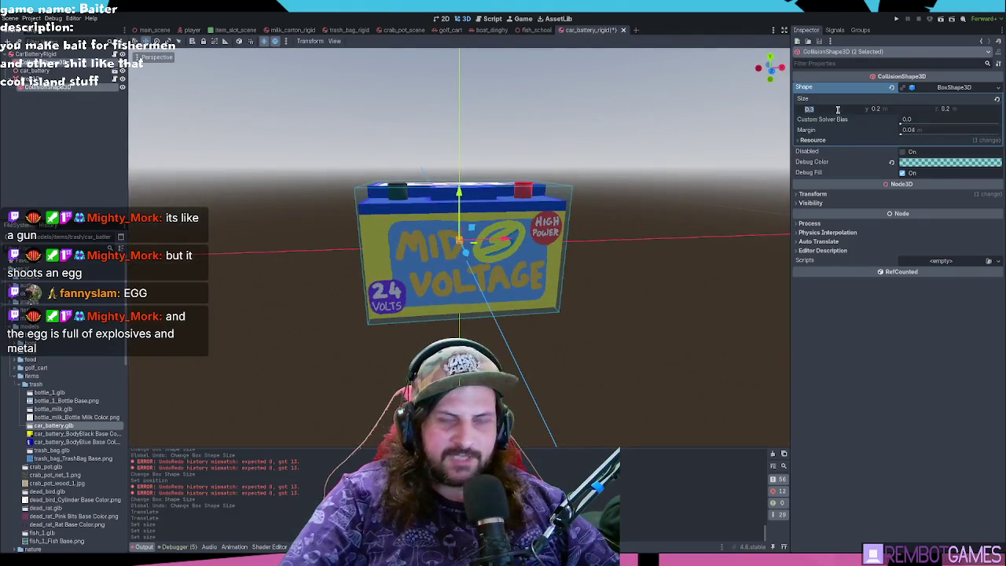
type("3")
key("Return")
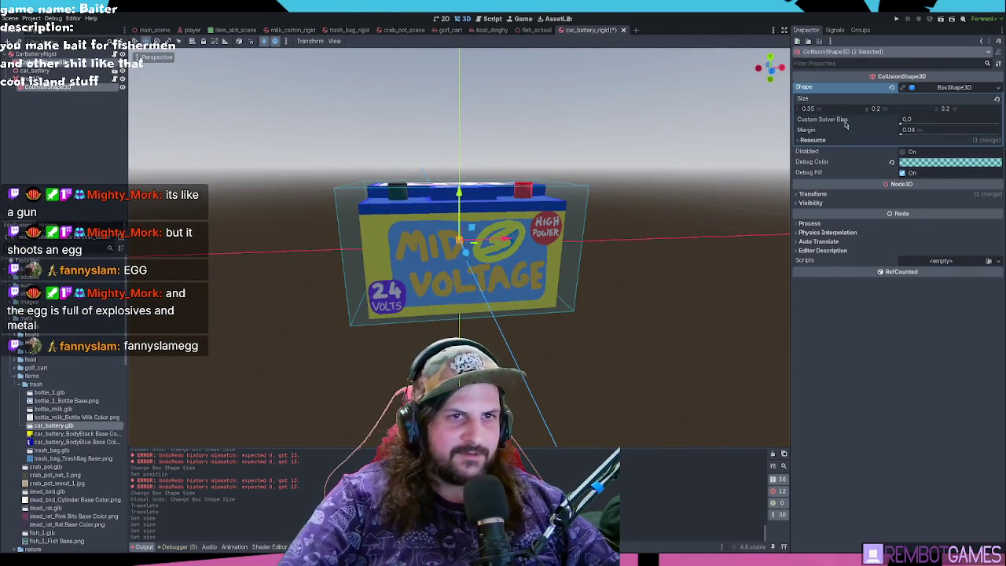
left_click(835, 109)
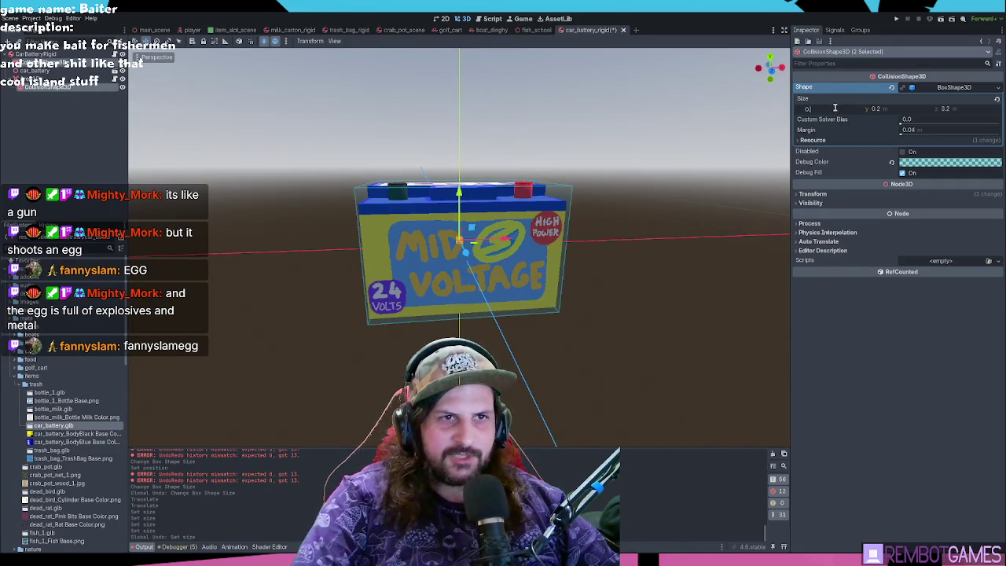
type("32")
key("Return")
- Save the car_battery_rigid scene
mouse_move(472, 181)
middle_mouse_down()
mouse_move(522, 182)
mouse_move(585, 220)
mouse_move(585, 200)
mouse_move(591, 241)
mouse_move(589, 220)
mouse_move(610, 190)
middle_mouse_up()
key("ctrl+s")
left_click(39, 53)
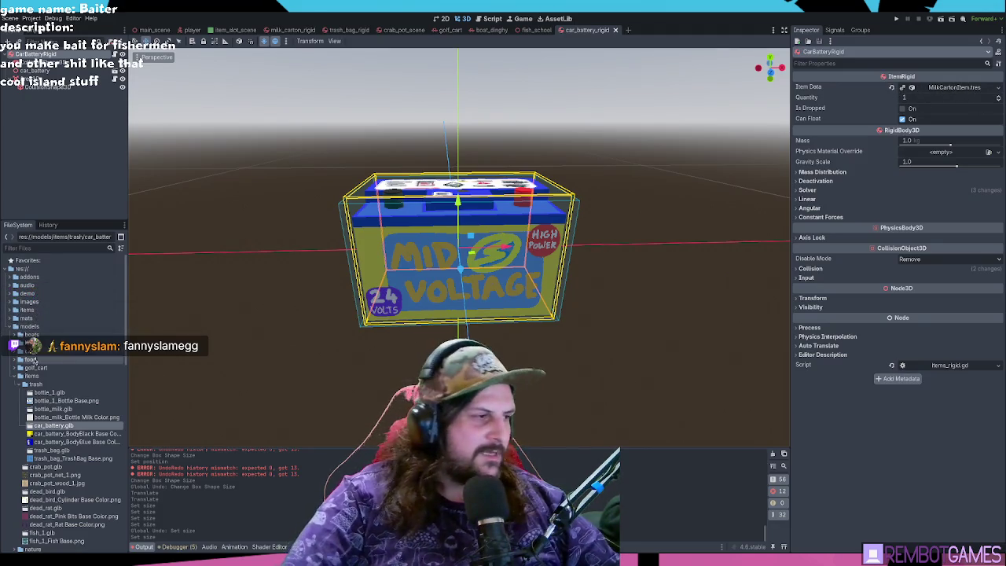
- Collapse the models folder and expand res://items to list its item resources, then switch to the browser
left_click(21, 384)
left_click(11, 326)
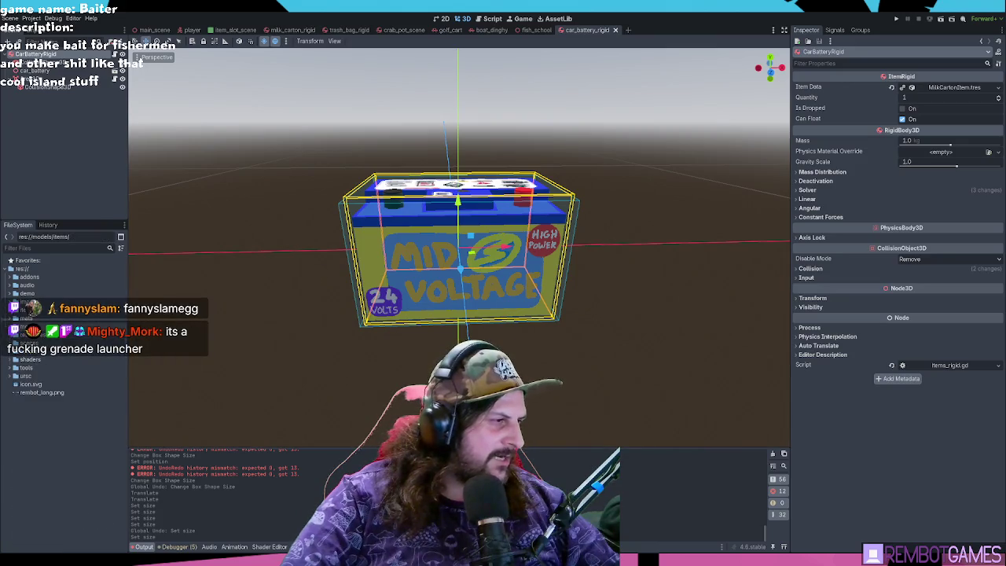
double_click(31, 310)
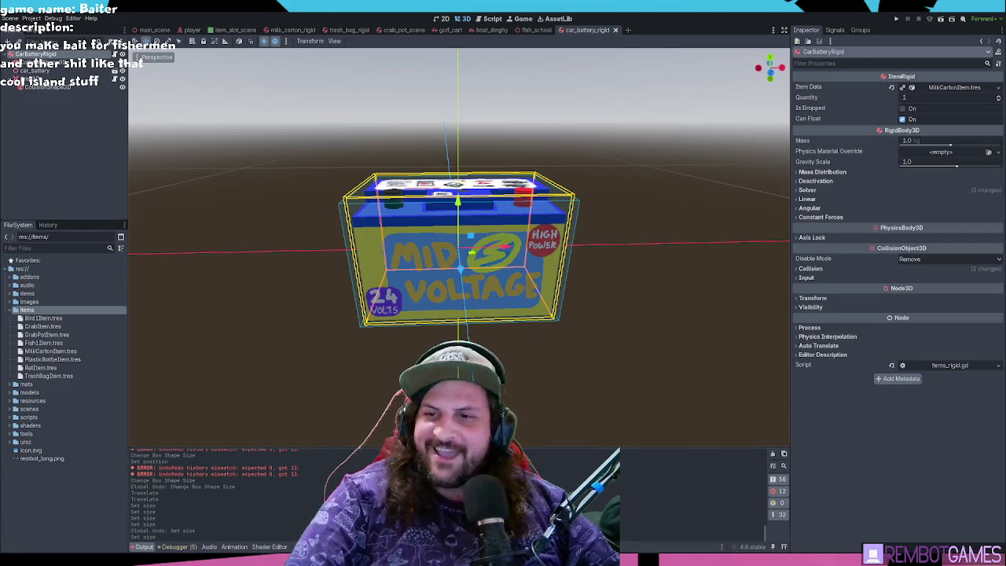
key("alt+Tab")
scroll(436, 238, "down", 1)
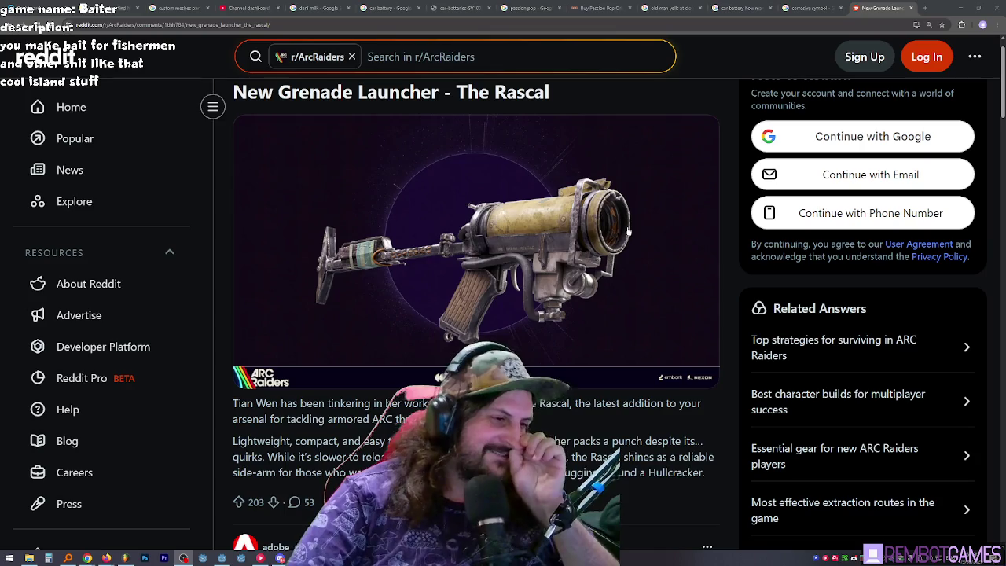
scroll(621, 239, "down", 2)
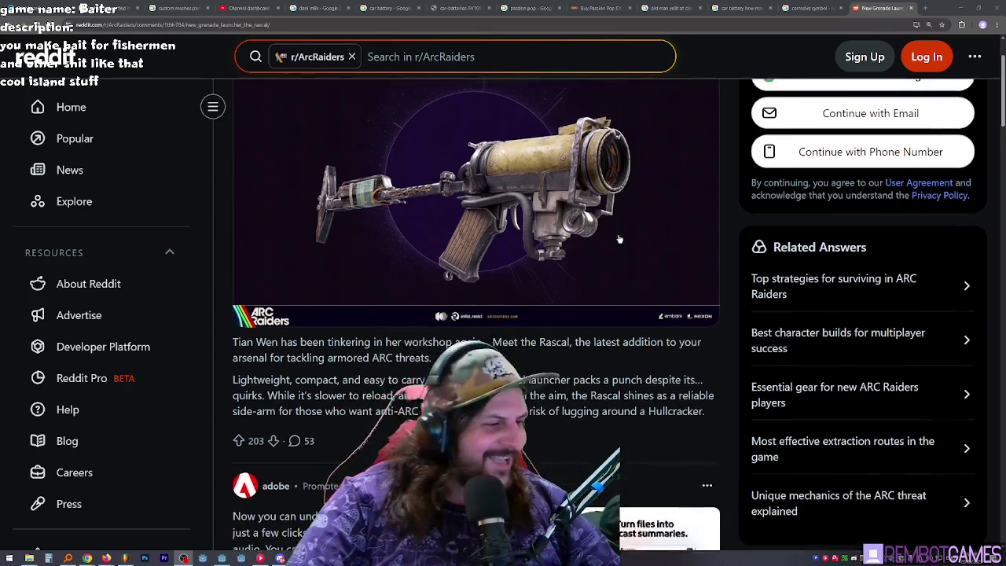
scroll(590, 213, "down", 2)
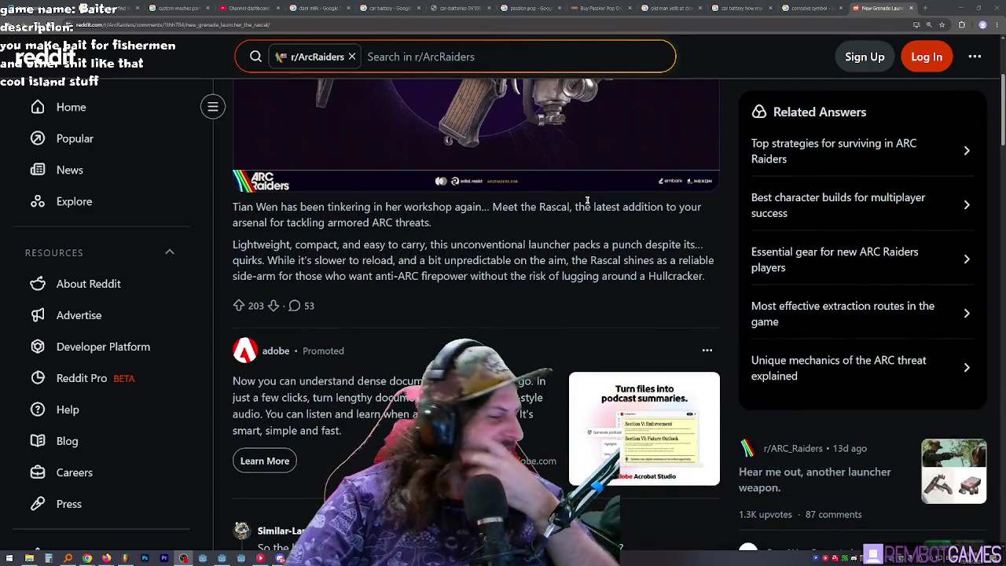
scroll(588, 204, "down", 2)
scroll(588, 200, "down", 2)
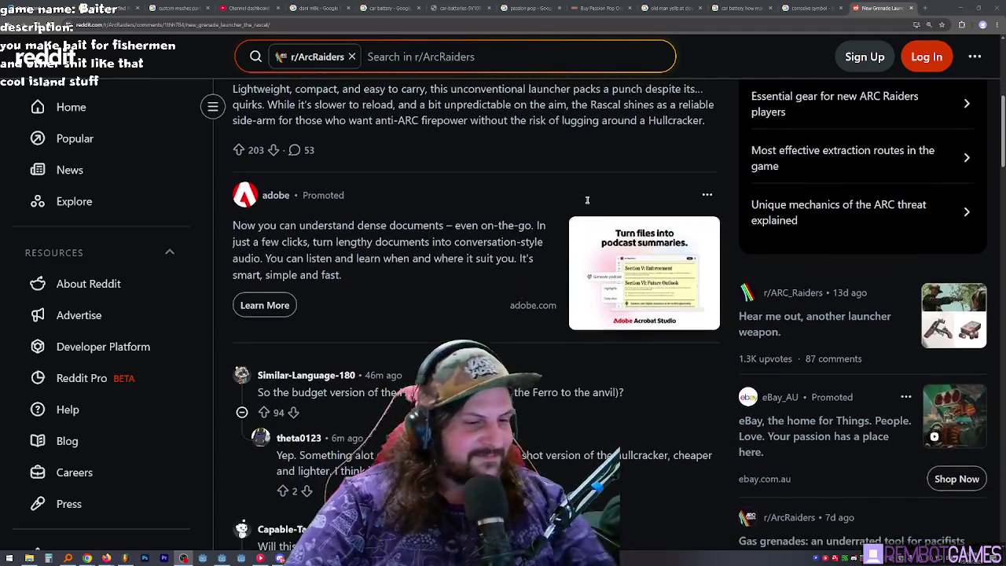
scroll(587, 200, "down", 1)
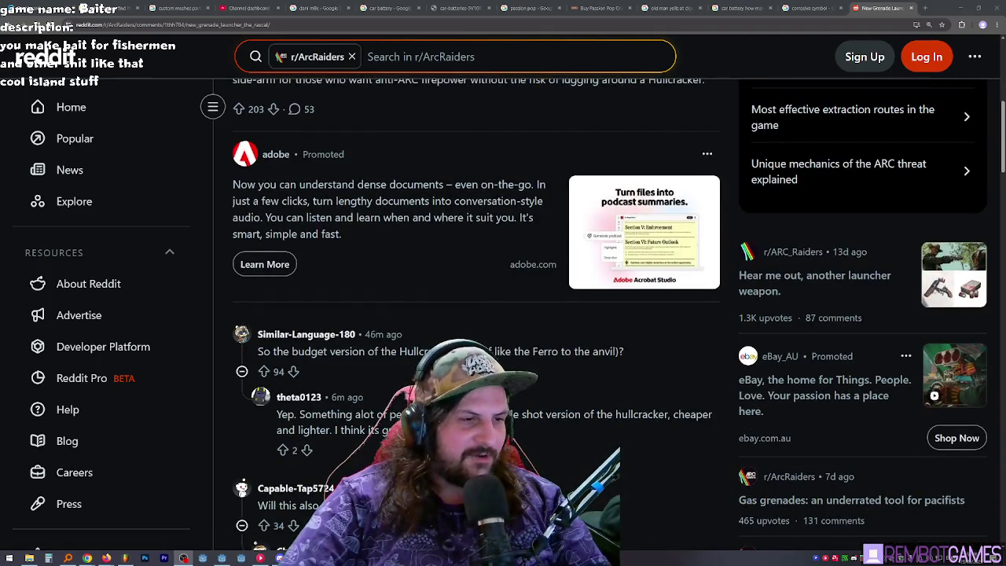
scroll(532, 262, "up", 4)
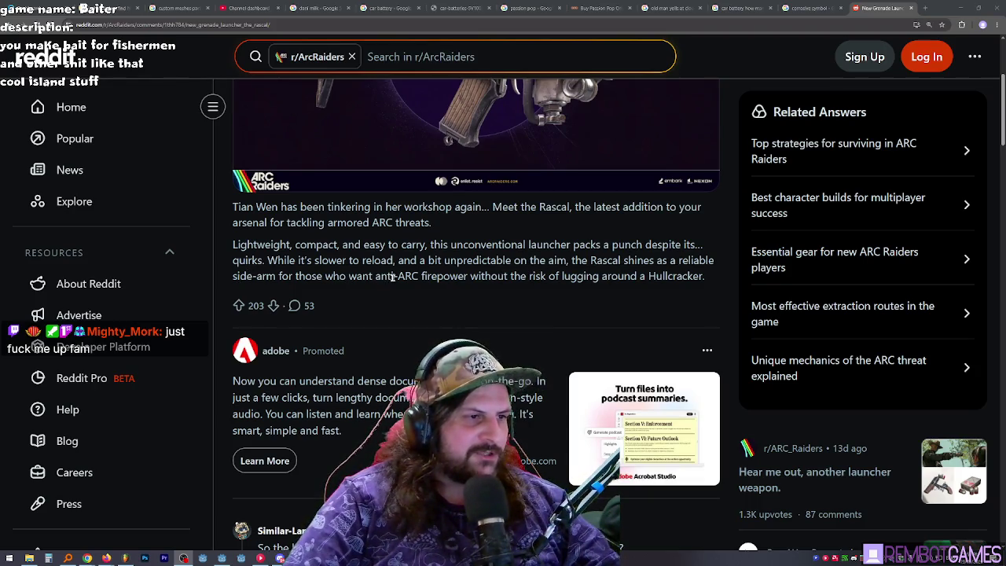
left_click_drag(377, 276, 561, 276)
double_click(582, 276)
double_click(628, 276)
triple_click(660, 276)
left_click(542, 271)
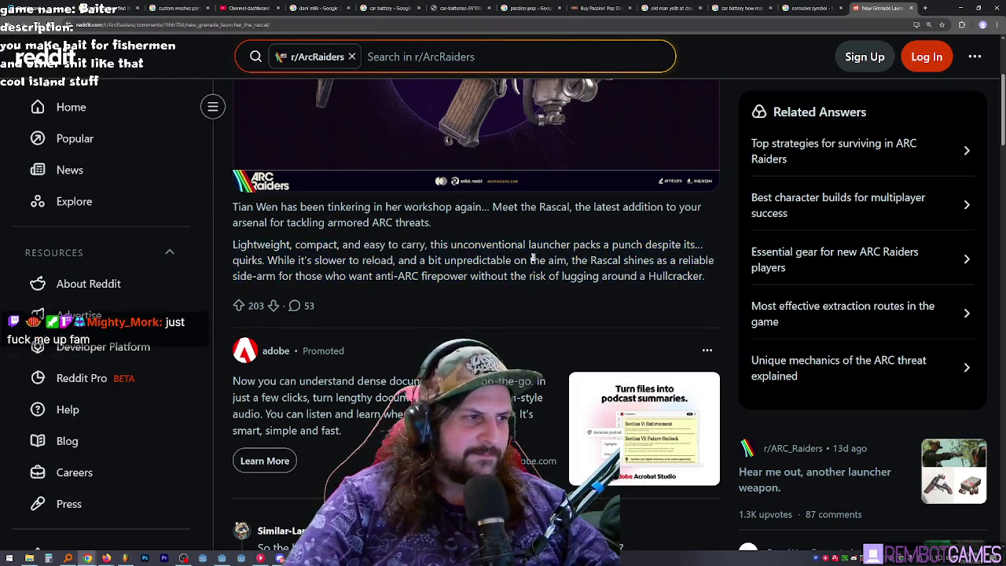
scroll(533, 260, "up", 2)
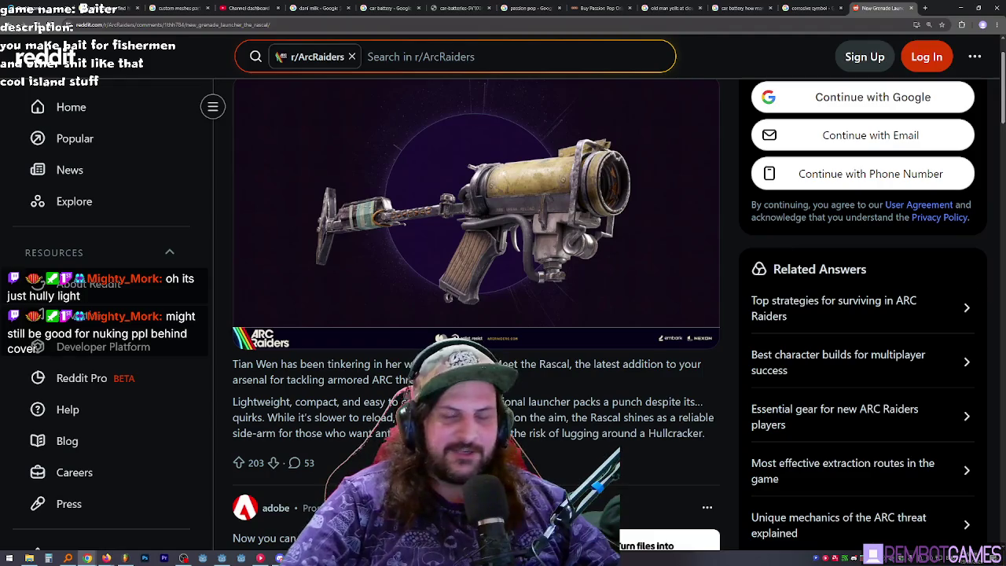
key("alt+Tab")
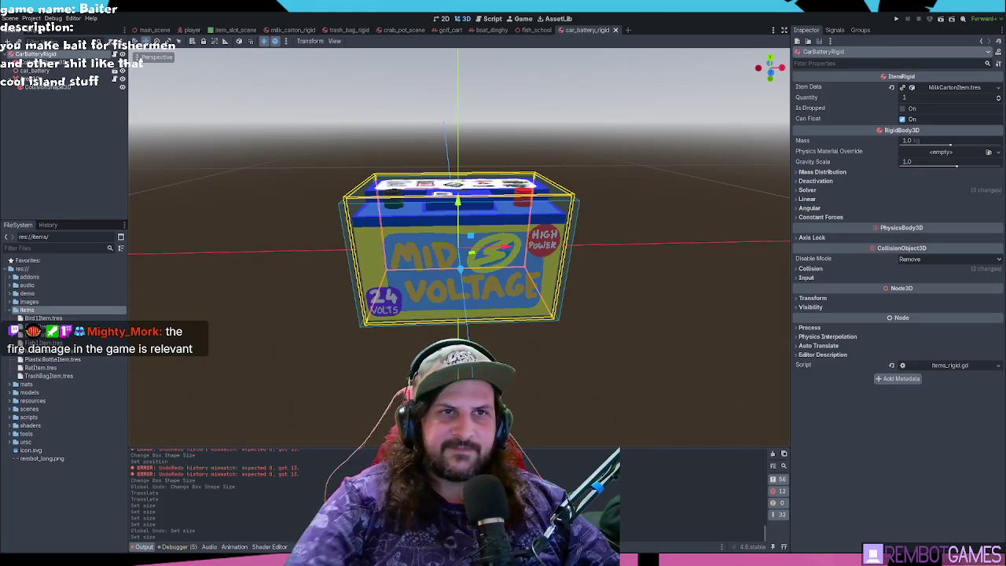
- Orbit the 3D viewport around the car battery model
middle_click_drag(598, 308, 317, 243)
- Set up CarBatteryItem.tres with name 'Car Battery', the battery mesh and max stack size 1
left_click(72, 175)
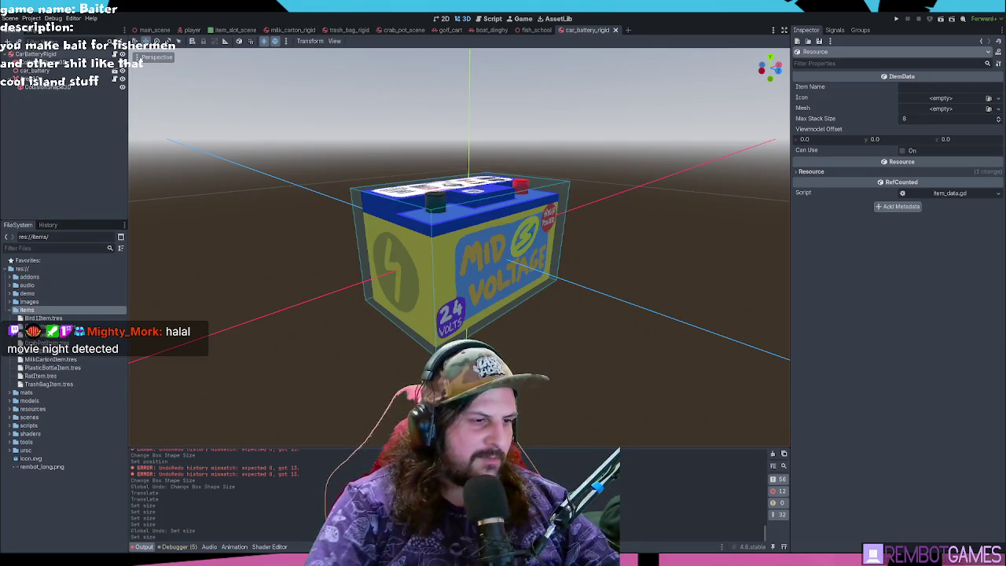
left_click(47, 326)
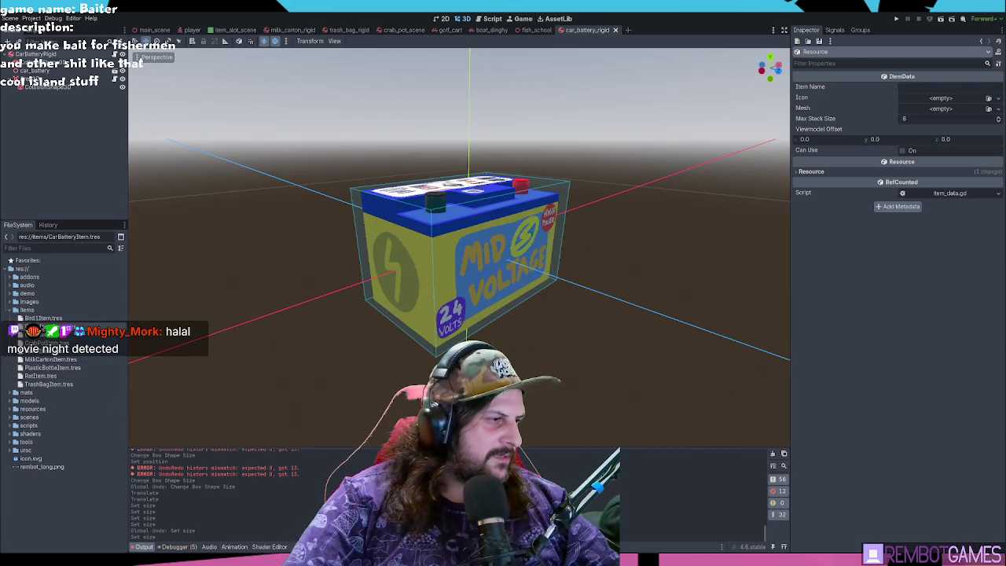
left_click(943, 86)
type("Car Battery")
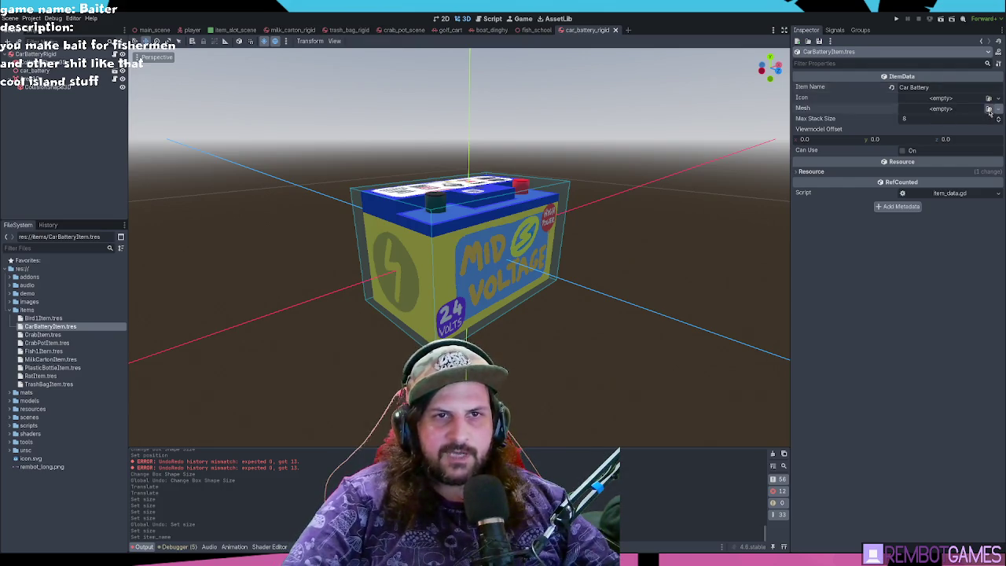
left_click(892, 107)
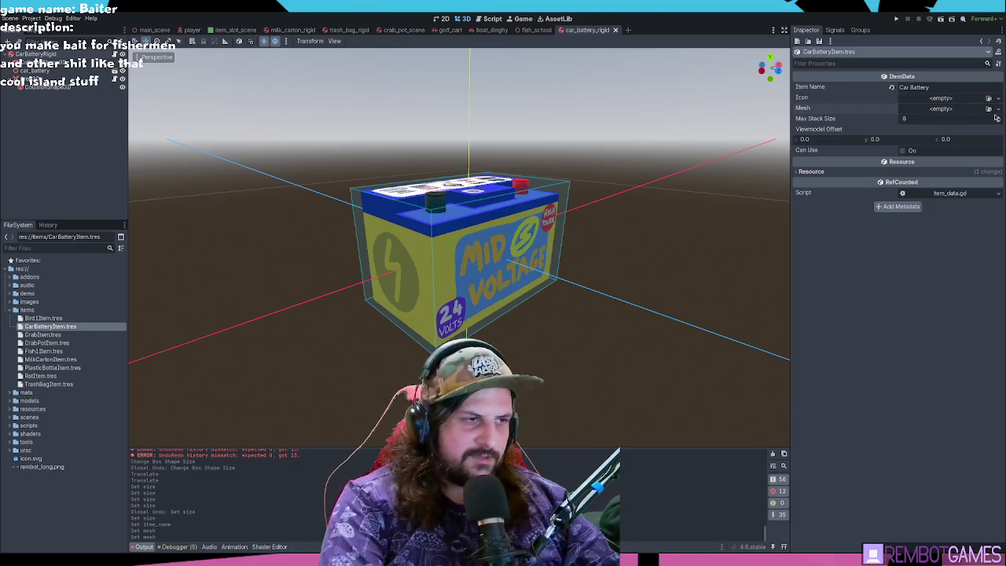
key("ctrl+z")
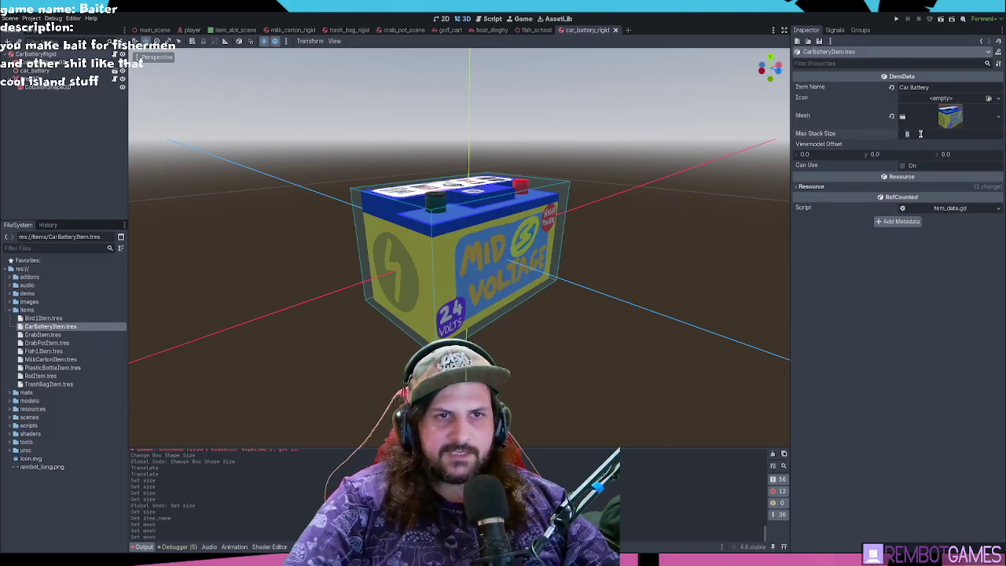
type("1")
key("Return")
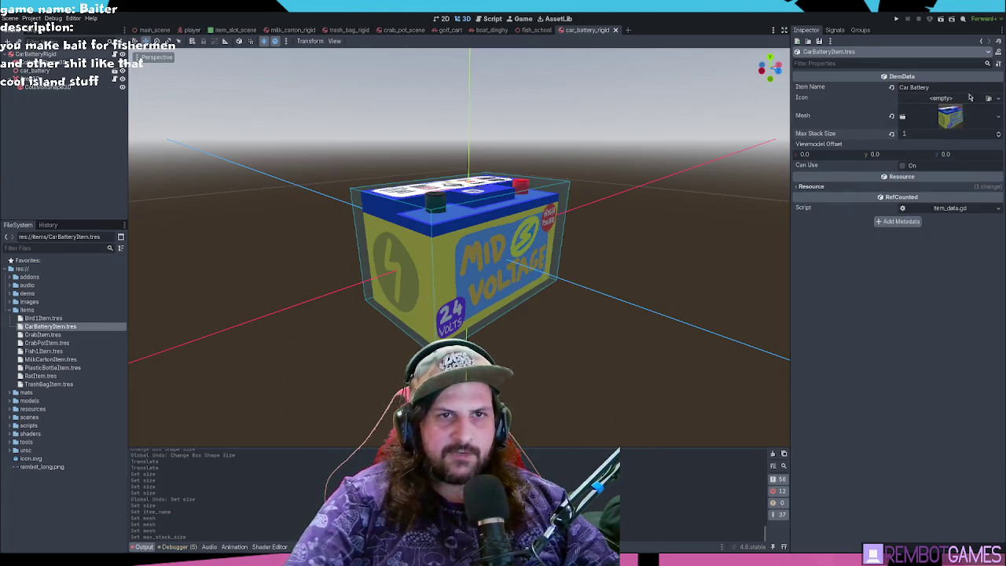
middle_click_drag(574, 209, 612, 210)
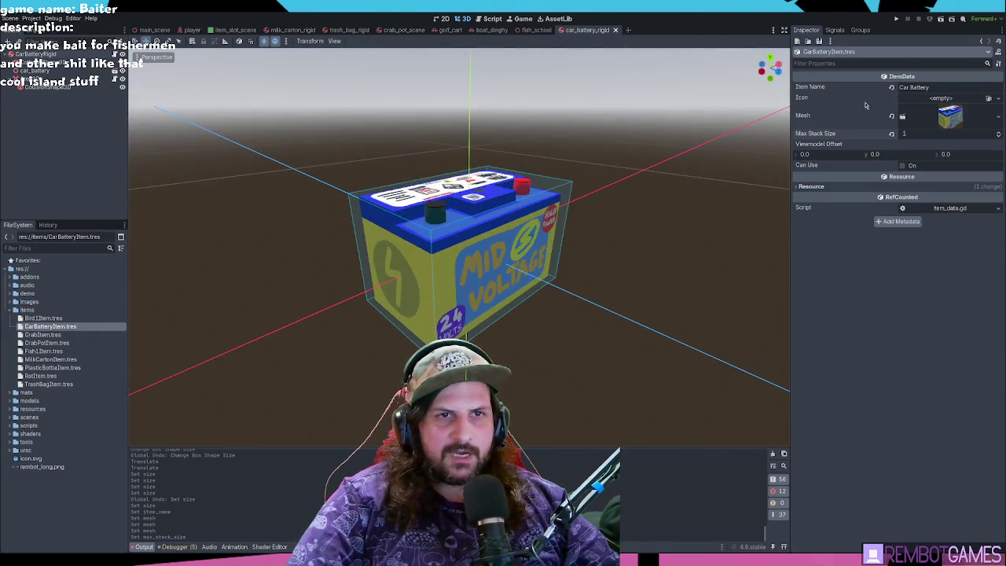
left_click(26, 442)
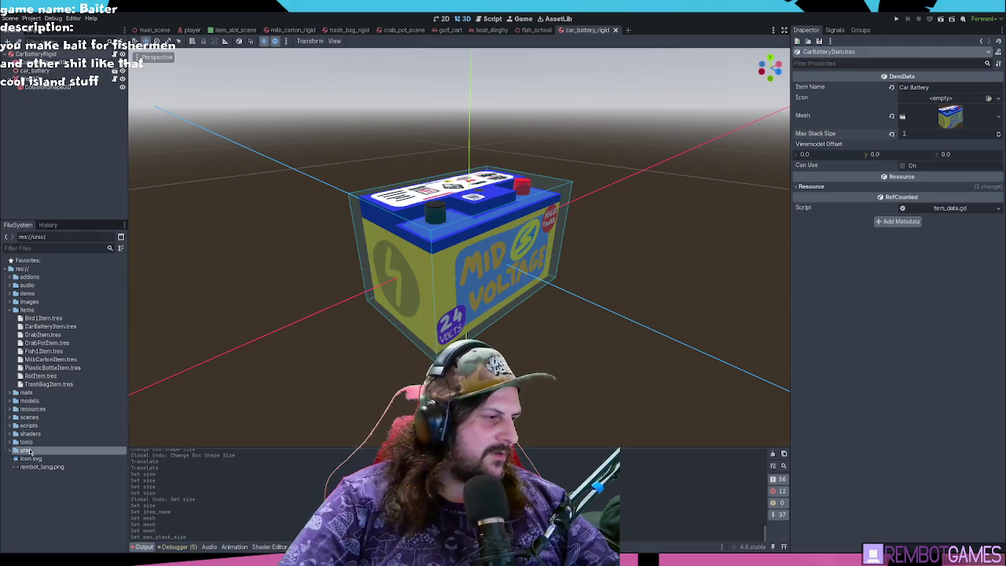
- Open the icon_generator scene and point its Scene to Capture at the car battery scene
double_click(28, 443)
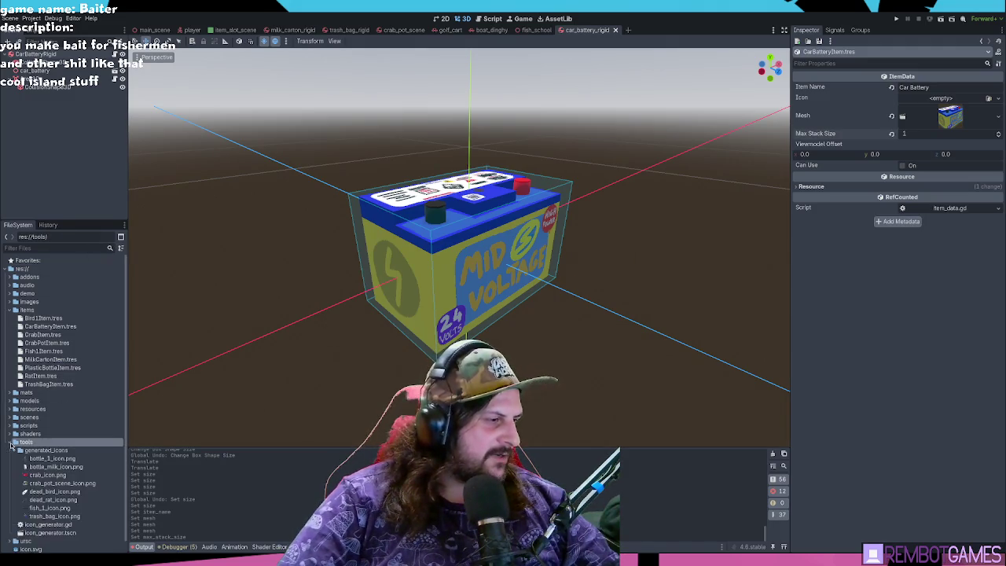
scroll(39, 442, "down", 1)
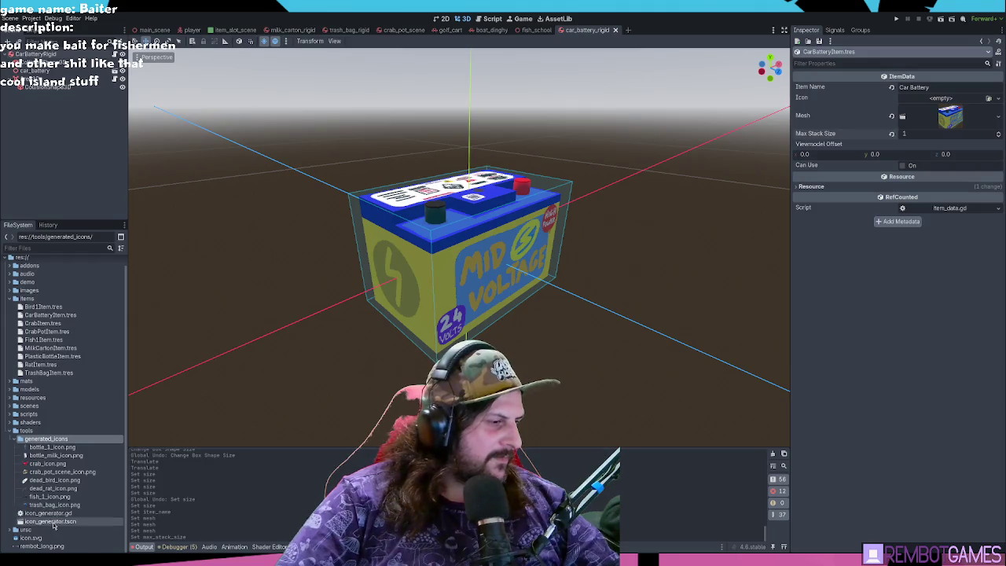
double_click(48, 522)
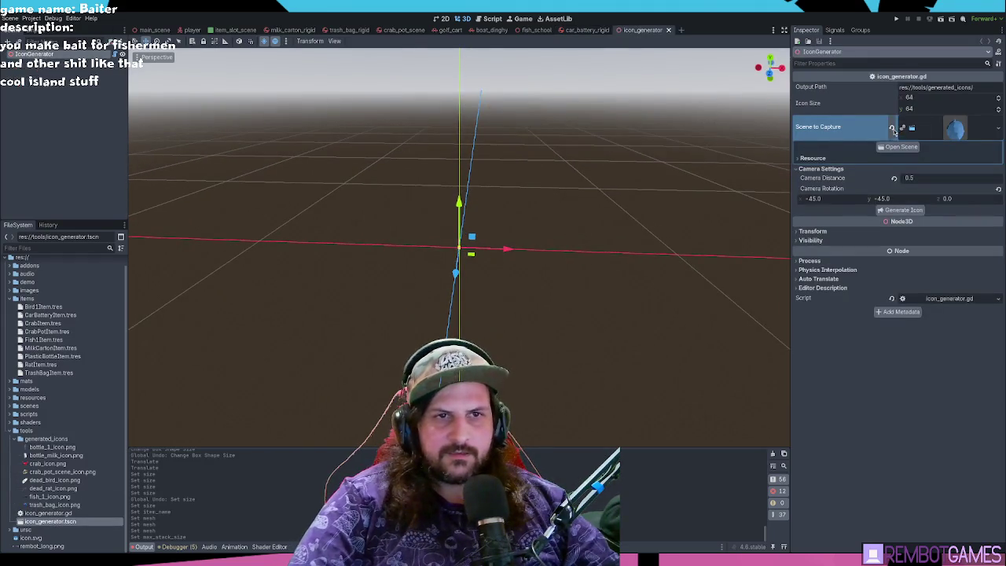
left_click(893, 127)
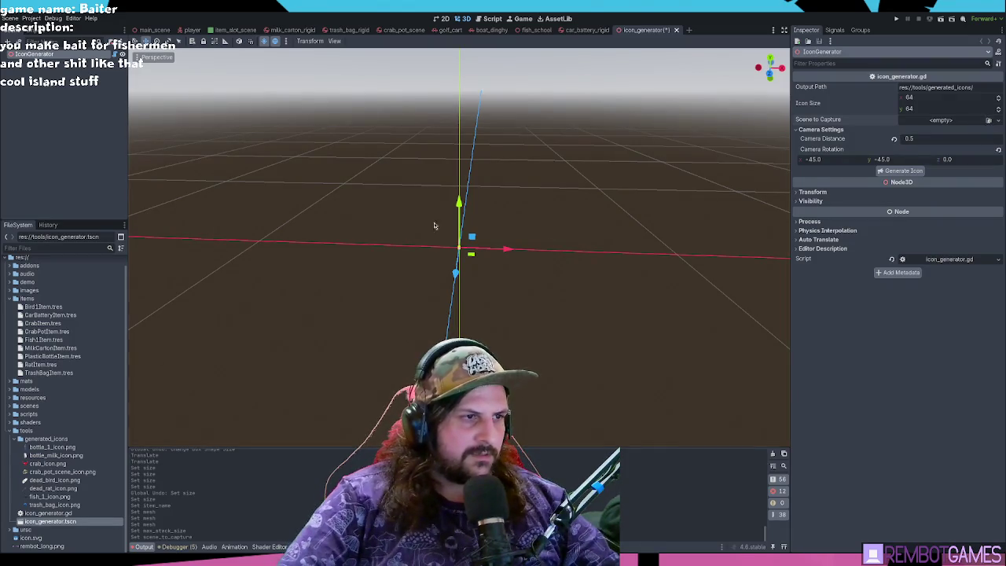
left_click(421, 183)
left_click(52, 514)
left_click(49, 522)
left_click(35, 55)
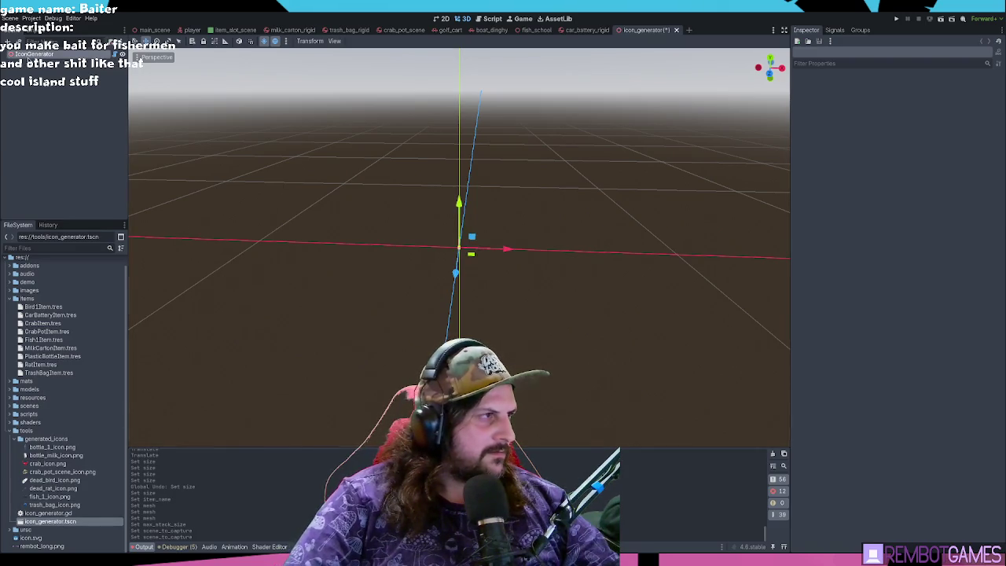
- Generate car_battery_icon.png and save the icon generator scene
middle_click_drag(582, 192, 559, 188)
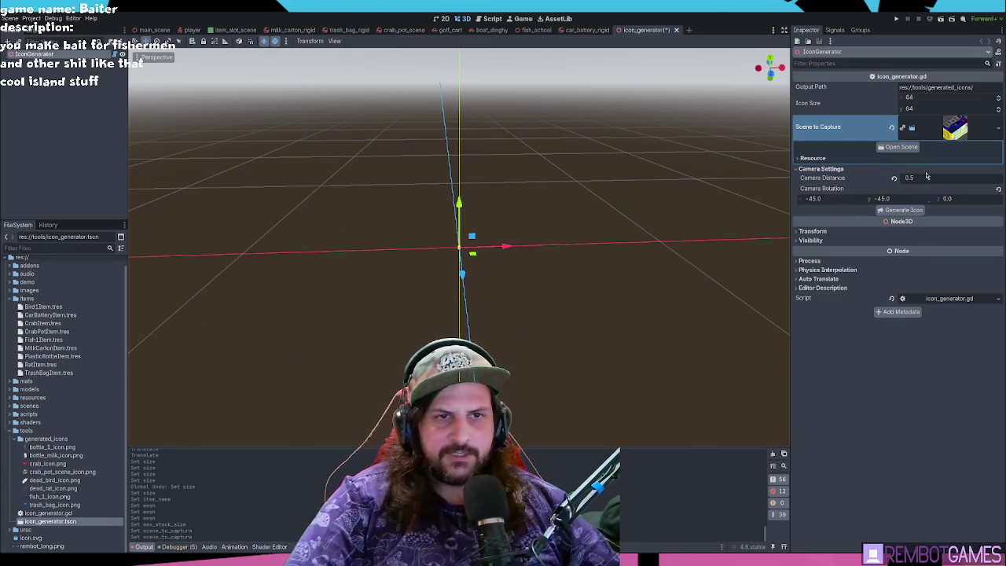
left_click(904, 210)
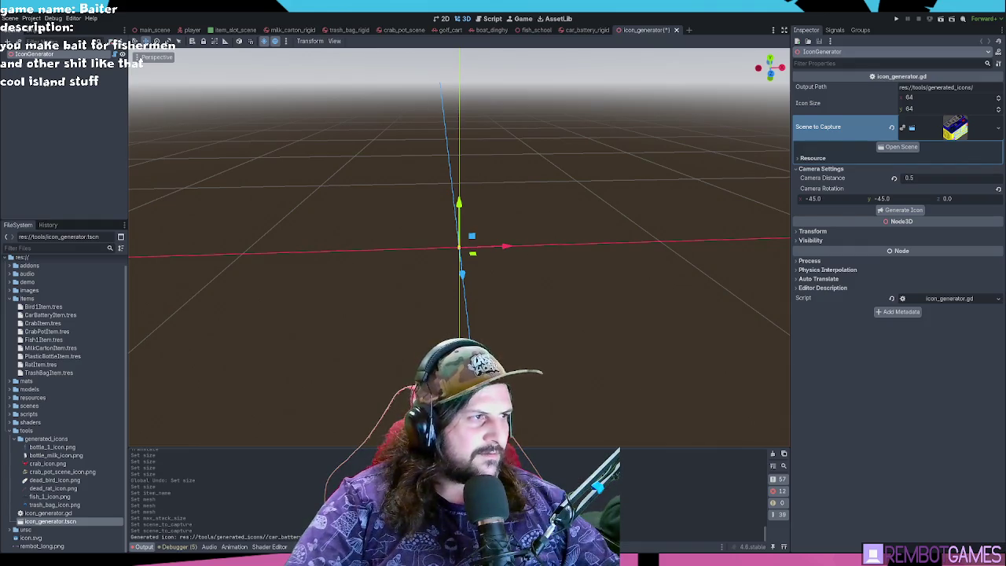
mouse_move(687, 70)
middle_mouse_down()
mouse_move(575, 194)
mouse_move(576, 219)
mouse_move(530, 207)
mouse_move(467, 234)
mouse_move(557, 216)
mouse_move(550, 228)
mouse_move(580, 234)
mouse_move(578, 211)
mouse_move(557, 216)
middle_mouse_up()
key("ctrl+s")
key("ctrl+s")
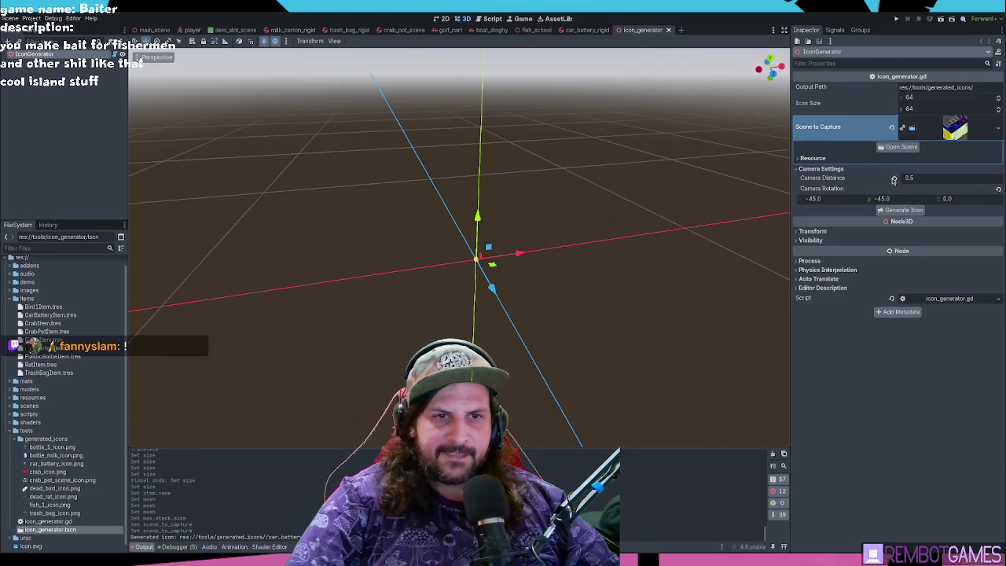
mouse_move(647, 241)
middle_mouse_down()
mouse_move(609, 276)
mouse_move(603, 233)
middle_mouse_up()
key("ctrl+s")
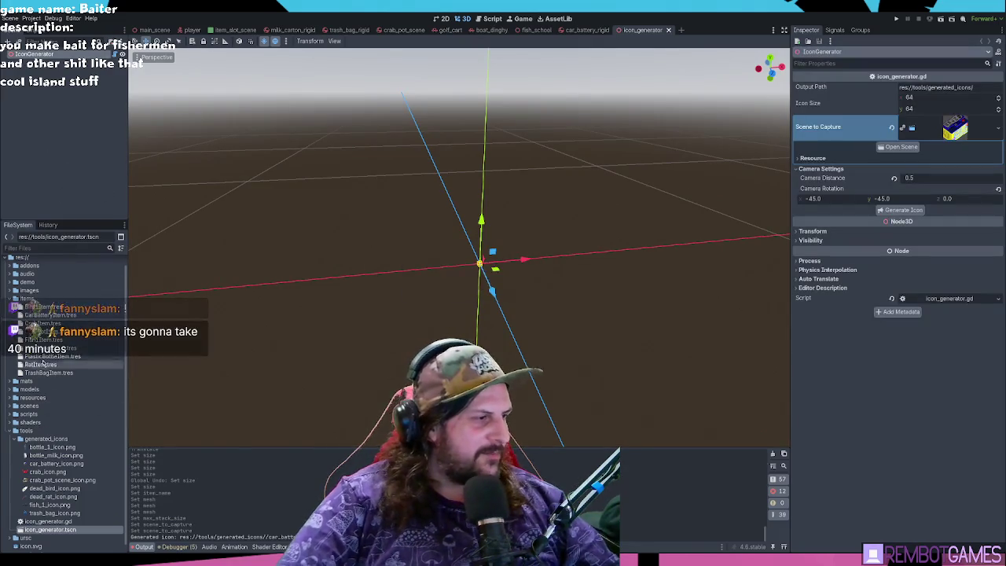
- Preview the item's icon, then regenerate the battery icon at camera distance 0.35
left_click(48, 316)
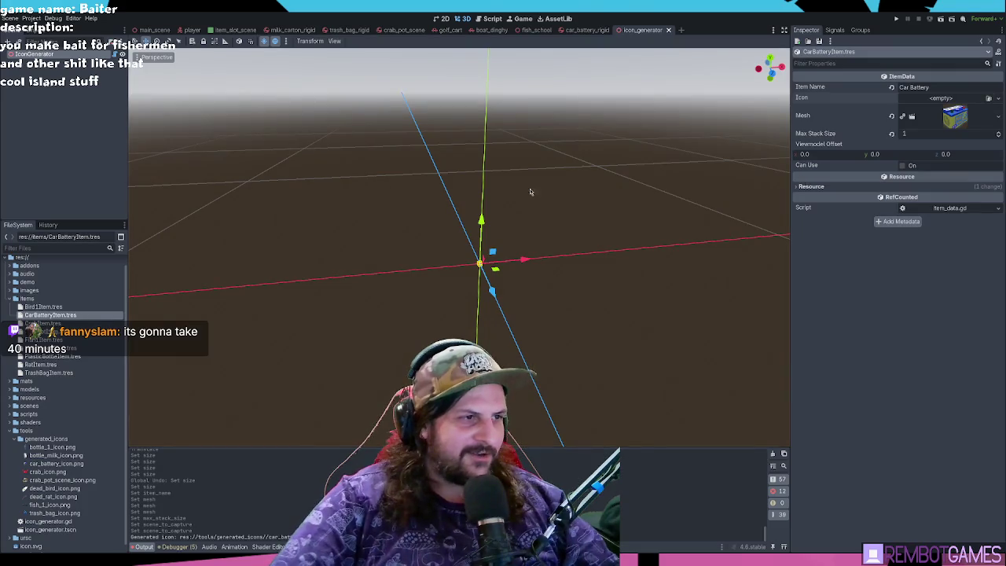
left_click(962, 107)
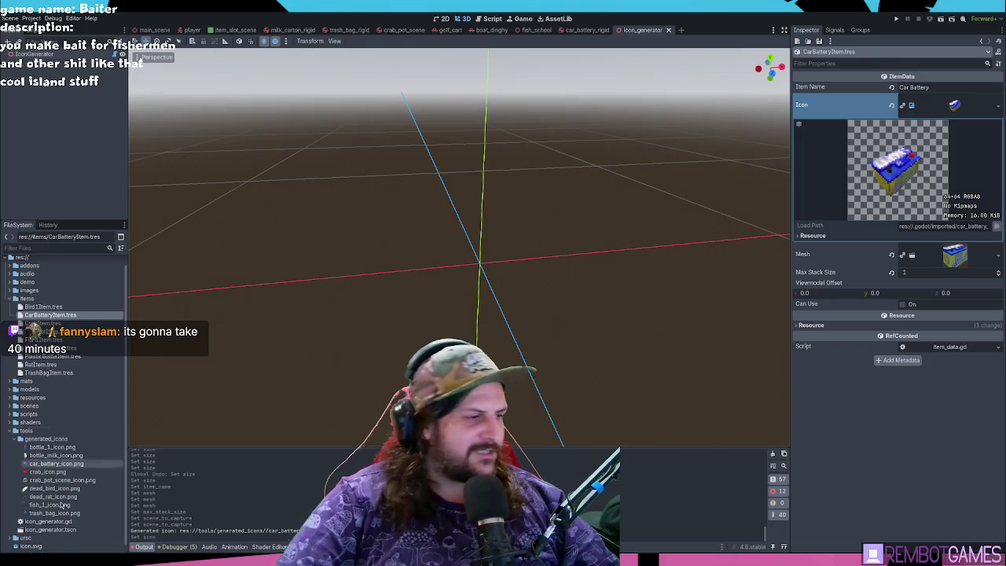
scroll(63, 503, "down", 1)
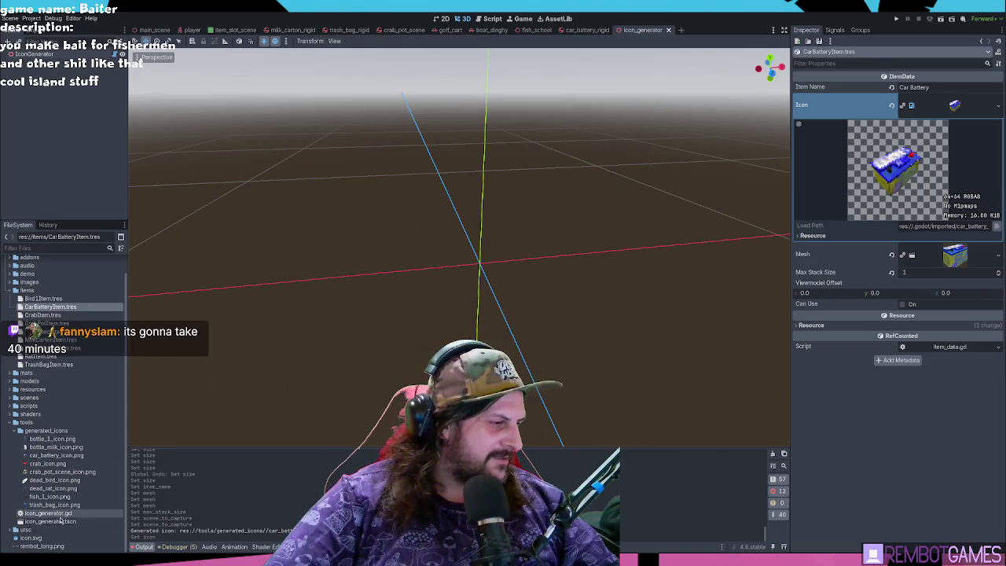
left_click(50, 521)
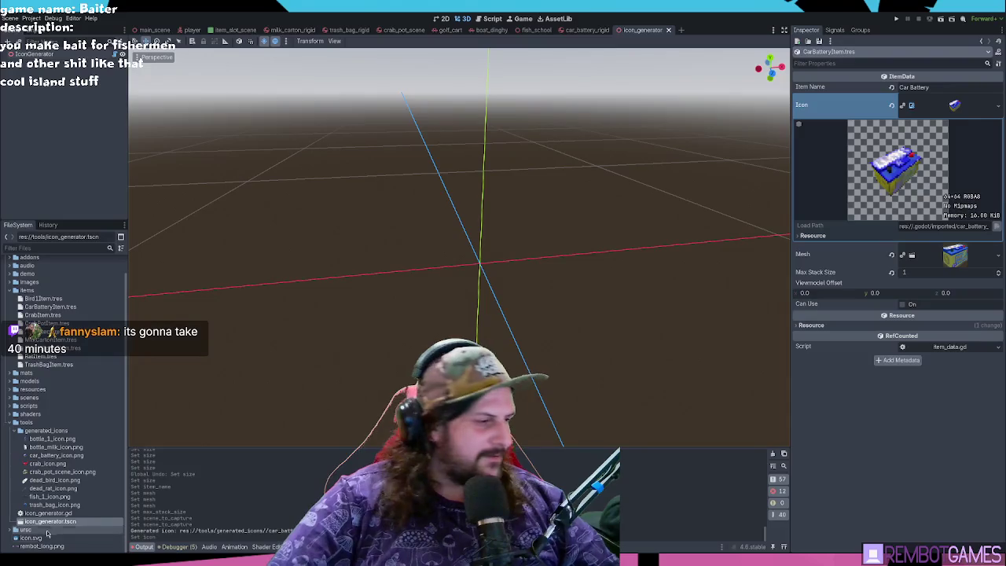
left_click(110, 57)
left_click(956, 178)
type("5")
key("Return")
left_click(903, 210)
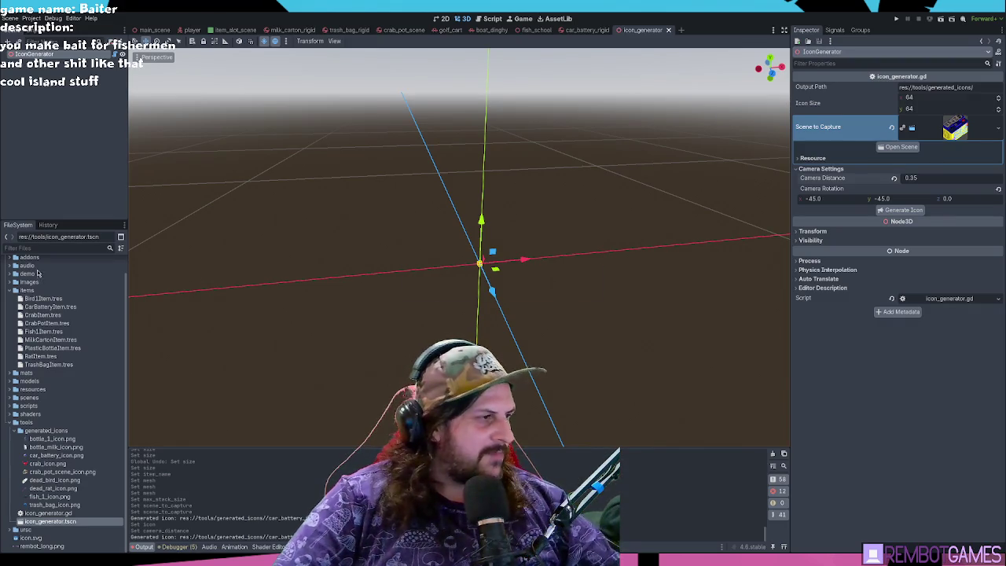
scroll(37, 273, "up", 2)
- Assign the regenerated car_battery_icon.png as CarBatteryItem.tres's icon and close the icon_generator scene
left_click(46, 88)
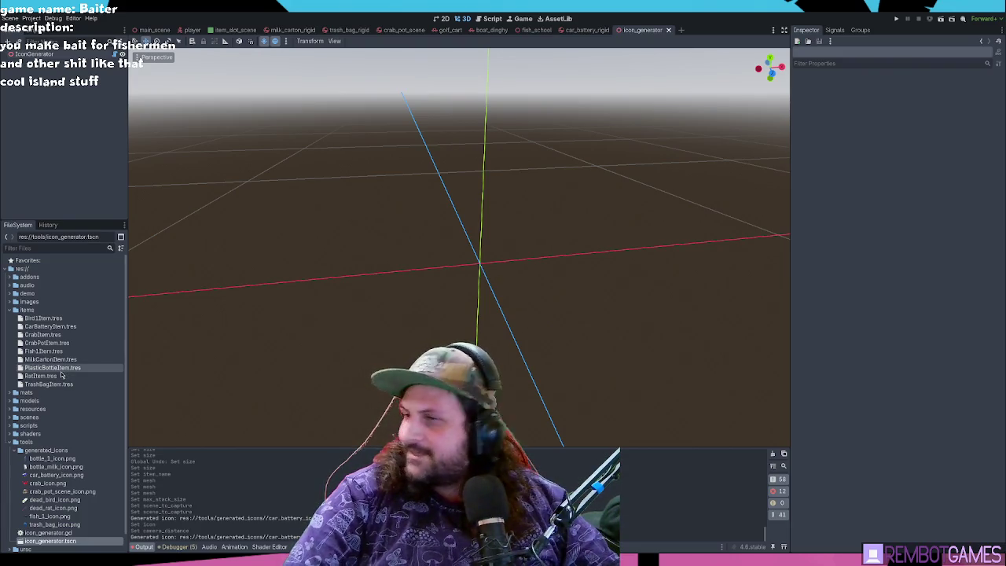
left_click(51, 327)
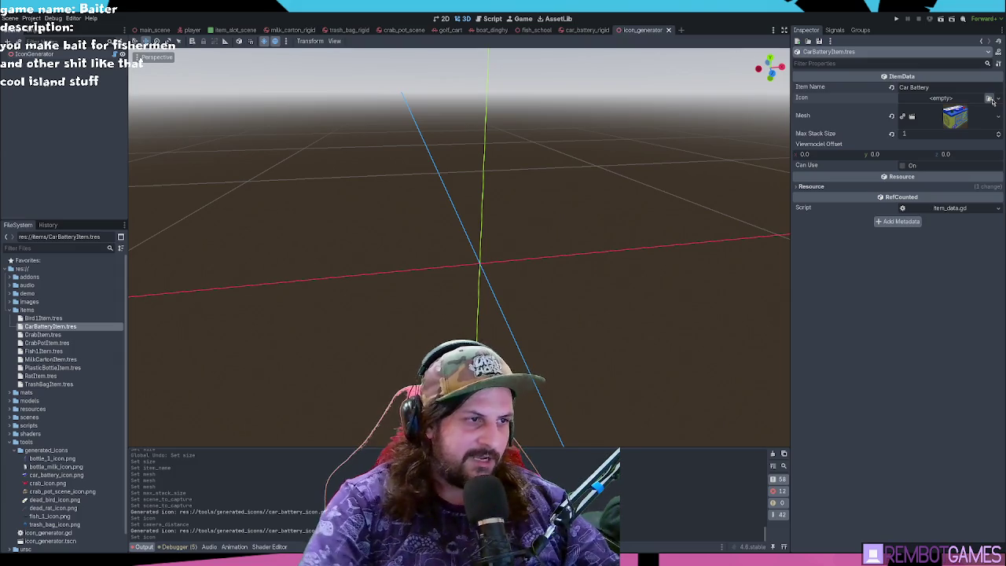
left_click(990, 98)
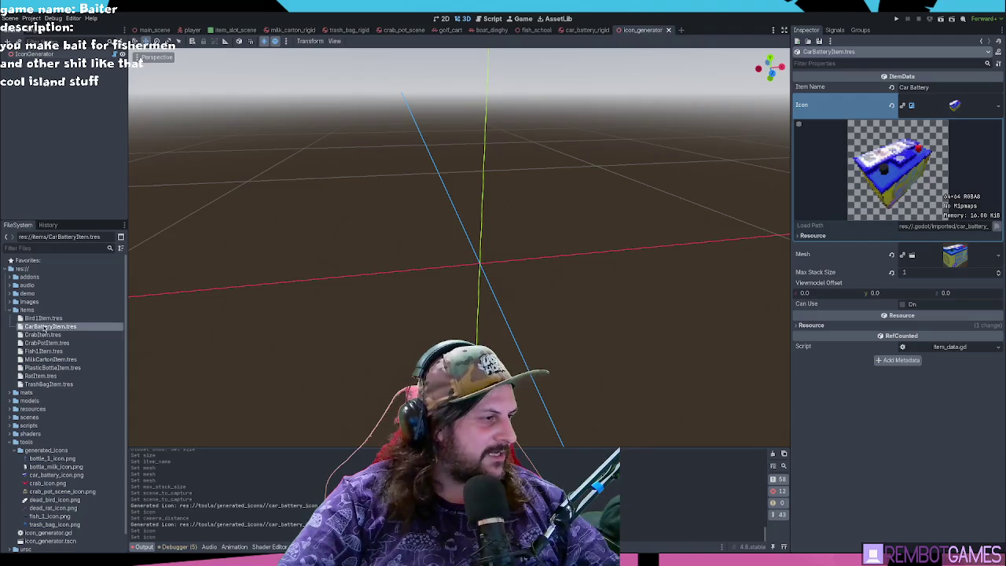
left_click(63, 131)
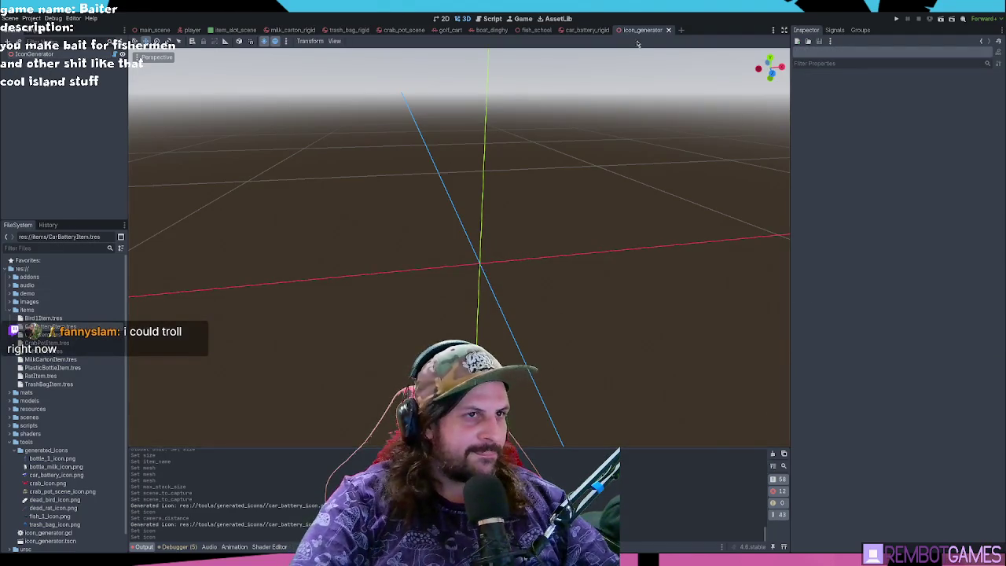
middle_click(641, 34)
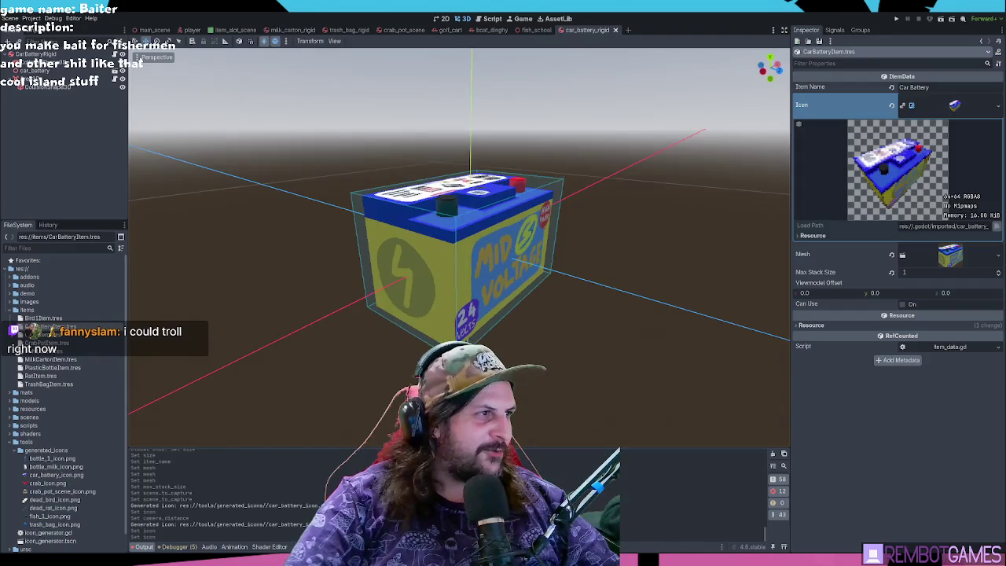
- Open main_scene and orbit the view to the beach house's ocean side
left_click(154, 30)
mouse_move(512, 275)
middle_mouse_down()
mouse_move(552, 238)
mouse_move(463, 274)
middle_mouse_up()
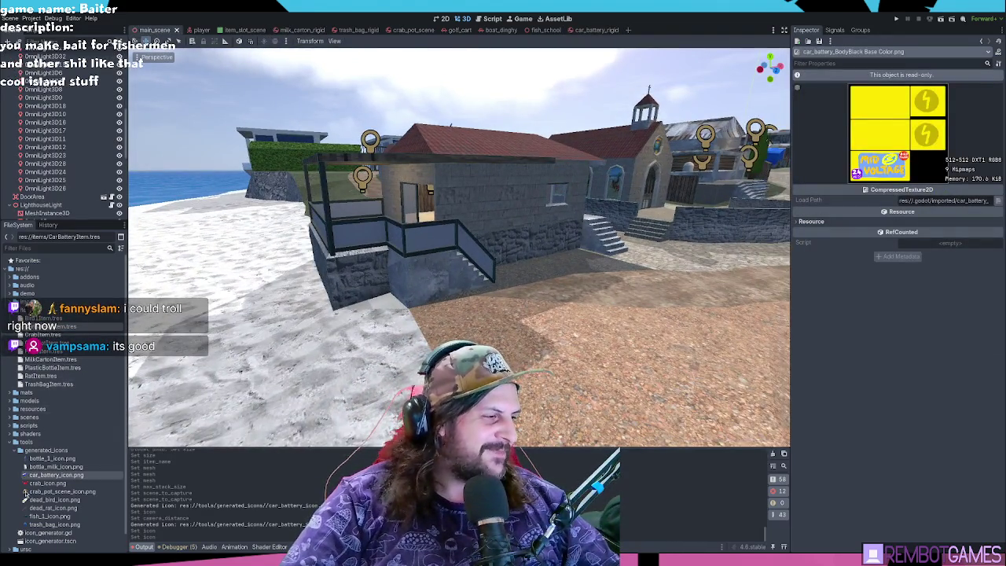
scroll(48, 456, "down", 1)
left_click(50, 497)
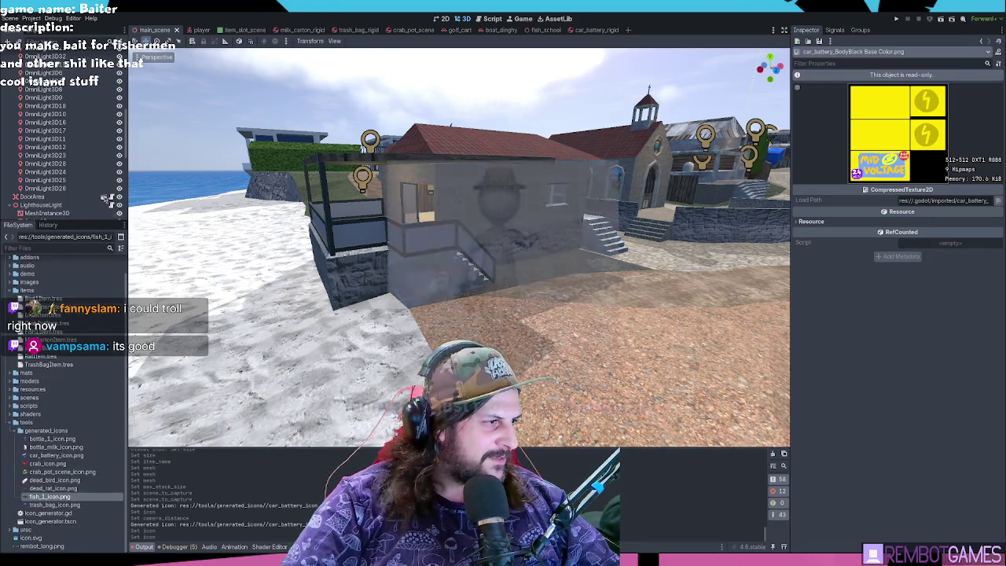
scroll(227, 201, "up", 5)
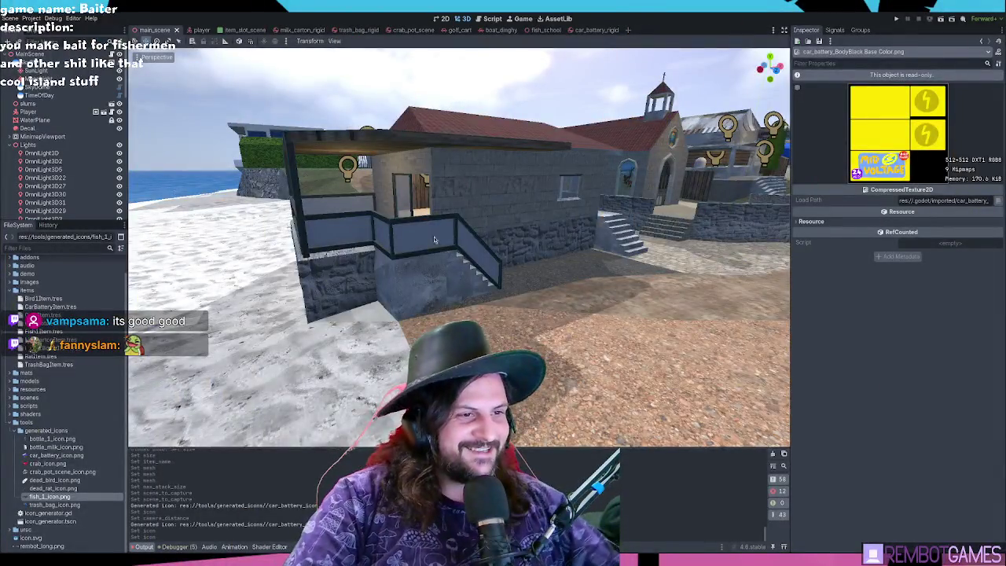
mouse_move(434, 239)
middle_mouse_down()
mouse_move(412, 203)
mouse_move(378, 200)
middle_mouse_up()
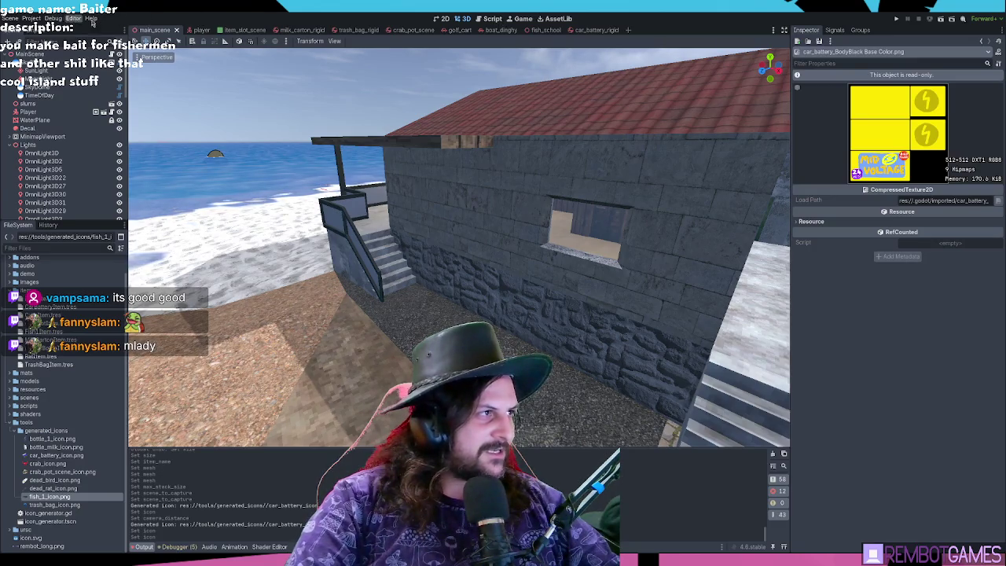
left_click(487, 19)
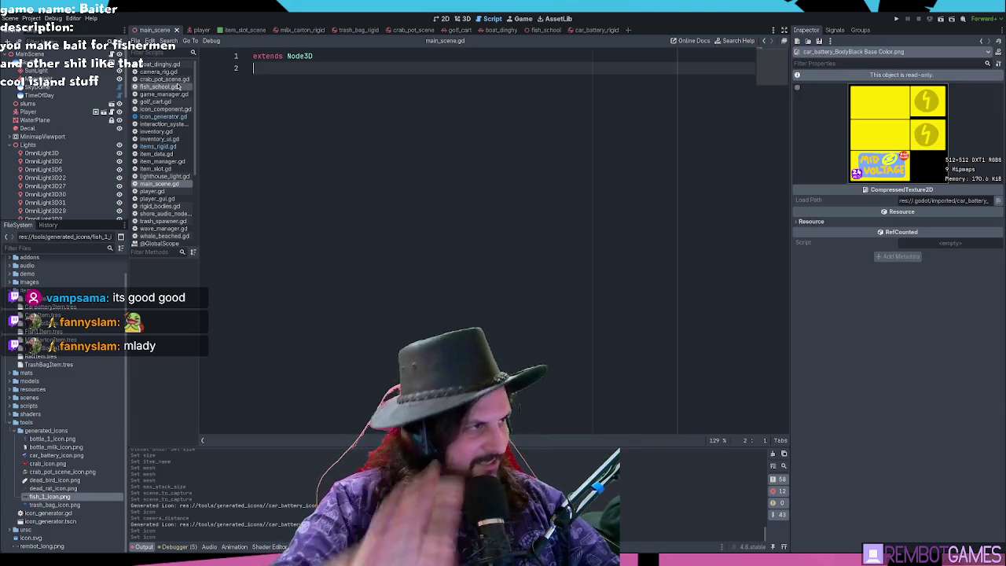
- Look over trash_spawner.gd's all_trash declaration, then open item_manager.gd
scroll(162, 141, "down", 3)
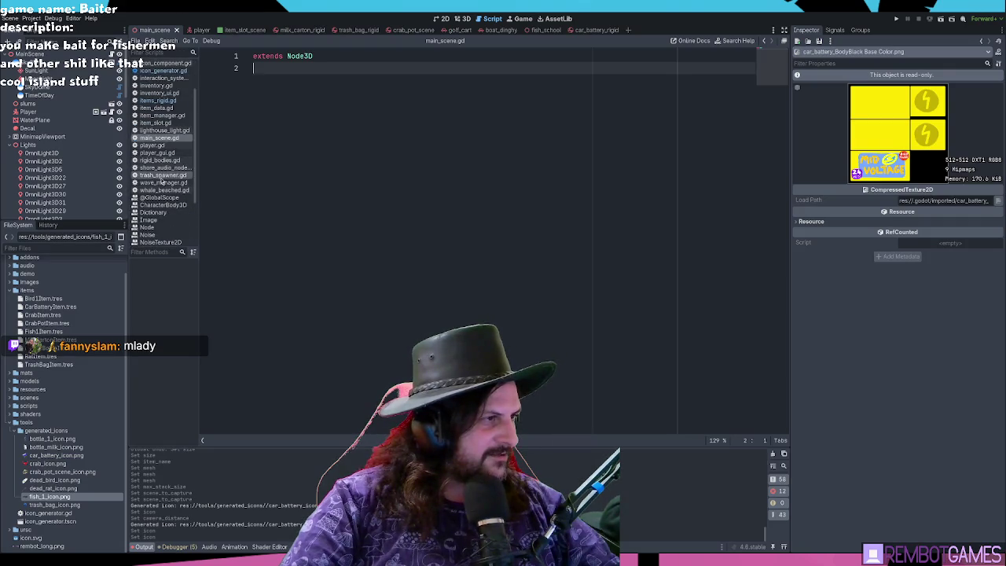
left_click(163, 175)
left_click(371, 102)
left_click(339, 81)
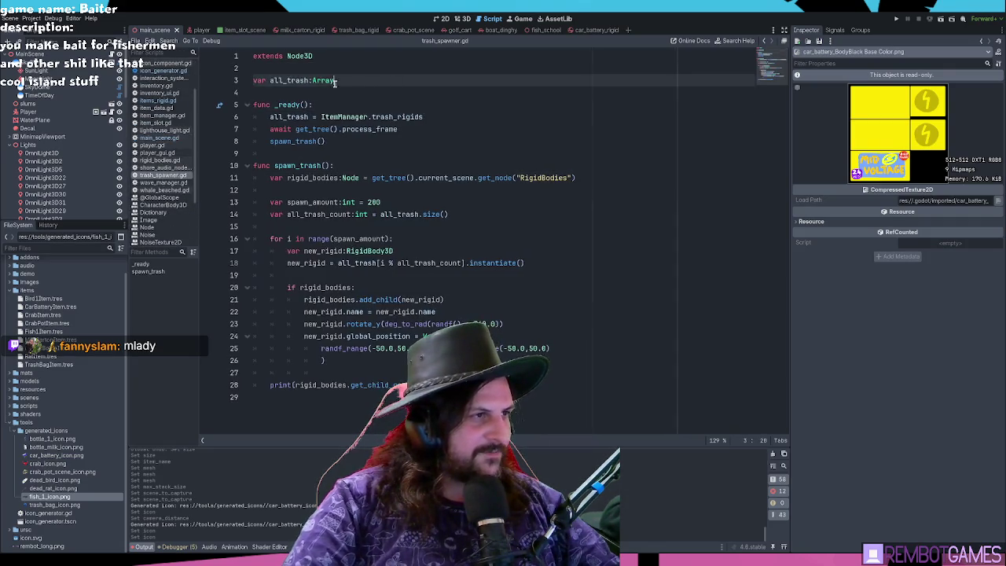
left_click(161, 116)
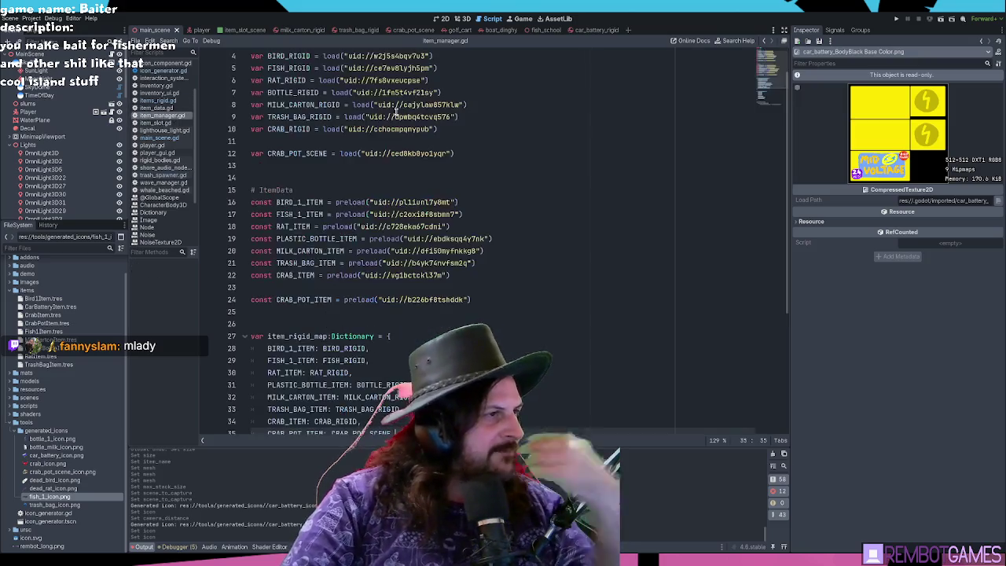
- Move CRAB_POT_SCENE up beneath CRAB_RIGID, leaving a blank line for a new entry
left_click(472, 190)
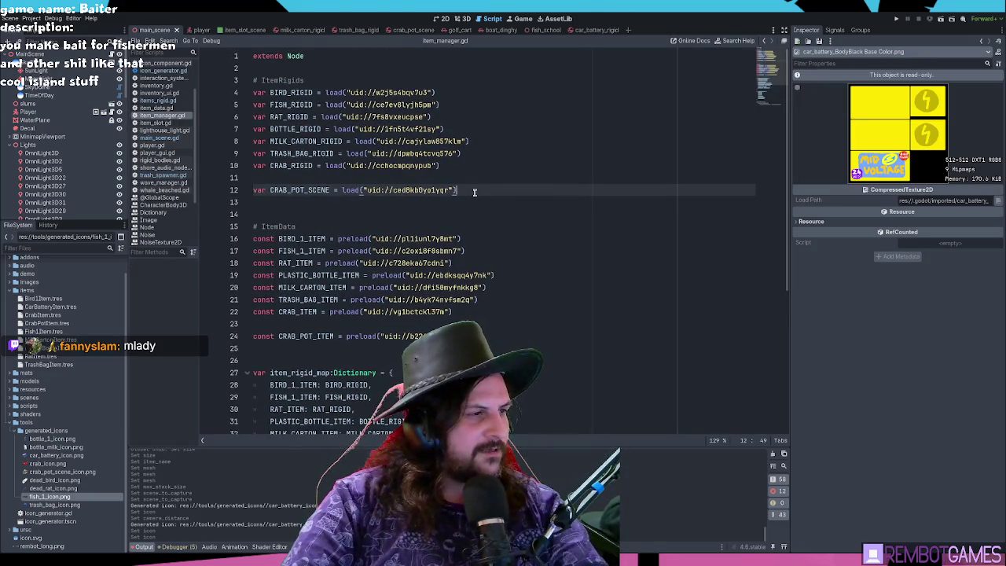
left_click(483, 154)
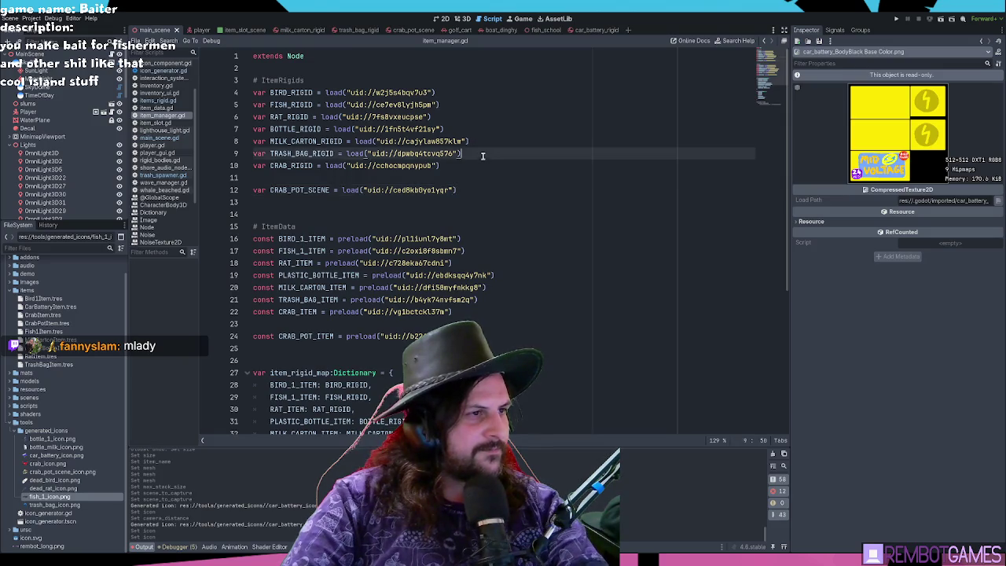
left_click(477, 164)
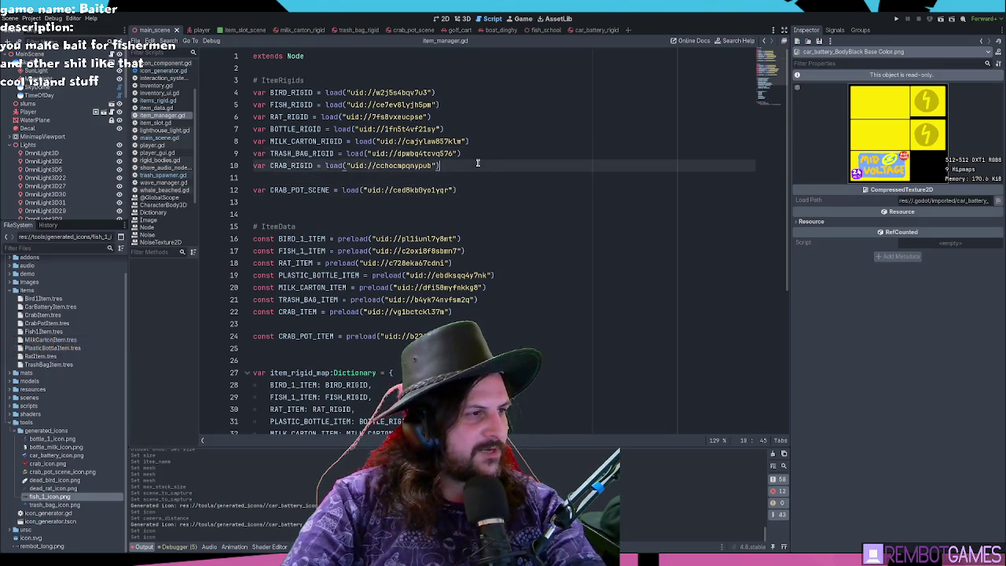
scroll(462, 165, "down", 2)
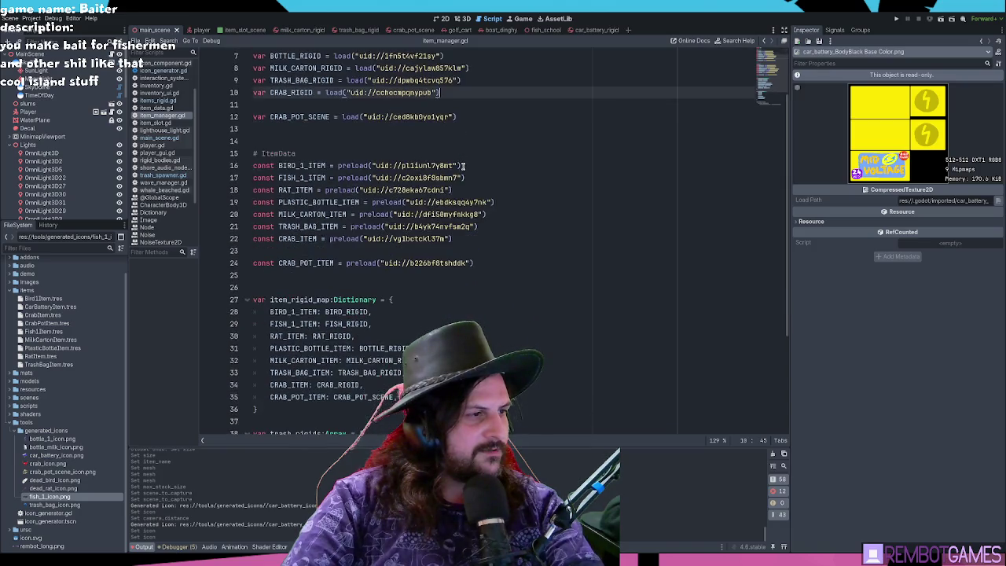
scroll(474, 182, "up", 2)
left_click(497, 199)
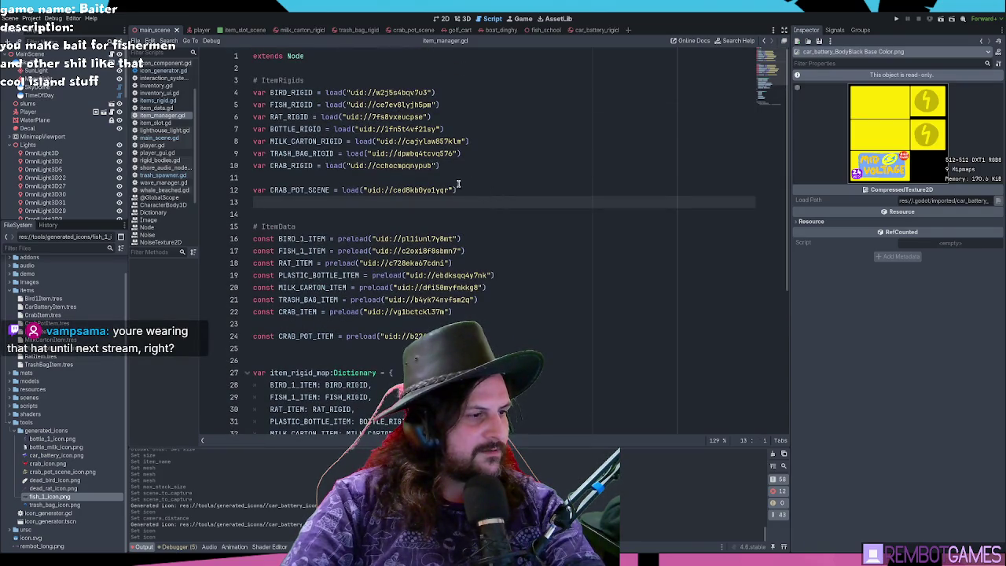
left_click(467, 183)
key("alt+Down")
key("Return")
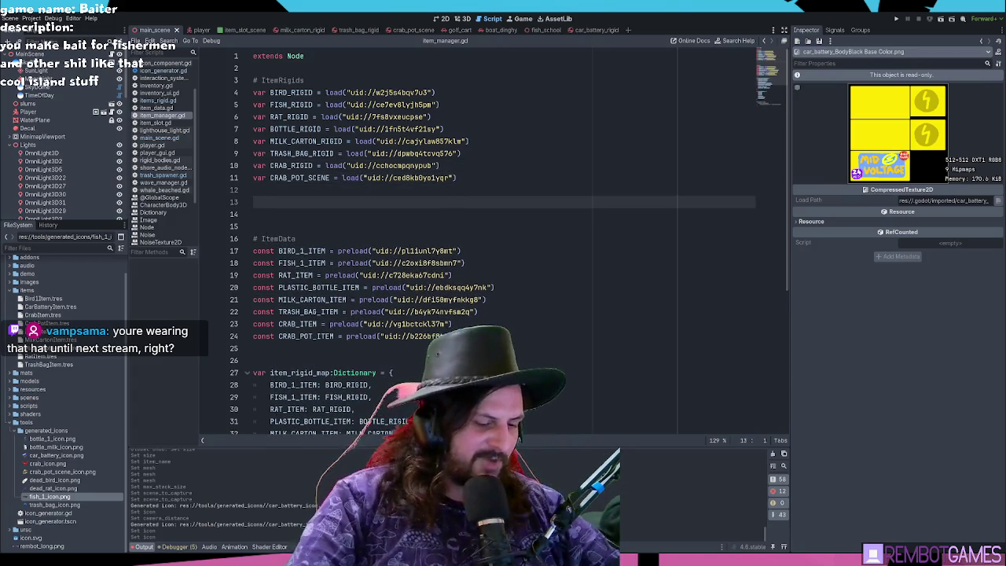
left_click(48, 249)
type("battery")
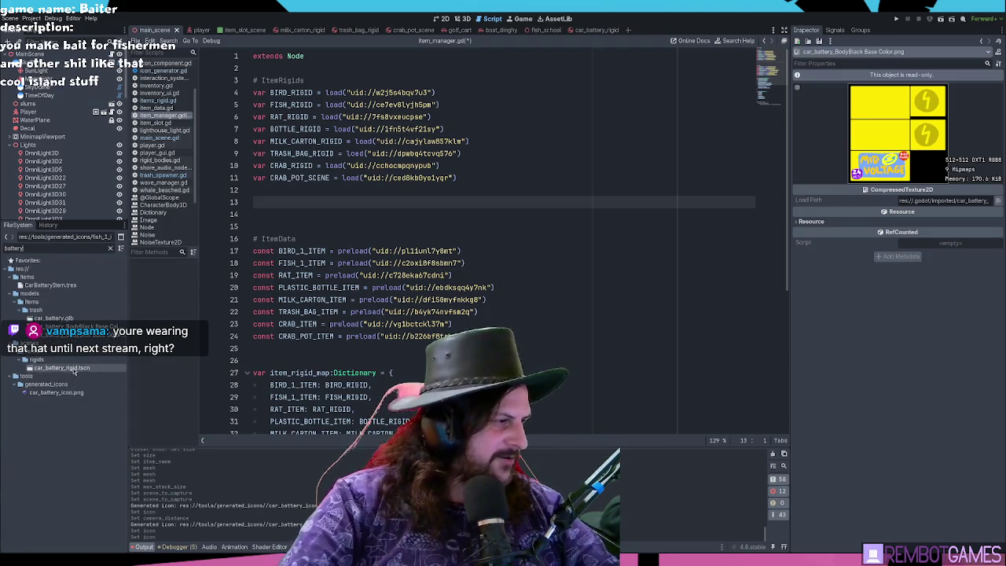
- Add a CAR_BATTERY_RIGID var preload and a CAR_BATTERY_ITEM preload of CarBatteryItem.tres
left_click_drag(69, 368, 317, 202, "ctrl")
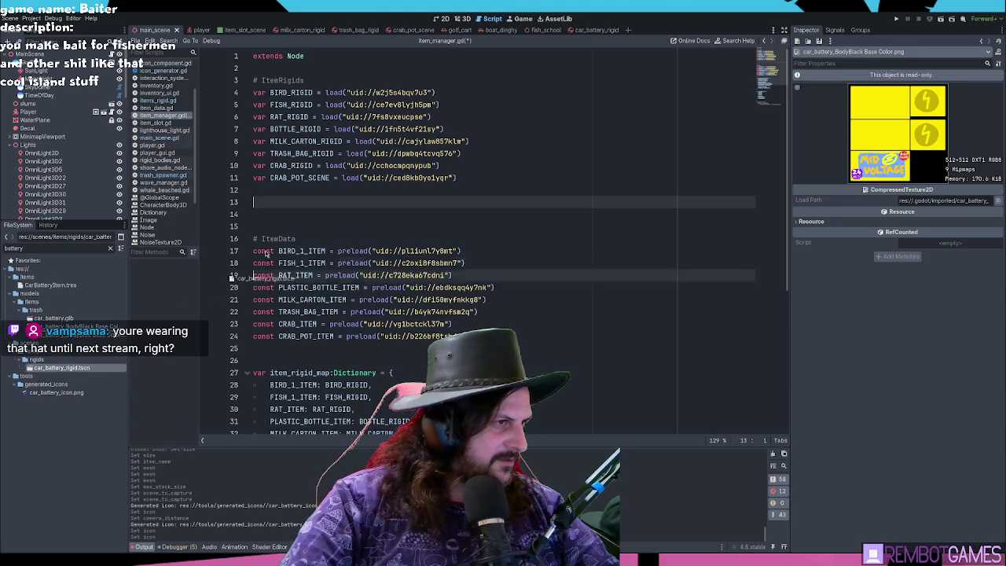
double_click(307, 202)
type("ar")
type("v")
left_click(267, 202)
left_click_drag(48, 285, 279, 360, "ctrl")
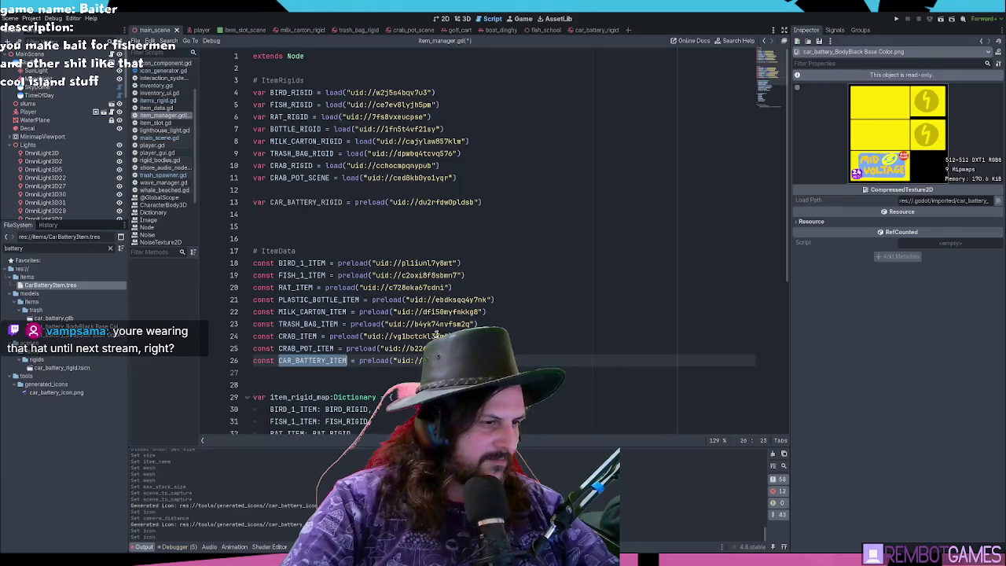
left_click(555, 288)
left_click(301, 192)
key("BackSpace")
- Add a CAR_BATTERY_ITEM: CAR_BATTERY_RIGID entry to item_rigid_map and save item_manager.gd
scroll(418, 307, "down", 5)
scroll(418, 308, "down", 1)
left_click(411, 250)
key("Return")
type("CAR_BATTERY_ITEM")
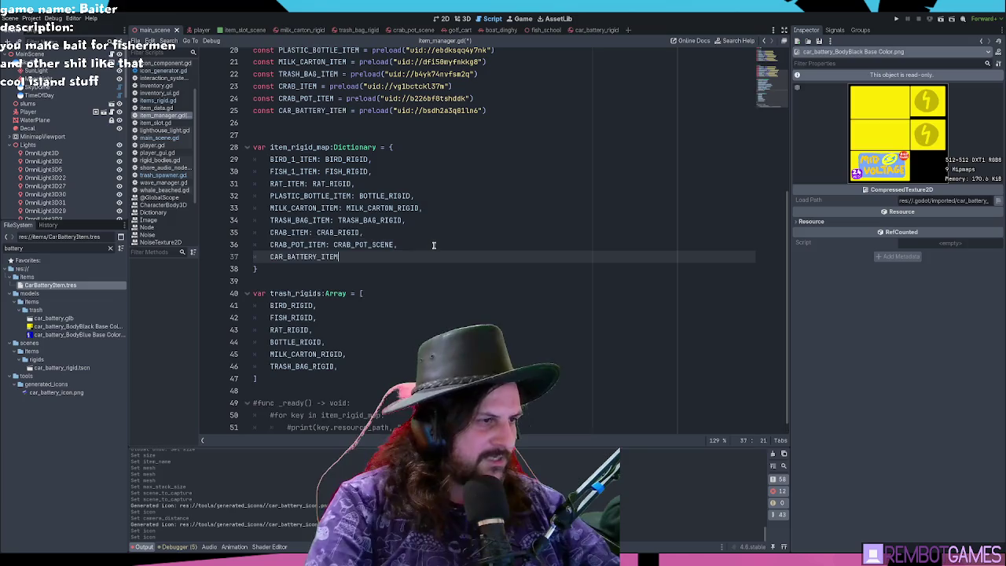
type(":")
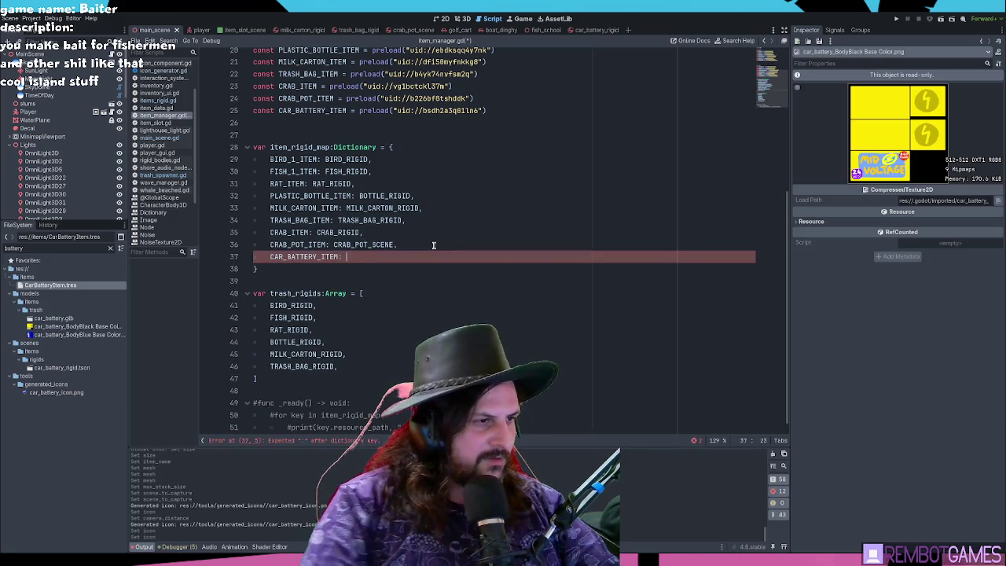
scroll(350, 206, "up", 5)
scroll(349, 206, "up", 1)
double_click(299, 173)
scroll(299, 173, "down", 4)
left_click(398, 329)
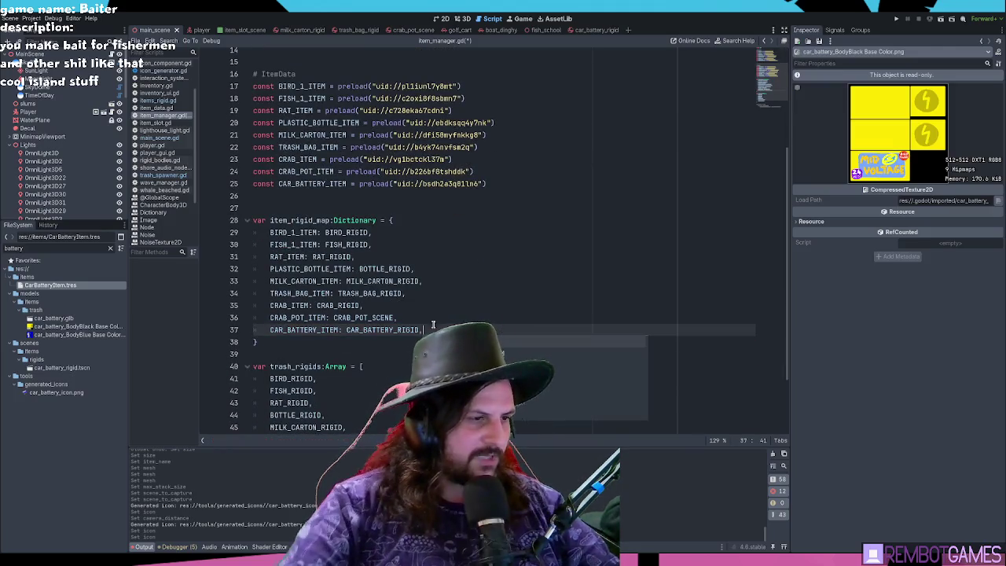
key("Down")
left_click(445, 331)
key("ctrl+s")
- Append CAR_BATTERY_RIGID to the trash_rigids list and run the game
scroll(440, 293, "down", 1)
scroll(440, 293, "down", 1)
double_click(382, 245)
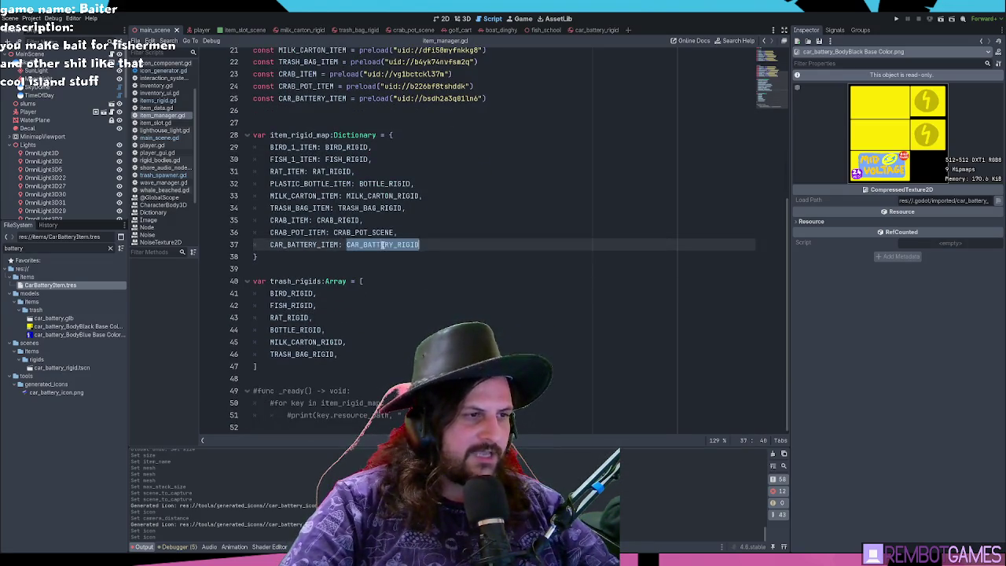
left_click(312, 244)
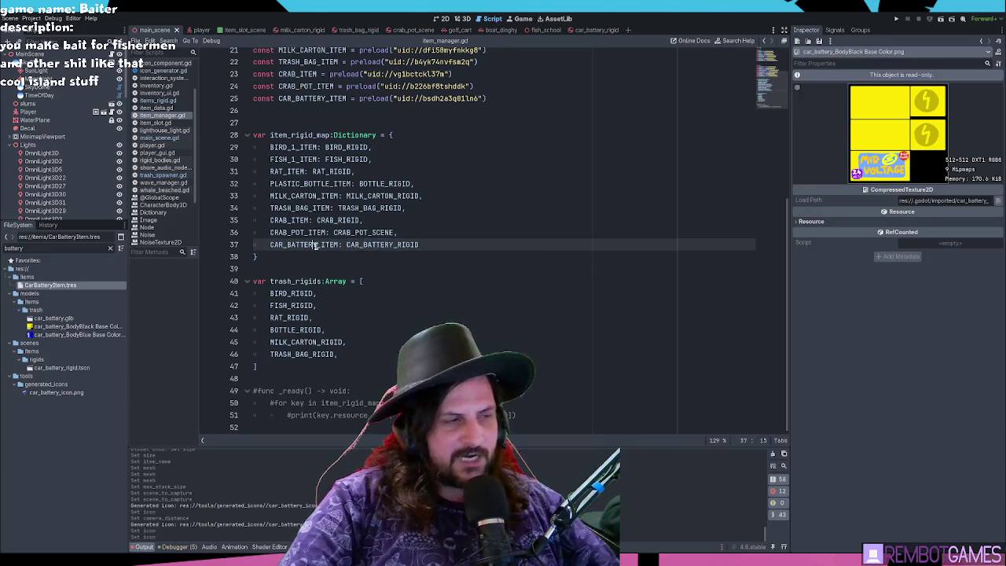
double_click(330, 245)
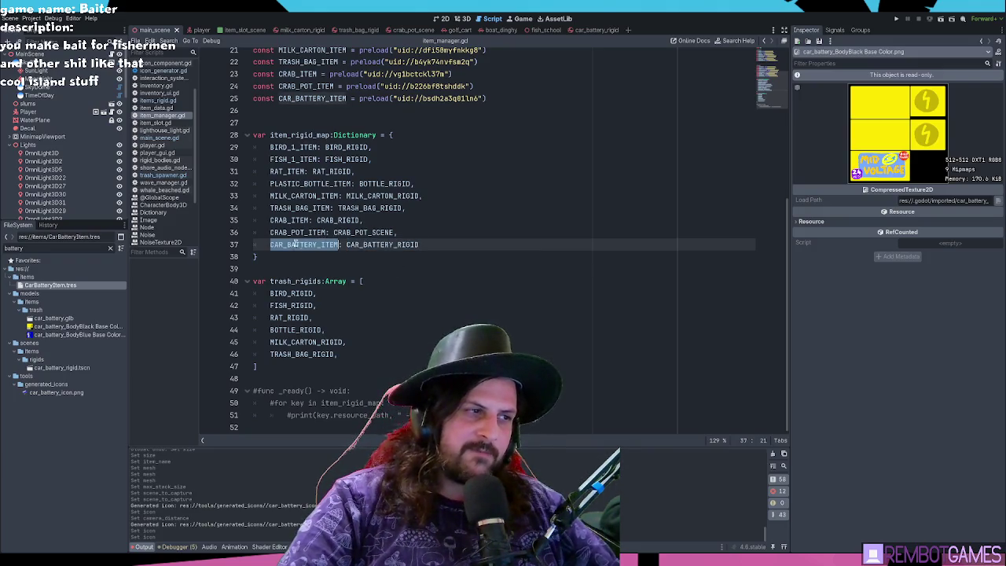
double_click(380, 244)
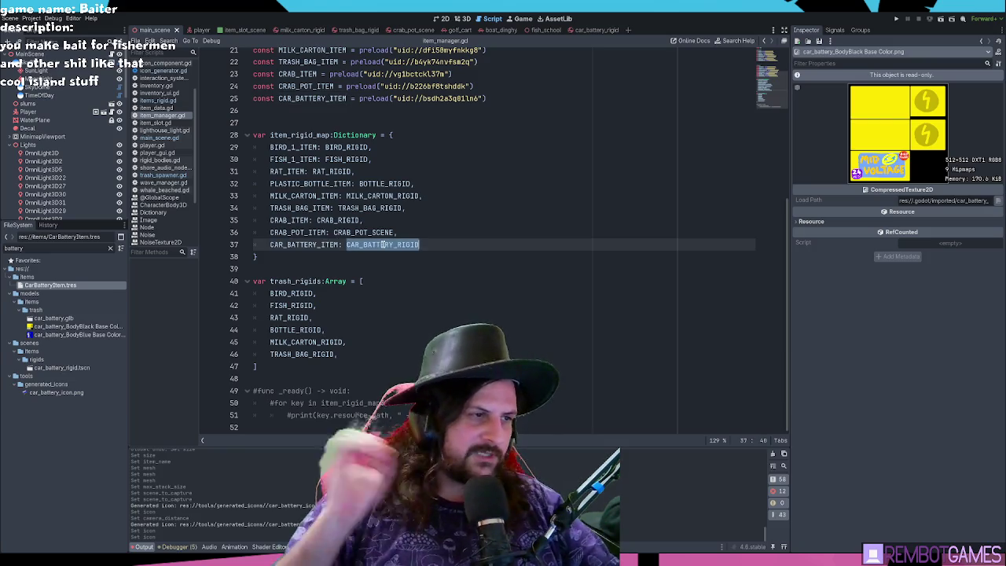
left_click(450, 239)
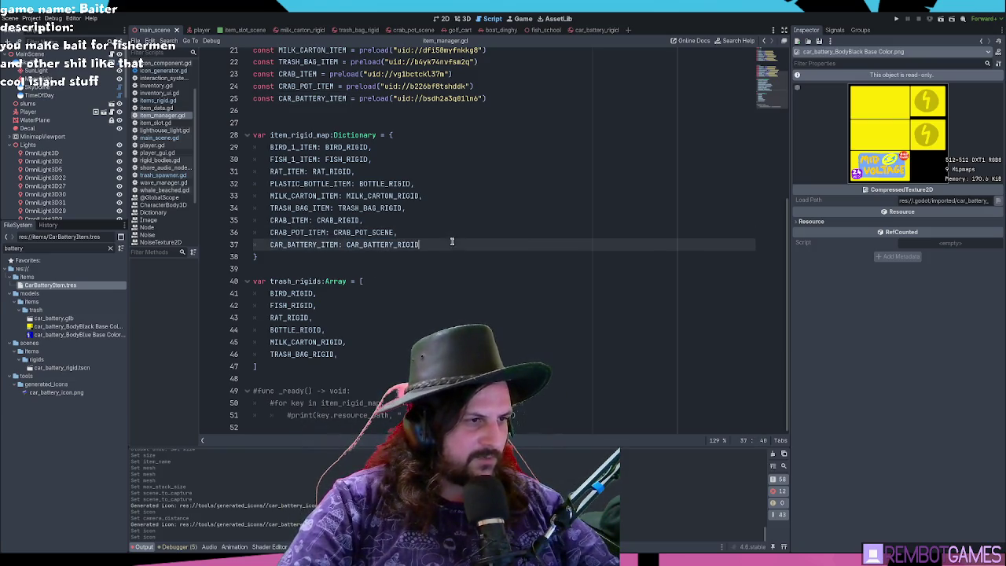
double_click(383, 244)
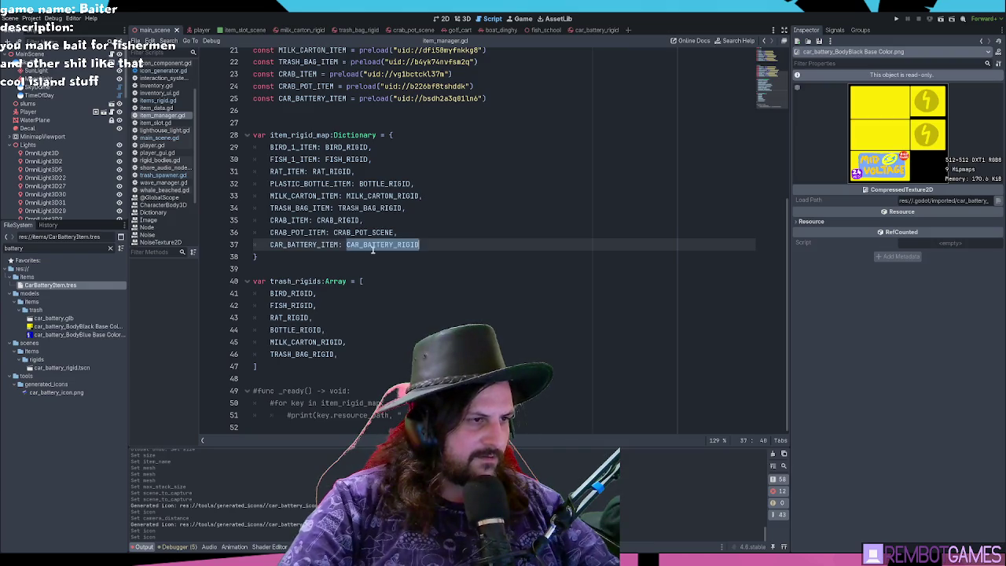
double_click(303, 245)
double_click(383, 246)
key("ctrl+c")
left_click(373, 344)
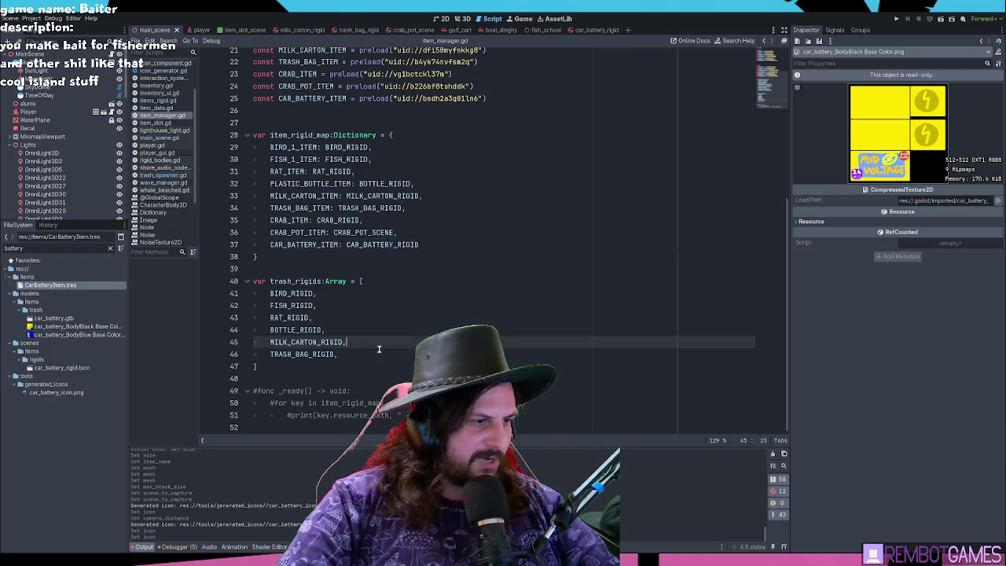
key("Down")
key("End")
key("Return")
key("ctrl+v")
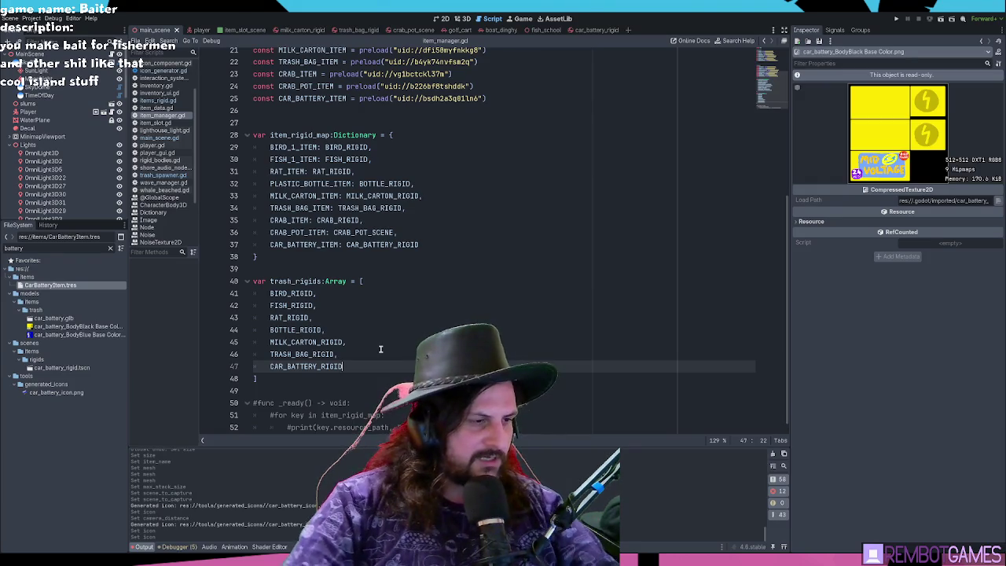
key("F5")
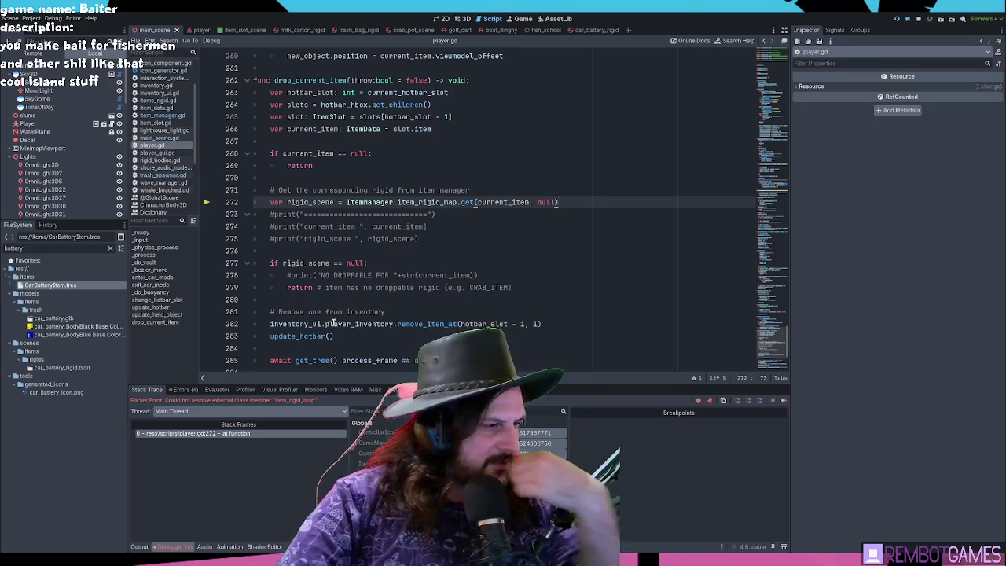
- Inspect player.gd's item_rigid_map lookup on line 272 and the car battery map entry in item_manager.gd
left_click(381, 264)
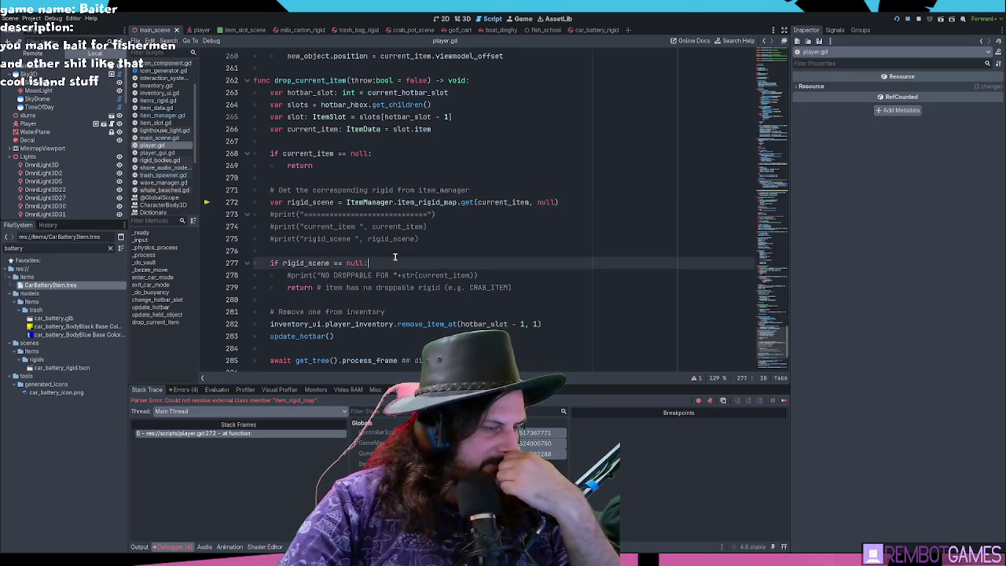
left_click(449, 227)
left_click(464, 202)
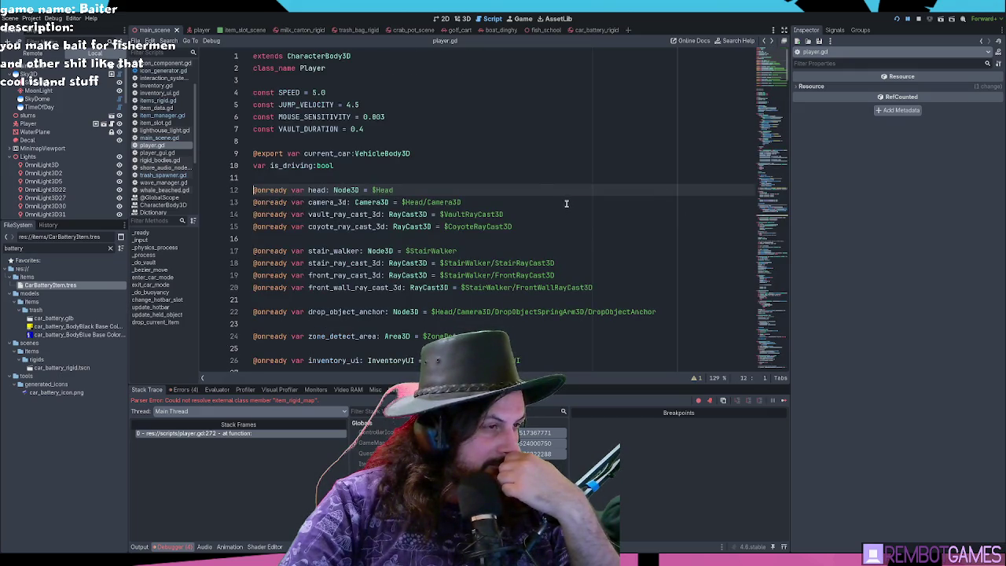
left_click(159, 115)
scroll(435, 238, "down", 2)
scroll(426, 254, "down", 1)
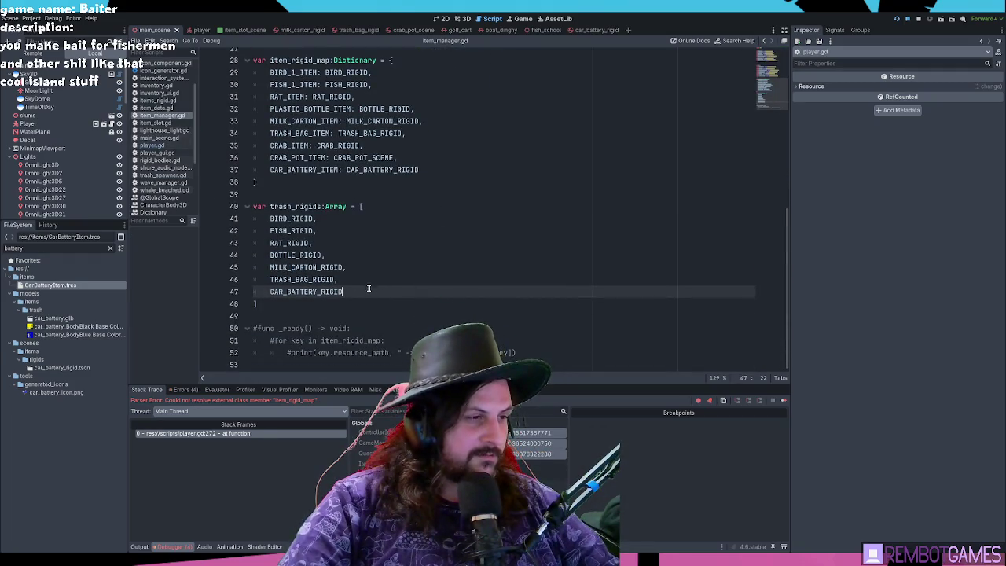
scroll(383, 283, "up", 2)
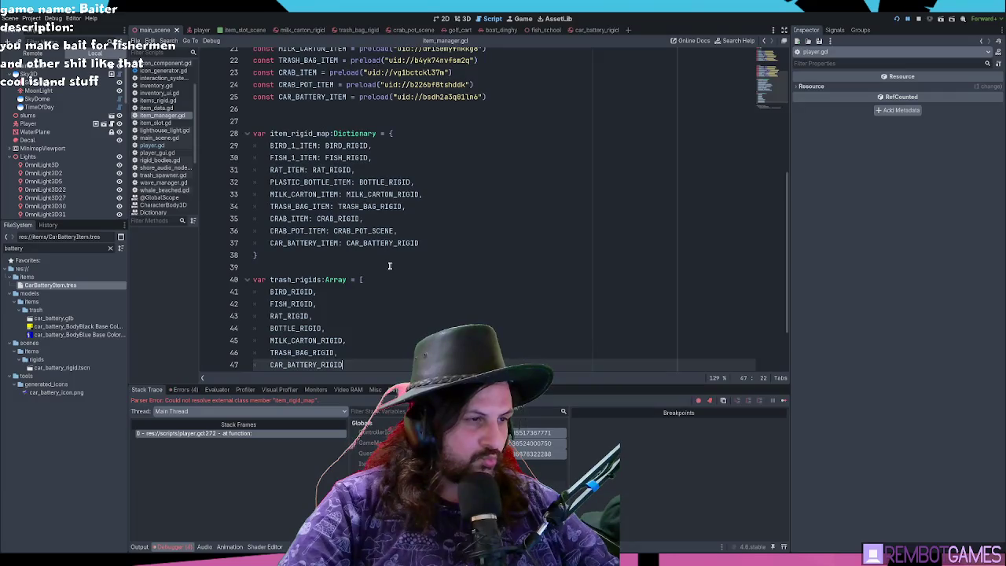
left_click(434, 241)
double_click(395, 243)
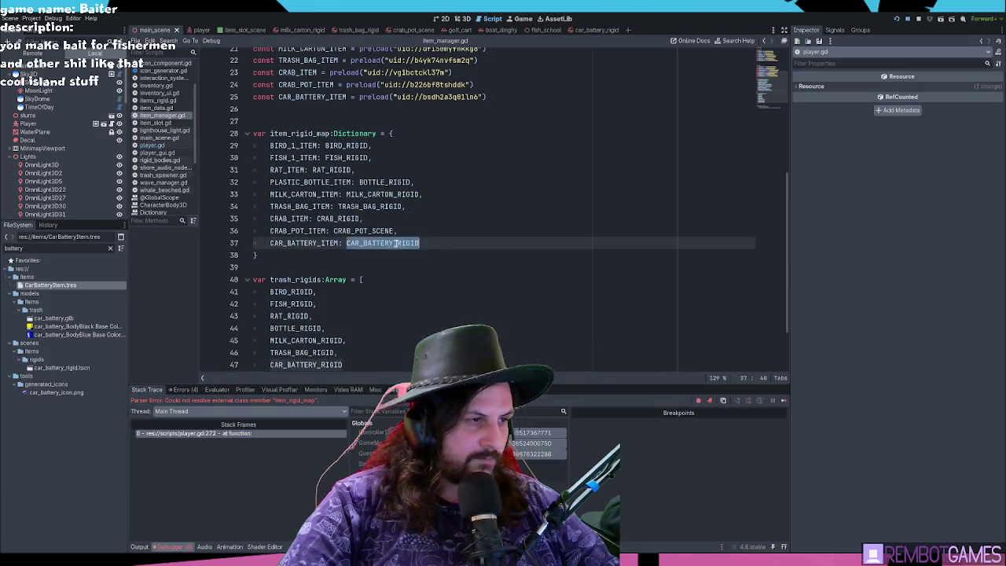
left_click(315, 243)
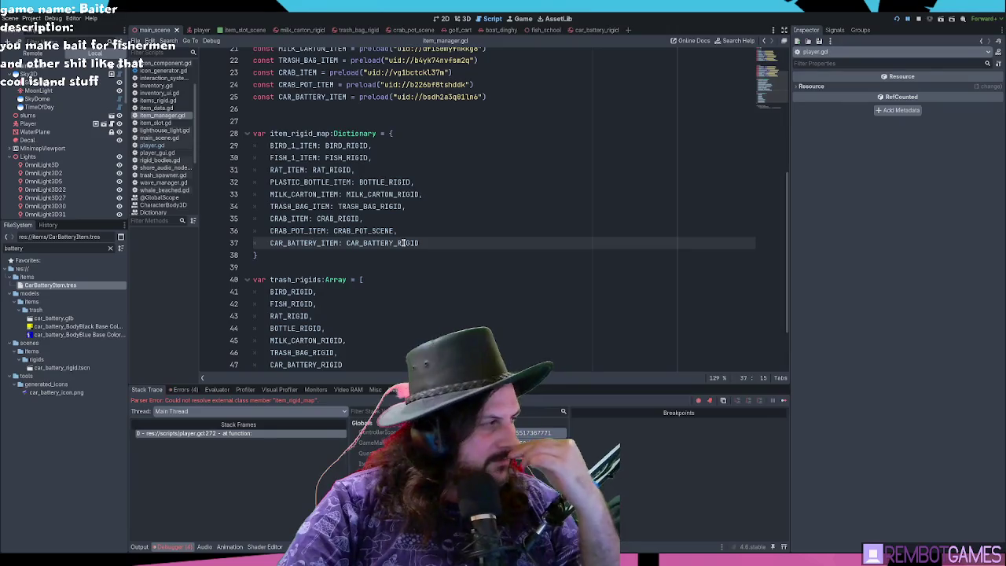
left_click(434, 243)
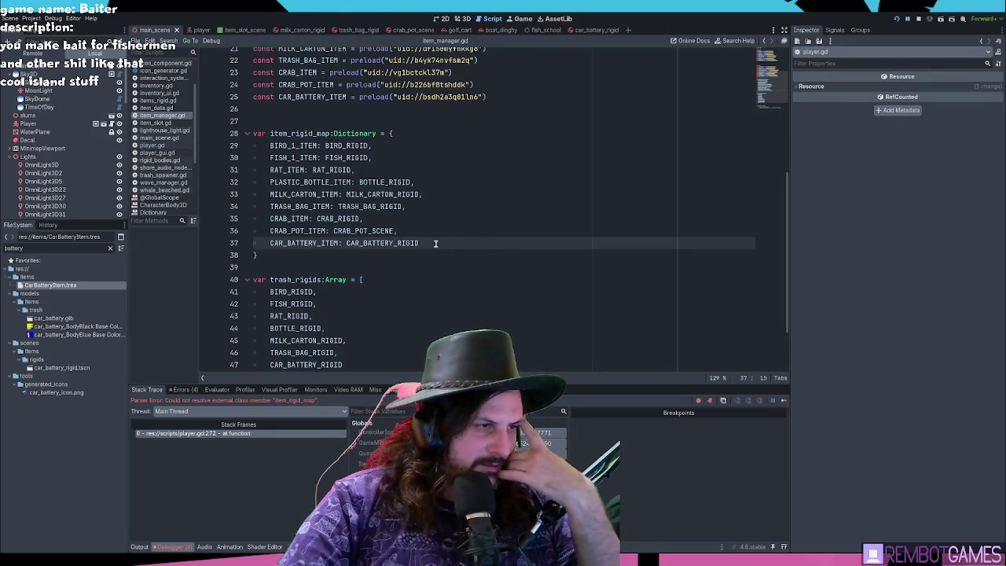
- Review the rigid preload constants in item_manager.gd and view CarBatteryItem.tres's properties
scroll(442, 243, "up", 3)
scroll(448, 243, "up", 3)
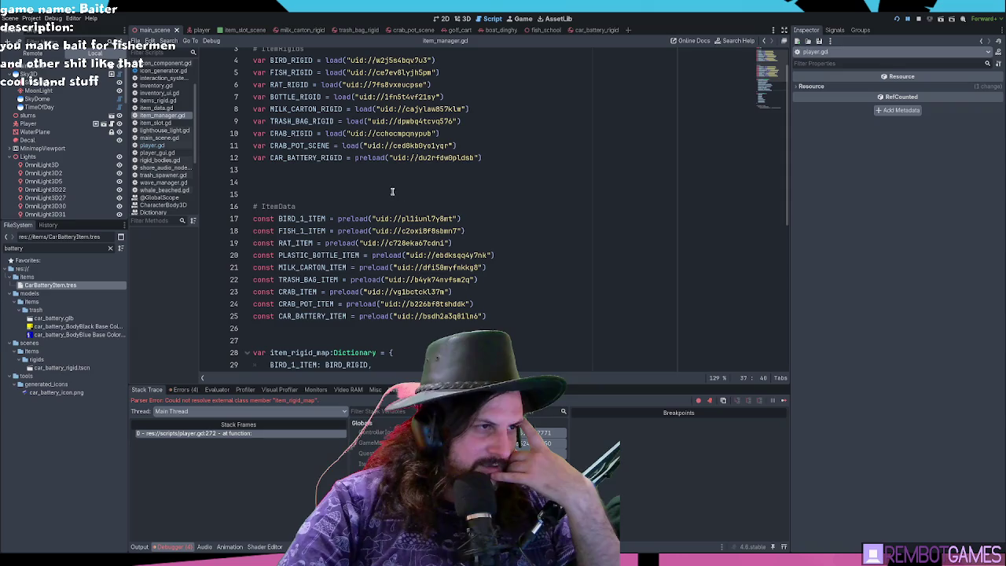
left_click(520, 292)
left_click(368, 178)
left_click(369, 169)
left_click(324, 158)
left_click(324, 186)
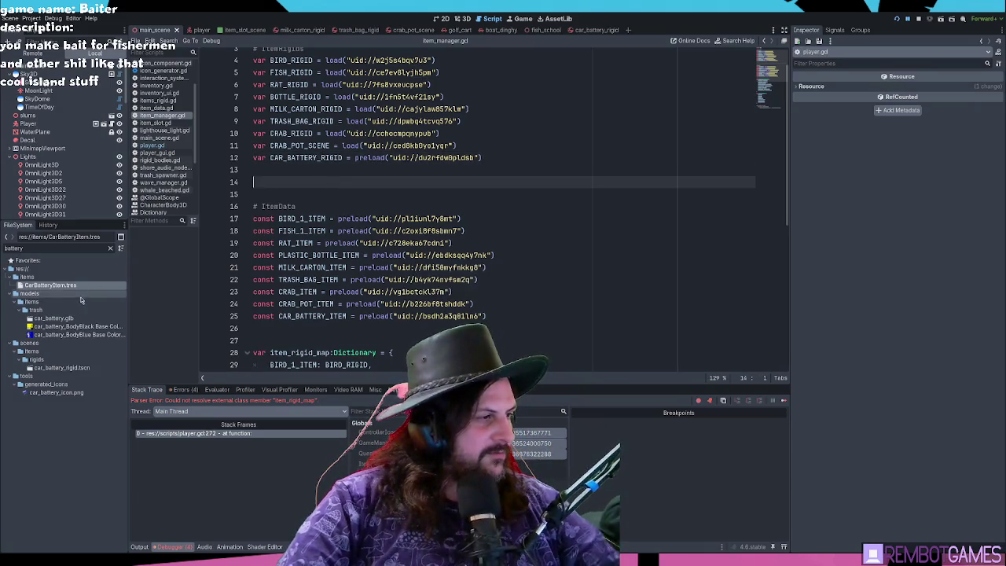
left_click(47, 285)
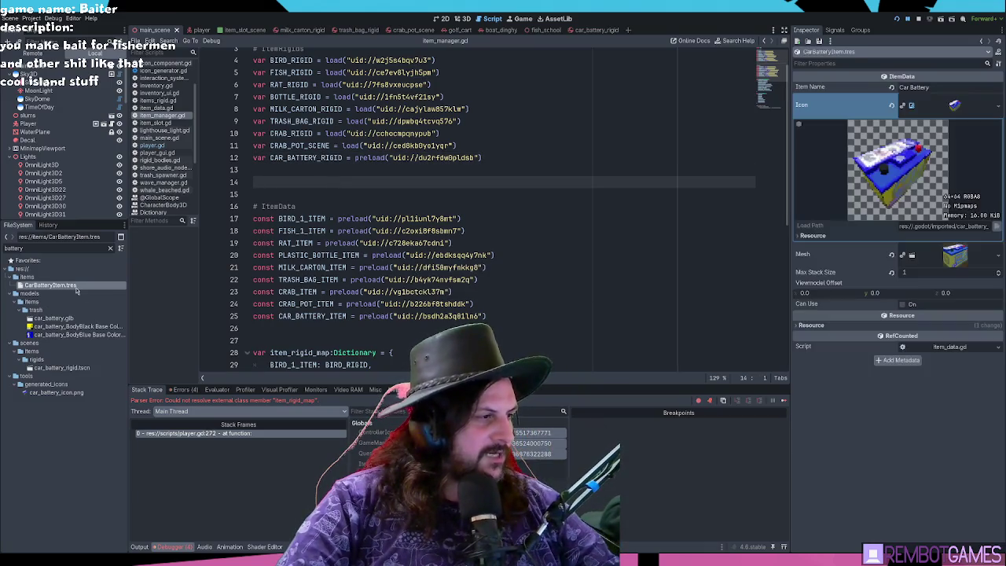
- Re-enter 'Car Battery' as the item name in CarBatteryItem.tres
left_click(956, 104)
left_click(892, 88)
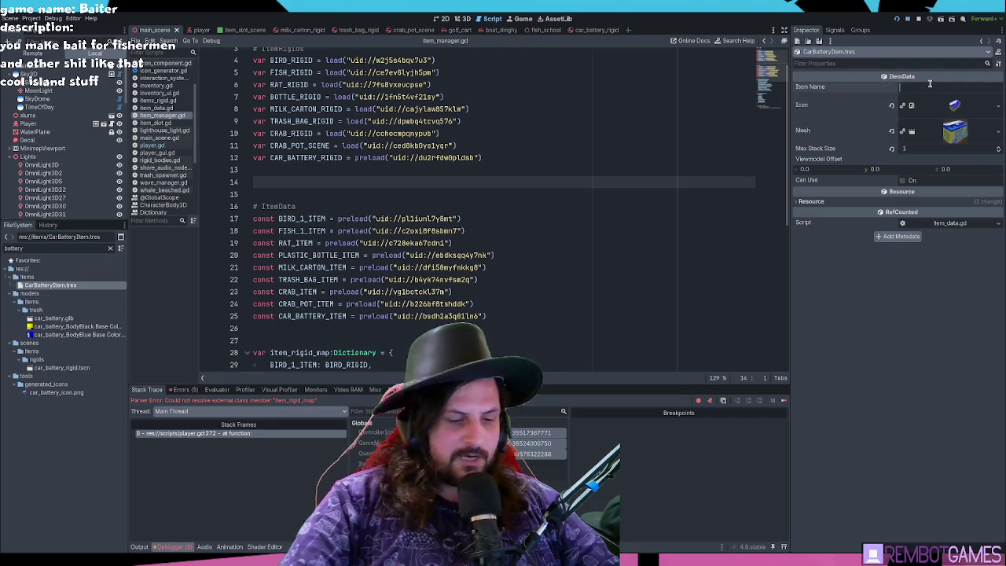
type("Car Battery")
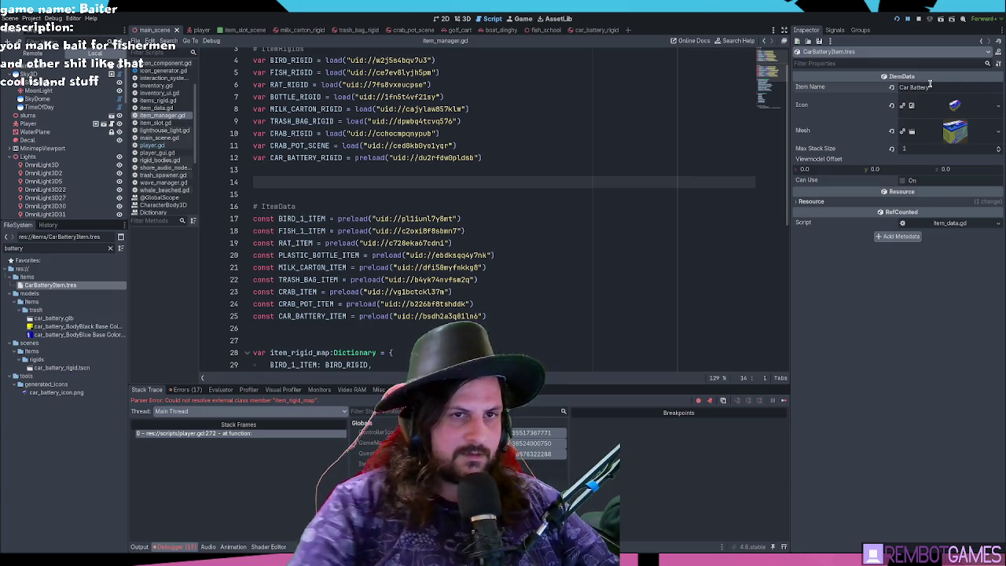
- Replace the car_battery_rigid scene's milk carton item data with CarBatteryItem.tres and save
double_click(62, 368)
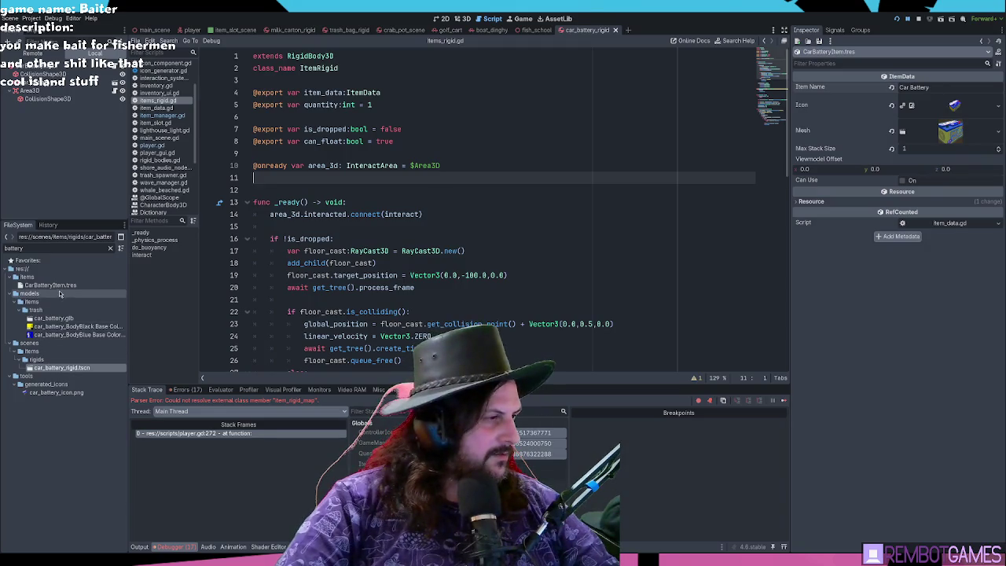
left_click(63, 287)
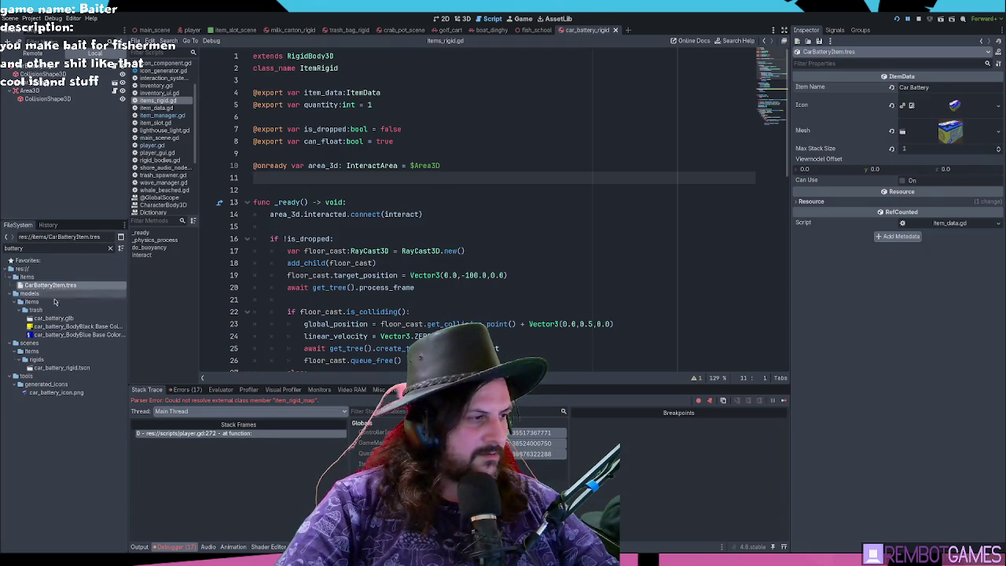
left_click(63, 368)
left_click(40, 67)
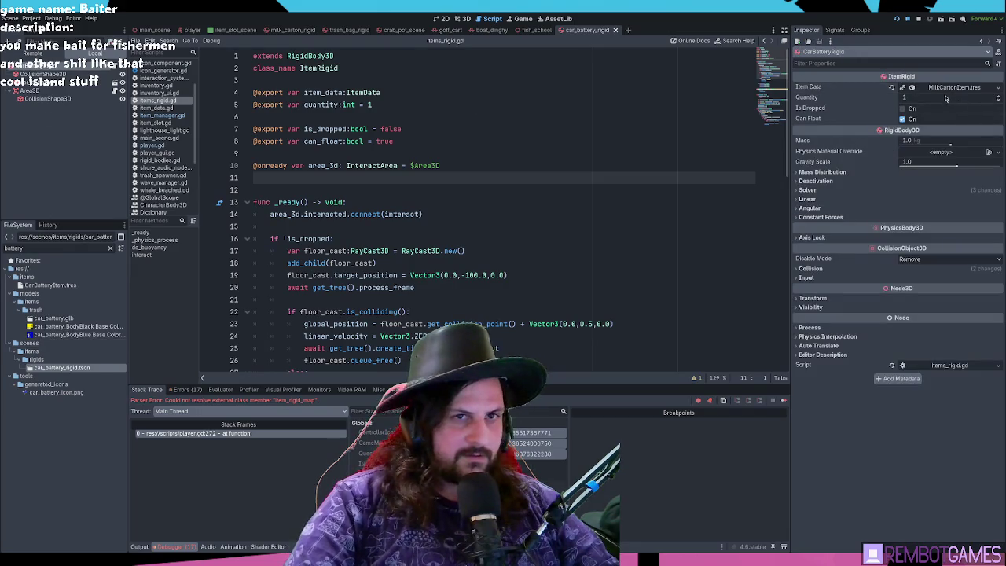
left_click(892, 88)
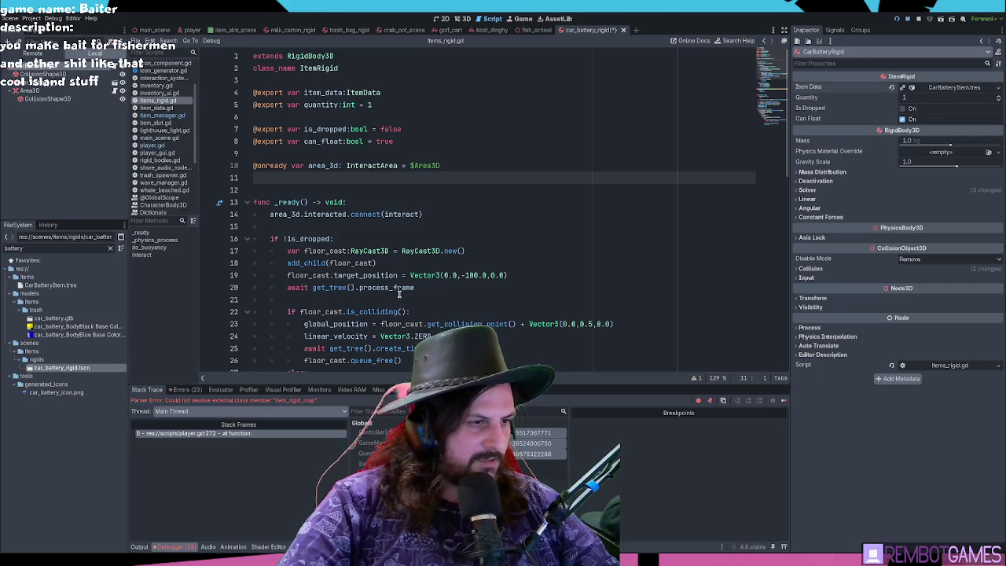
left_click(557, 196)
key("ctrl+s")
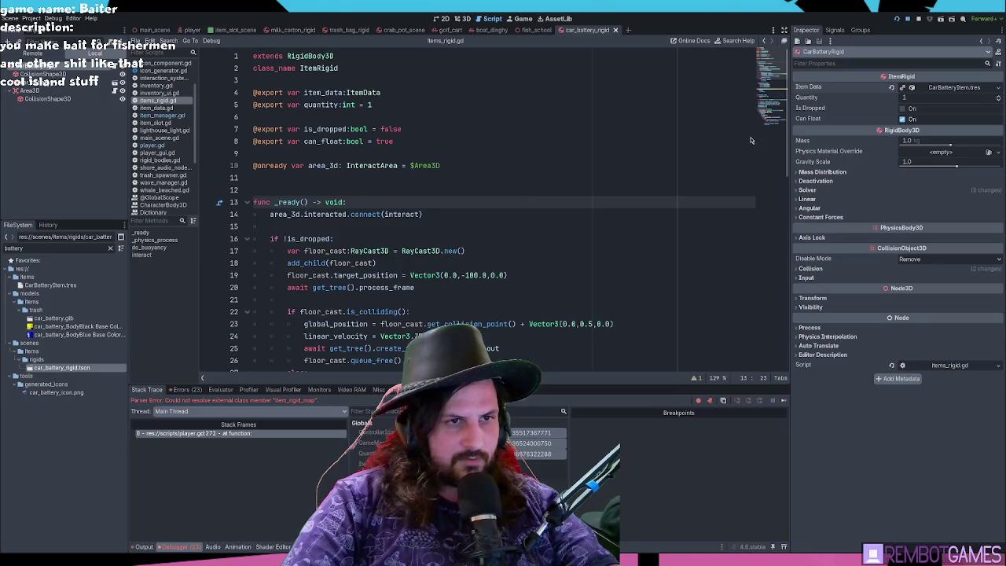
- Run the game again and check the parse error at player.gd line 272
left_click(908, 22)
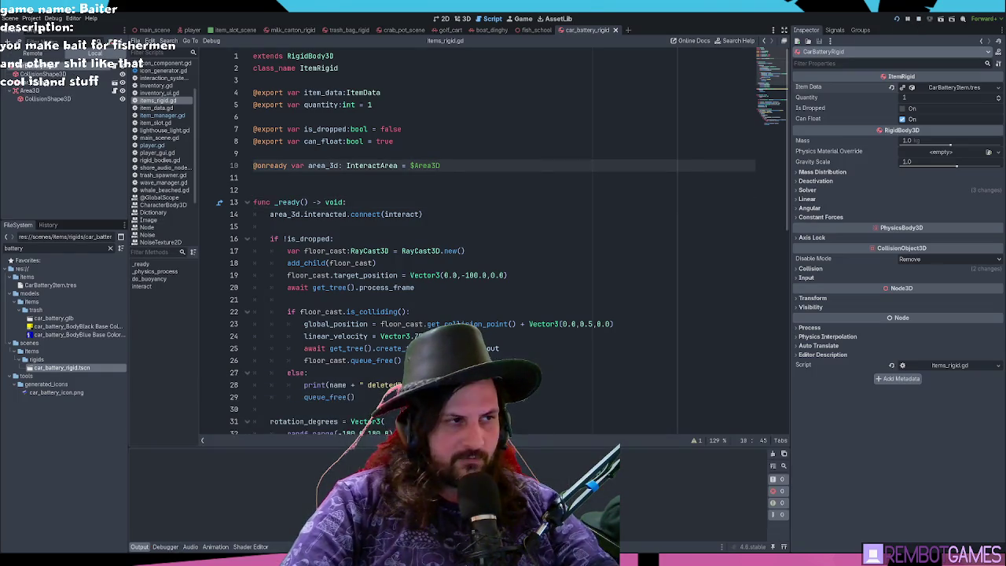
left_click(598, 214)
key("ctrl+s")
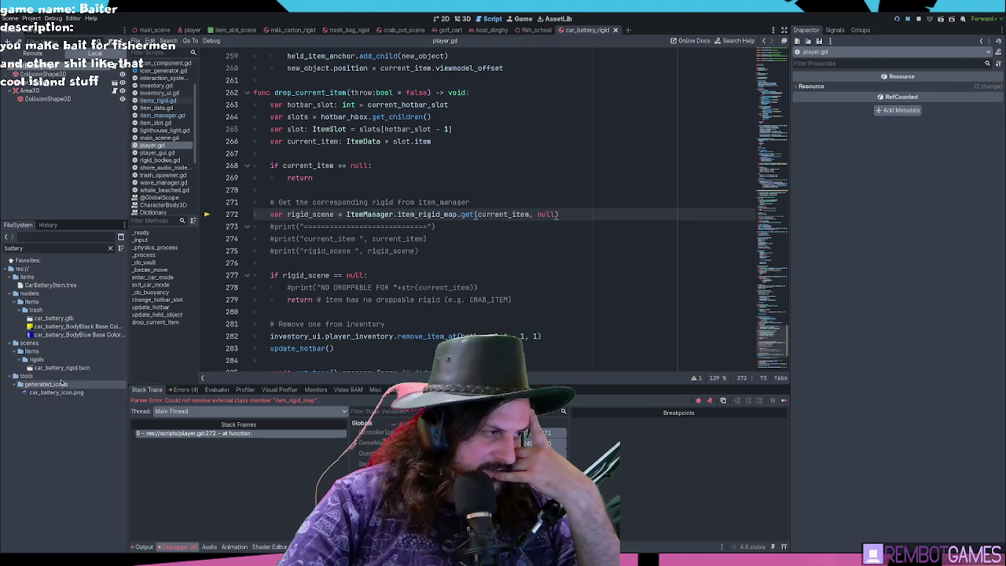
- Inspect the CarBatteryRigid node, its items_rigid.gd script and the CarBatteryItem.tres mesh
left_click(49, 82)
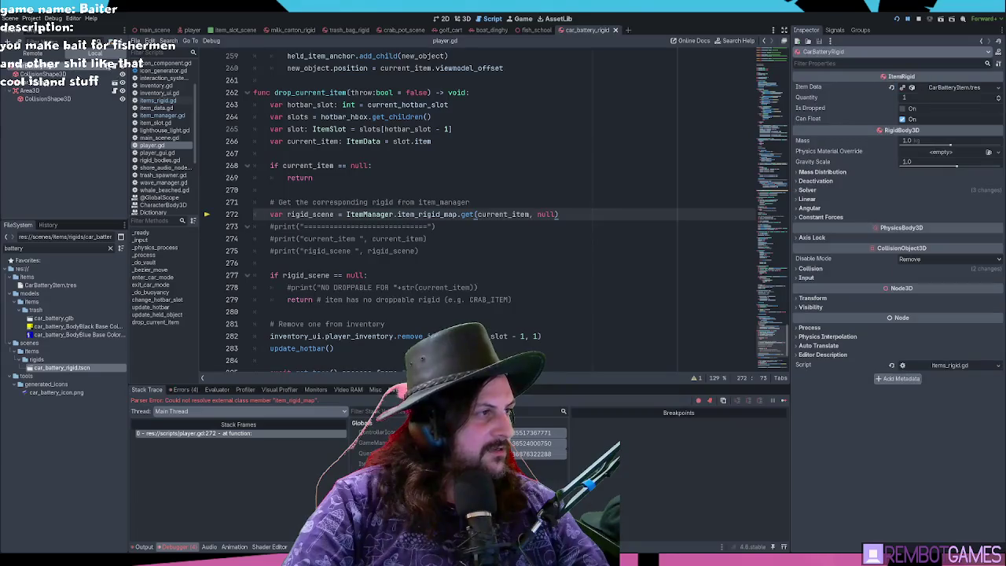
left_click(116, 67)
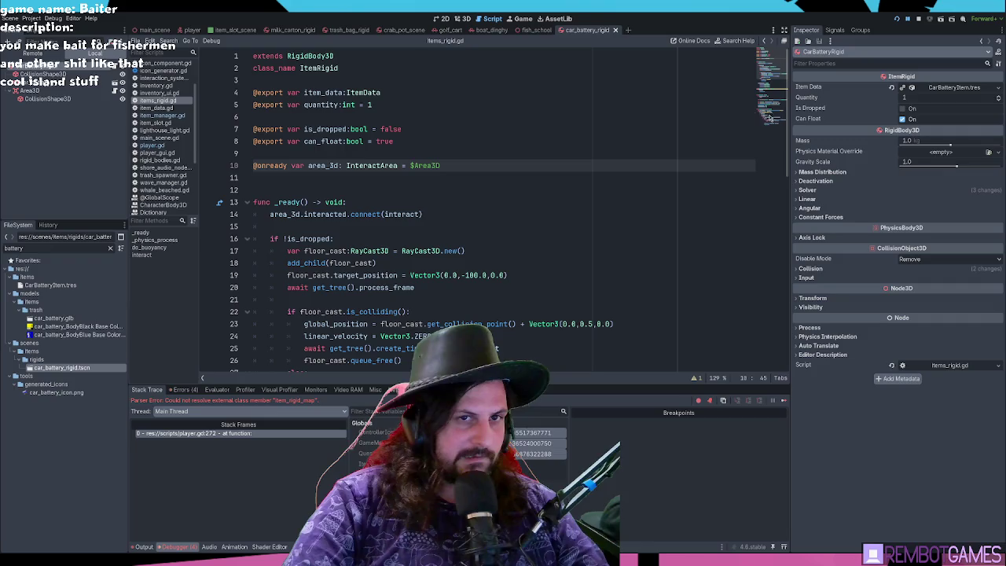
left_click(945, 88)
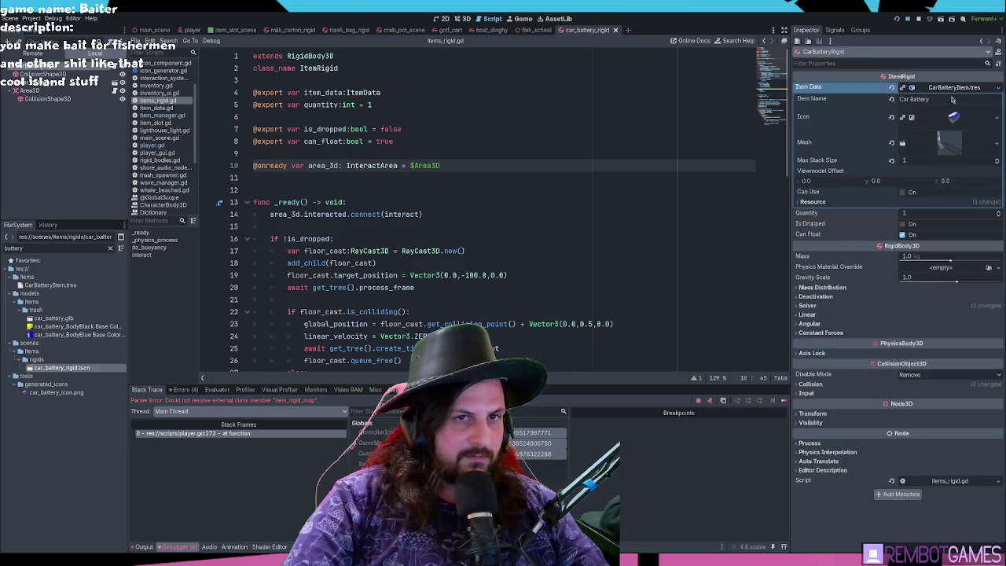
left_click(931, 149)
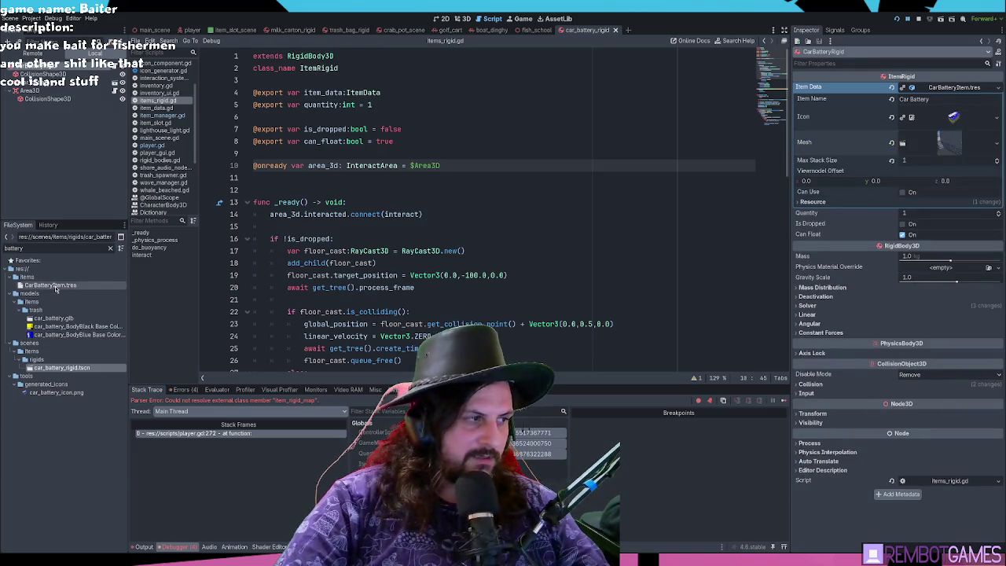
- Open CarBatteryItem.tres and clear its Mesh property
left_click(51, 285)
left_click(902, 134)
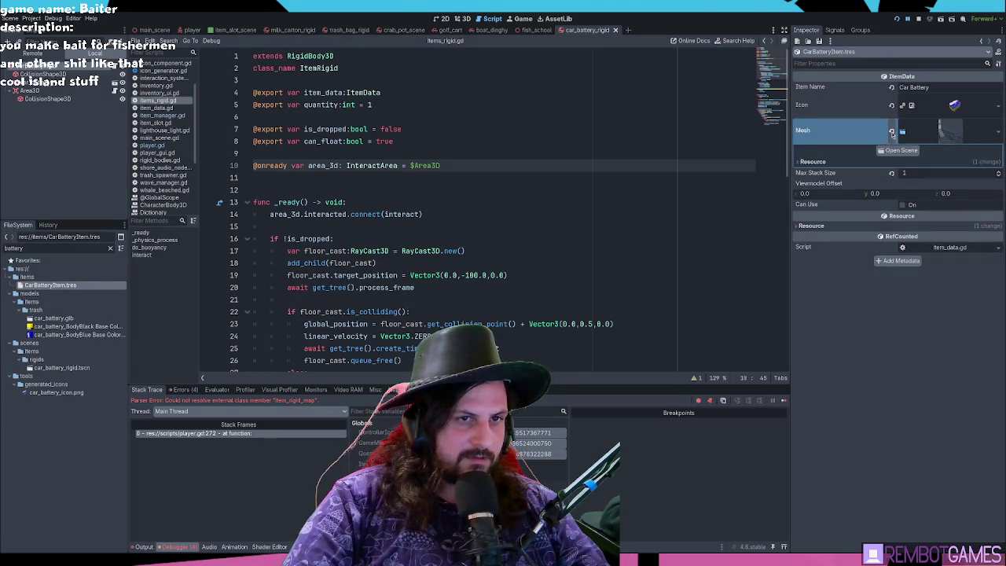
left_click(893, 133)
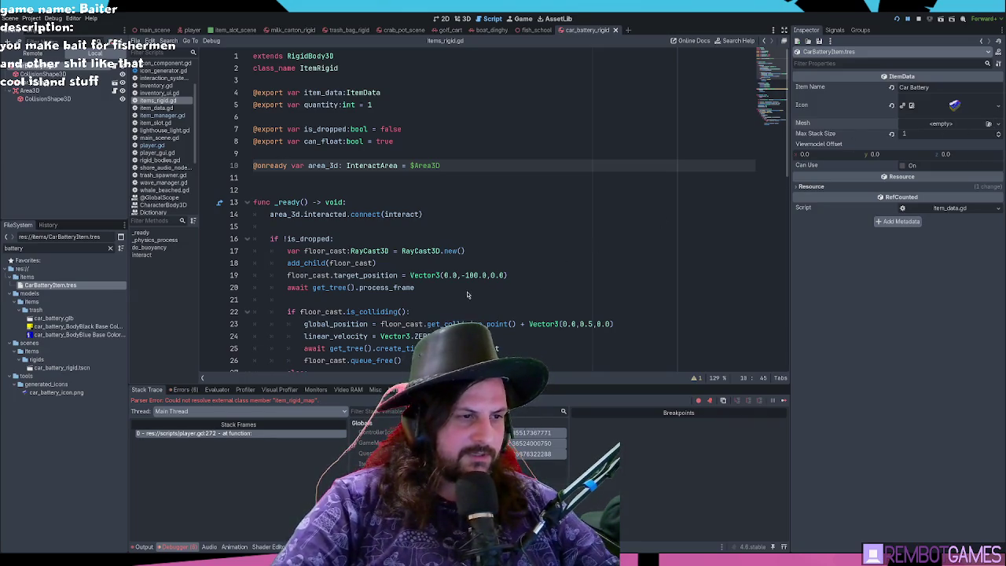
left_click(550, 226)
key("ctrl+s")
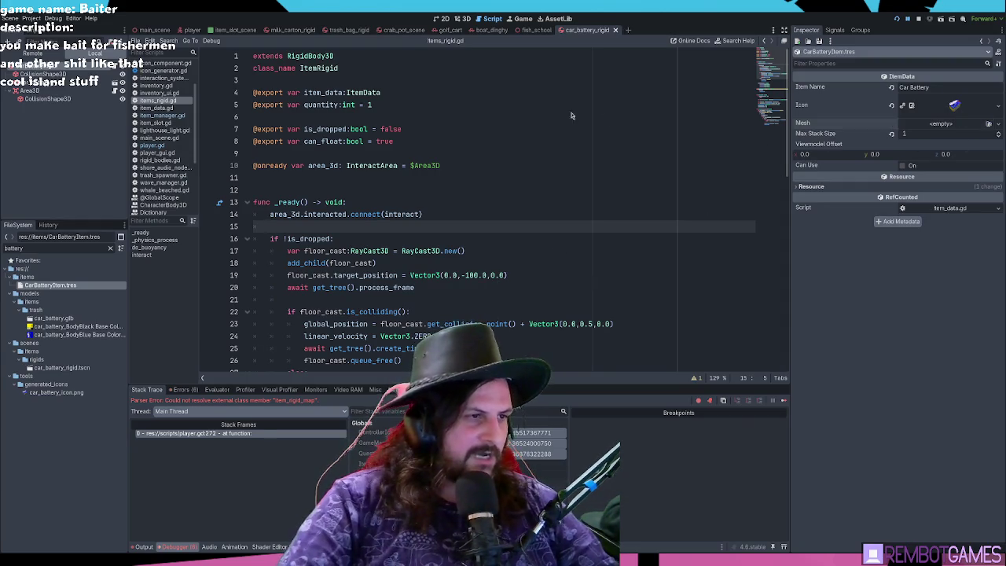
- Restore the battery mesh on the item and launch the game with F5
left_click(563, 190)
key("ctrl+s")
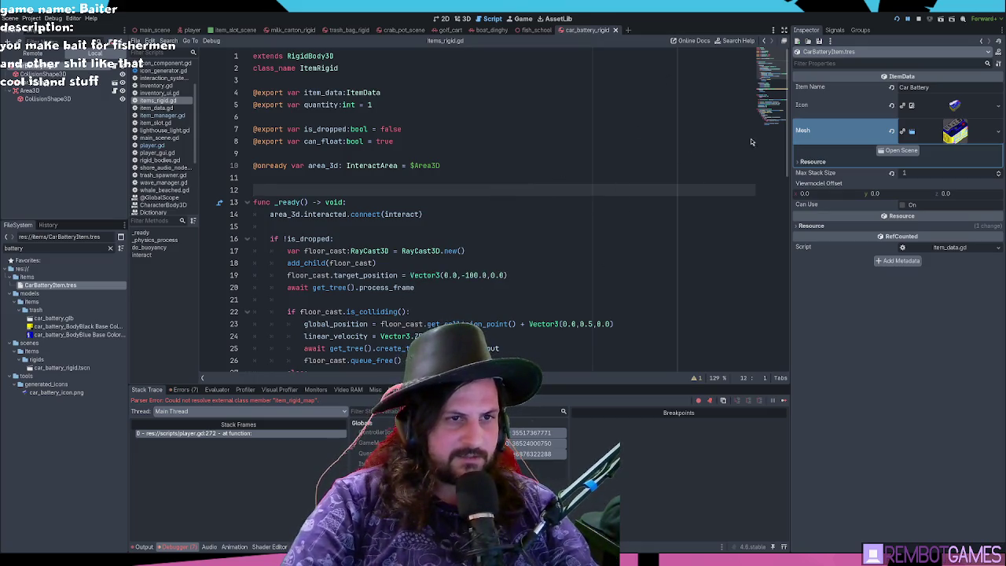
key("F5")
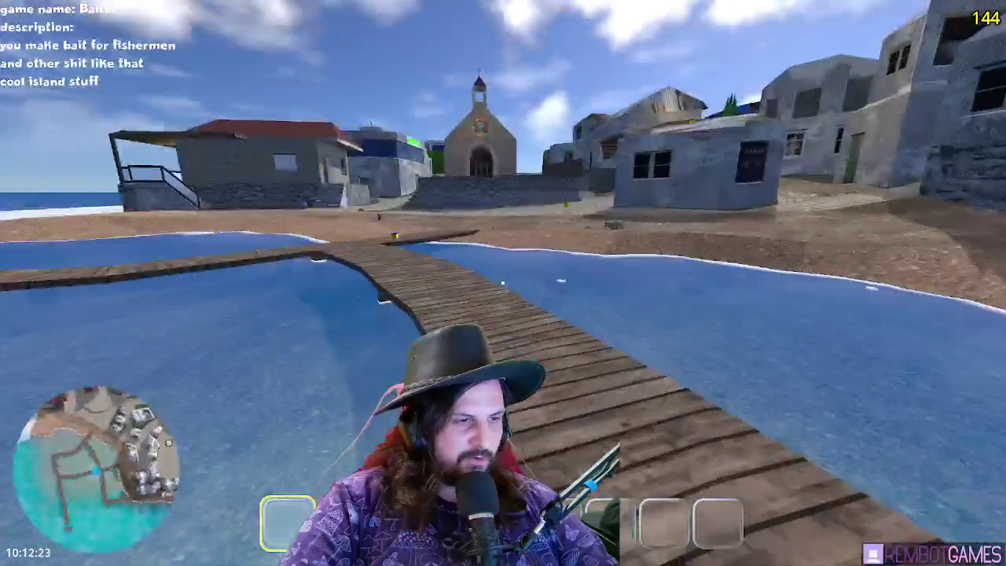
- Walk to the white jug, pick it up with E and throw it, twice
key("w")
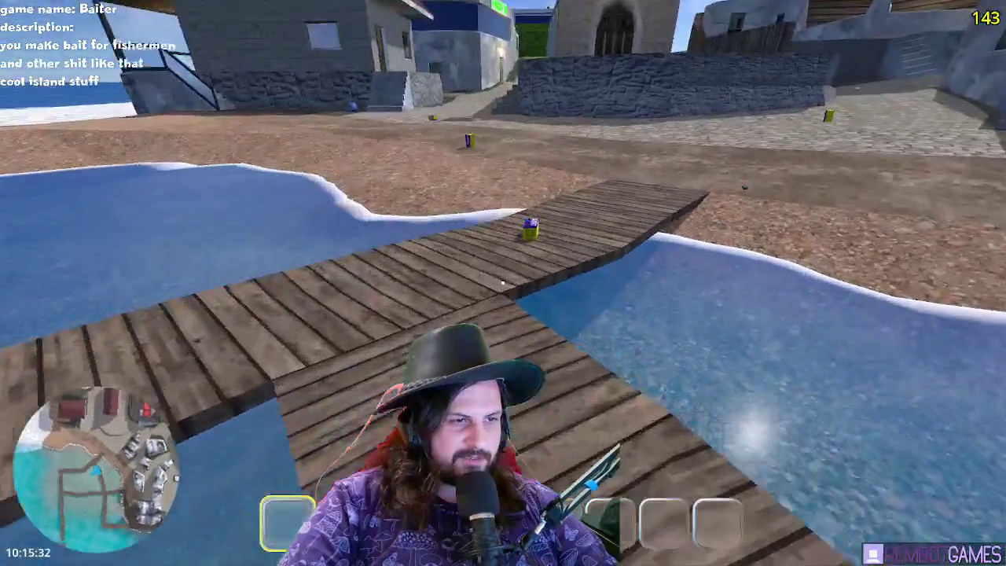
key("e")
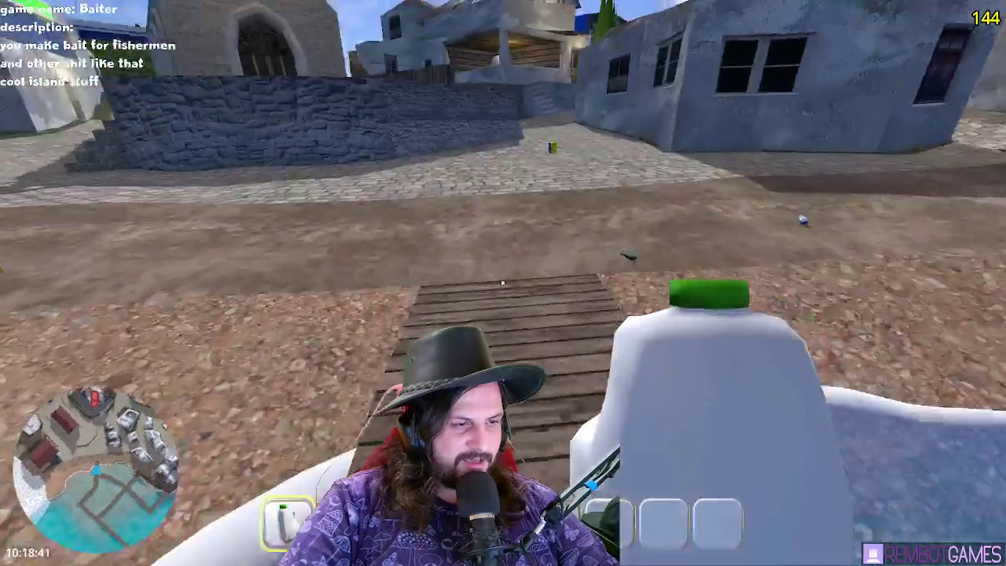
left_click(504, 283)
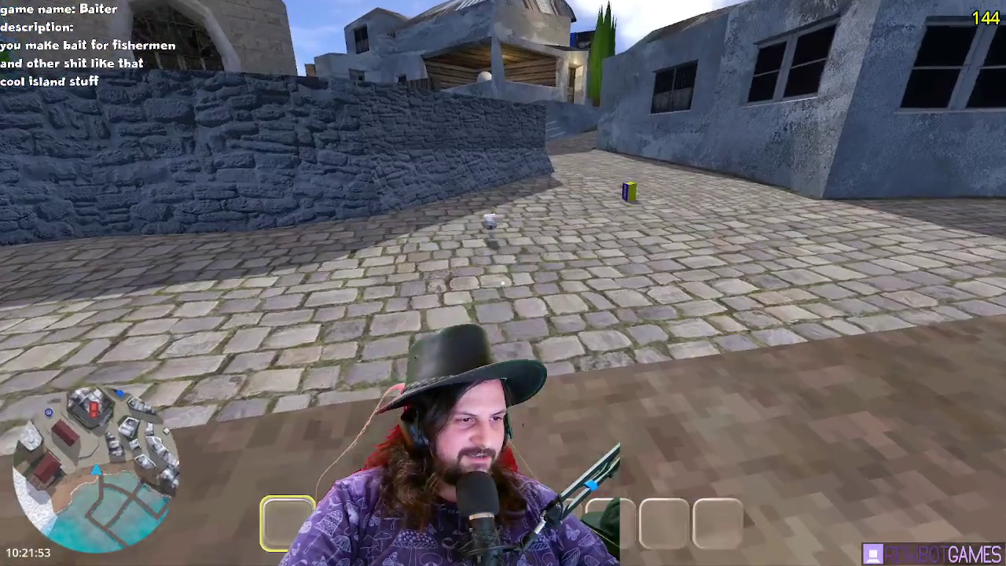
key("e")
left_click(503, 283)
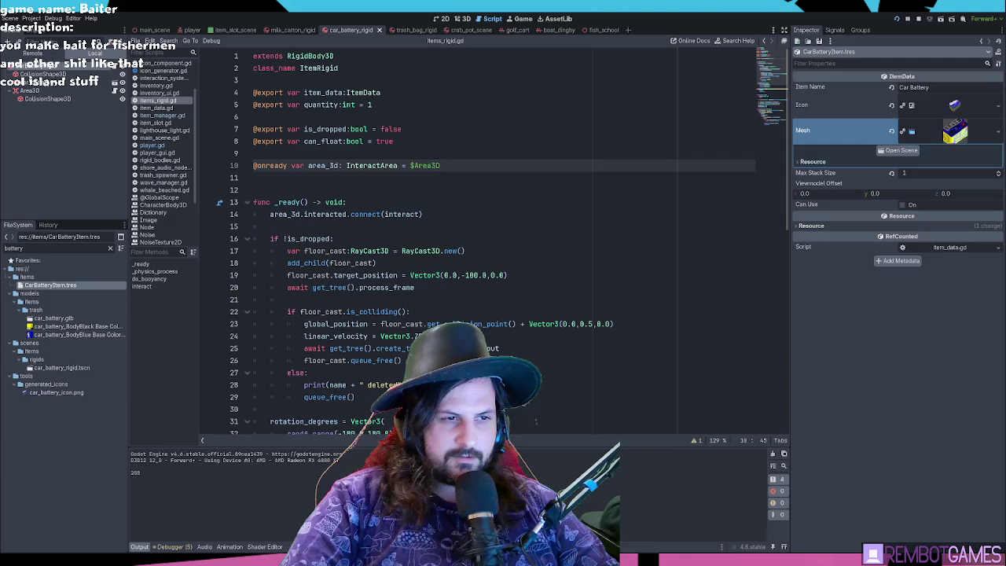
- Rerun the game, swim to the beach, pick up the car battery, throw it and grab it again
key("w")
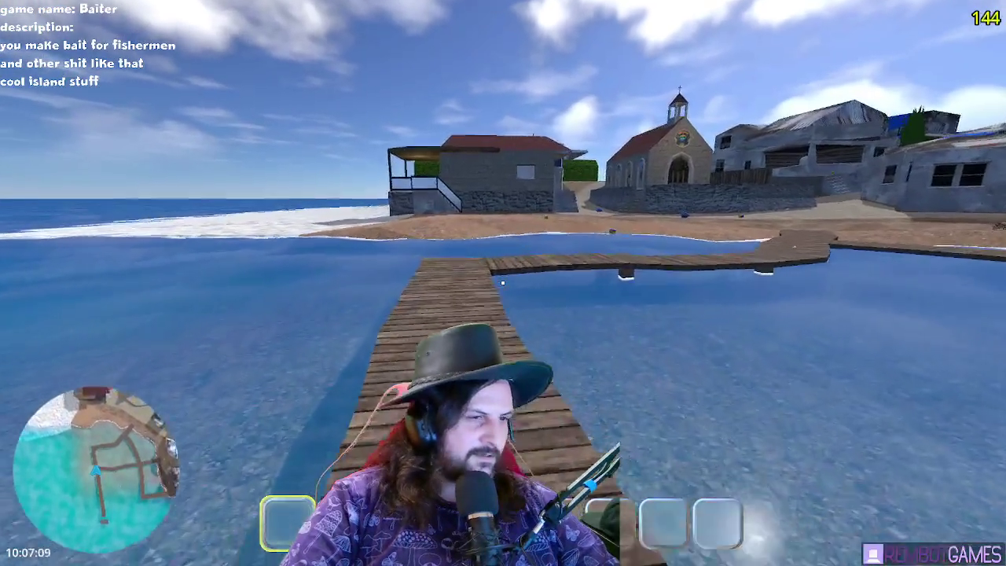
key("w")
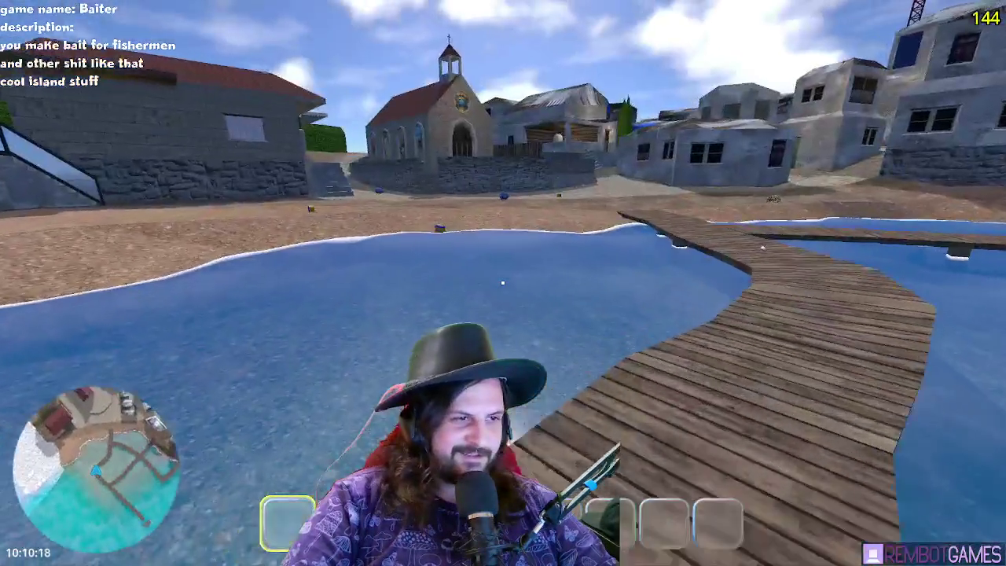
key("w")
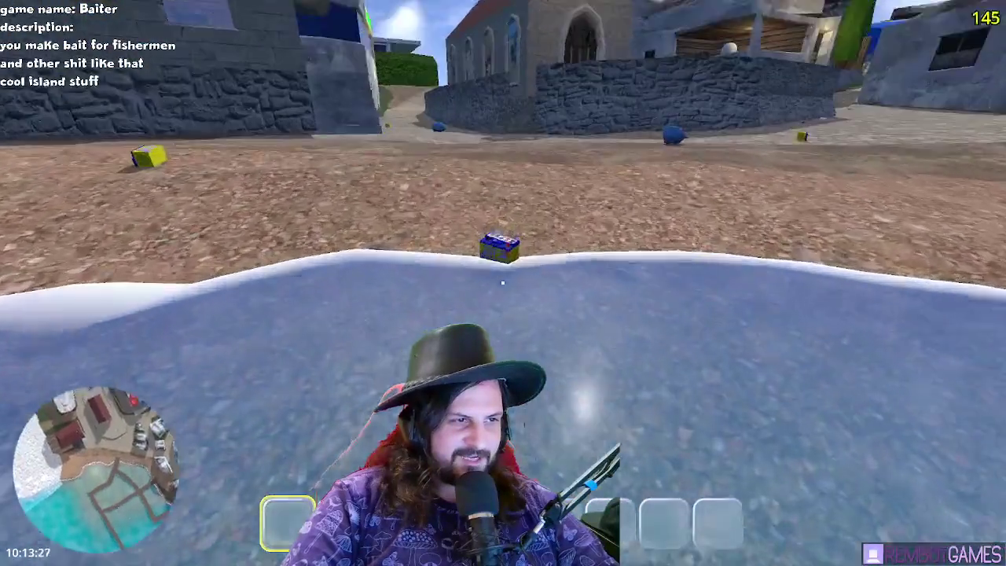
left_click(503, 281)
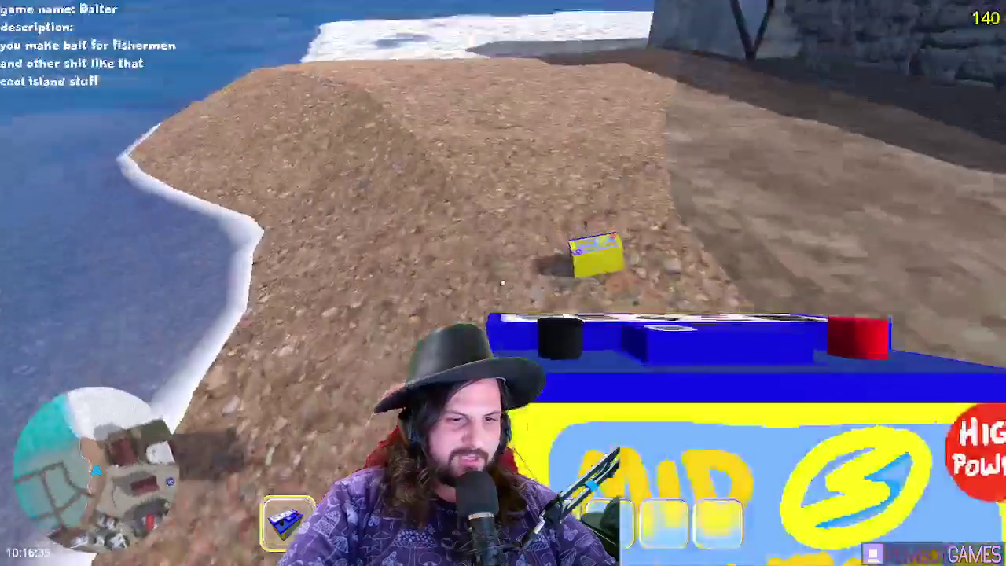
key("w")
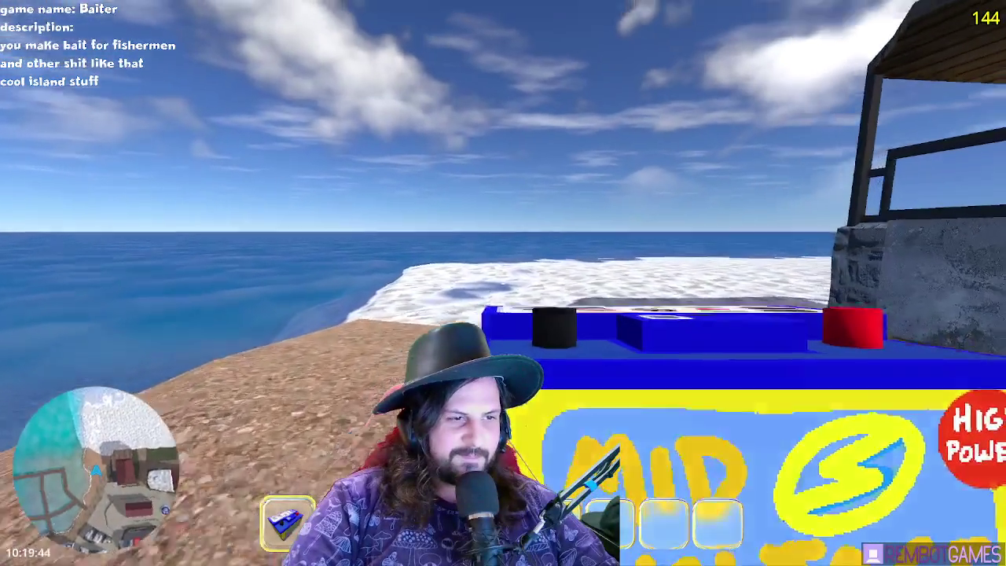
left_click(503, 281)
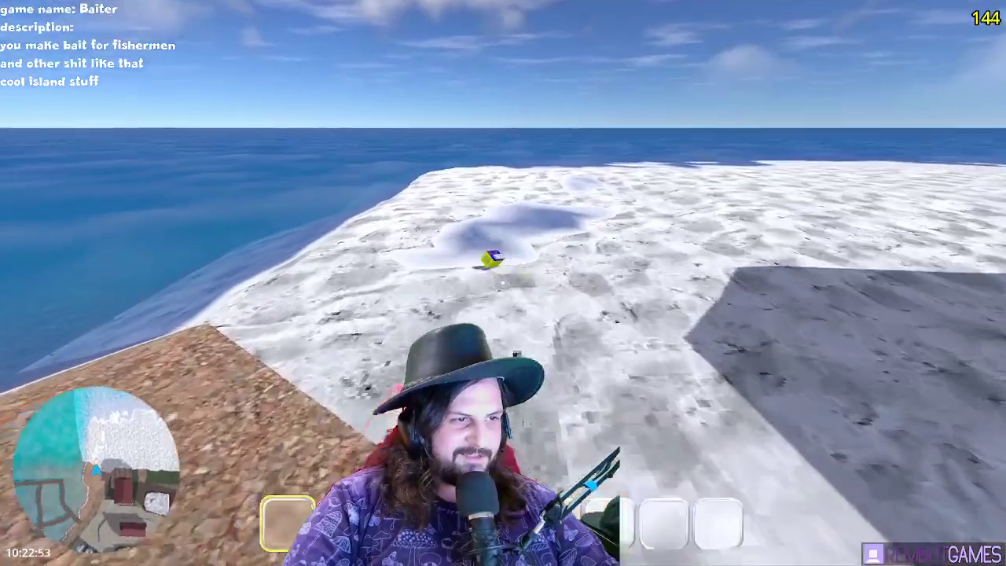
key("w")
left_click(504, 282)
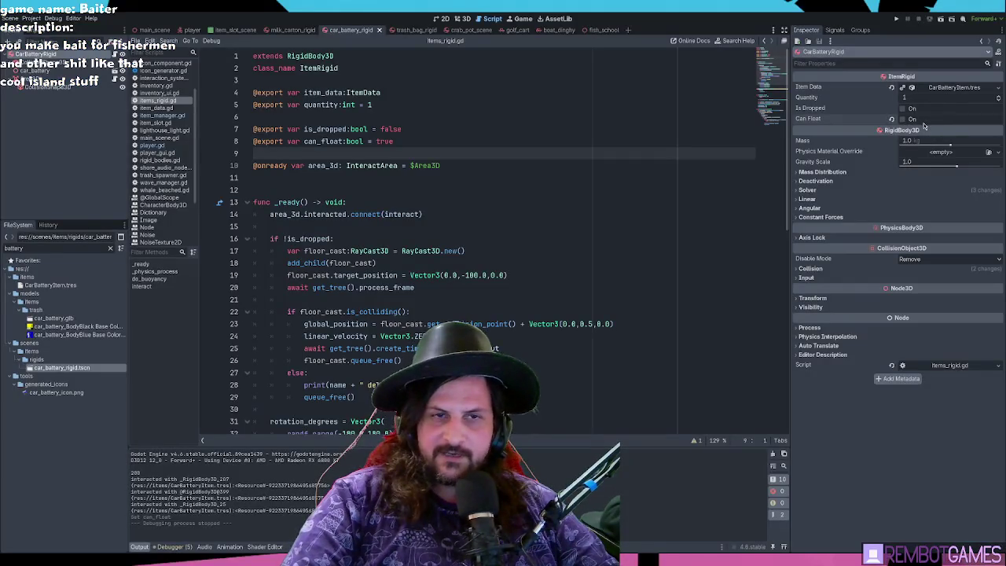
- Save items_rigid.gd, run the game and pick up the car battery lying on the pier
left_click(638, 144)
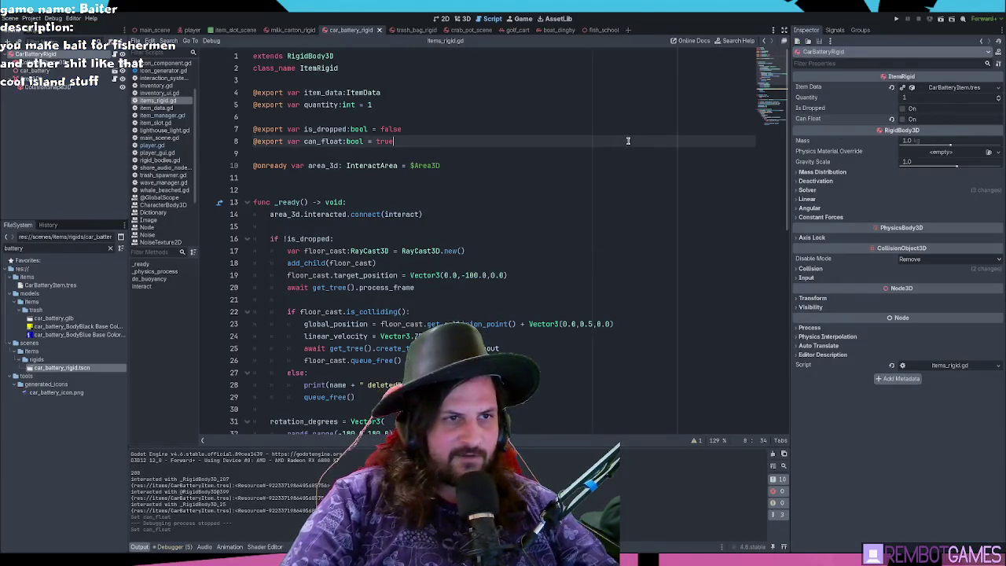
key("F5")
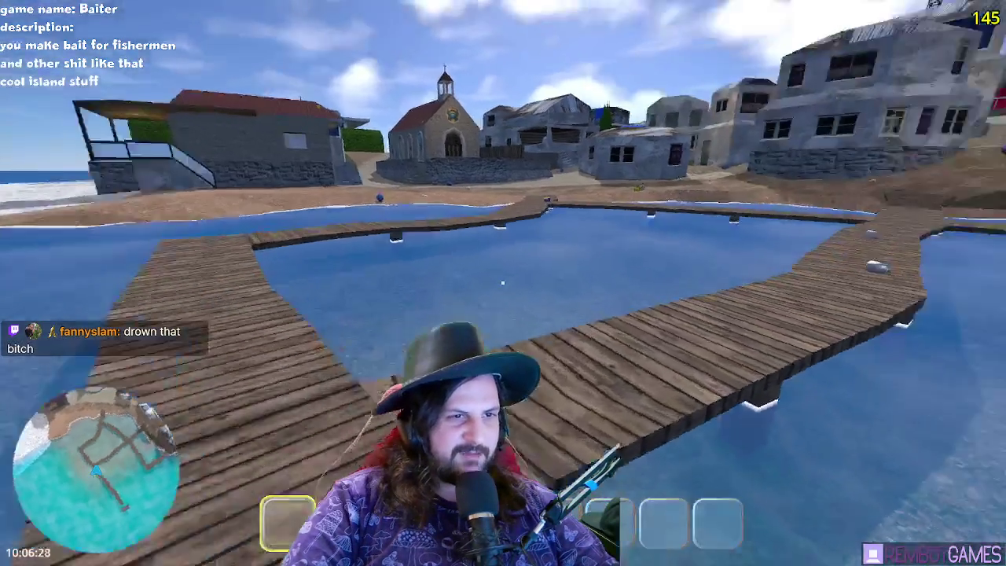
key("w")
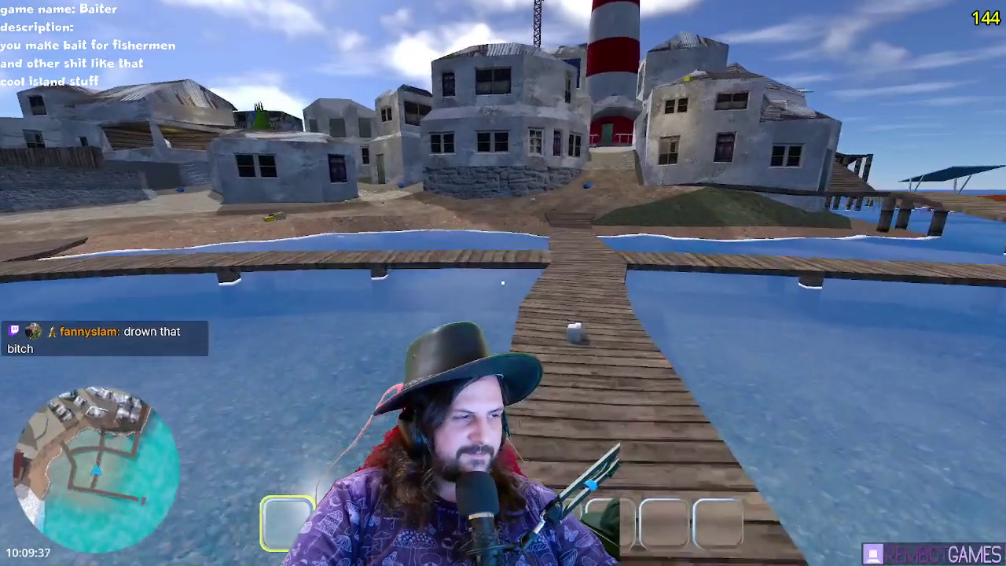
key("w")
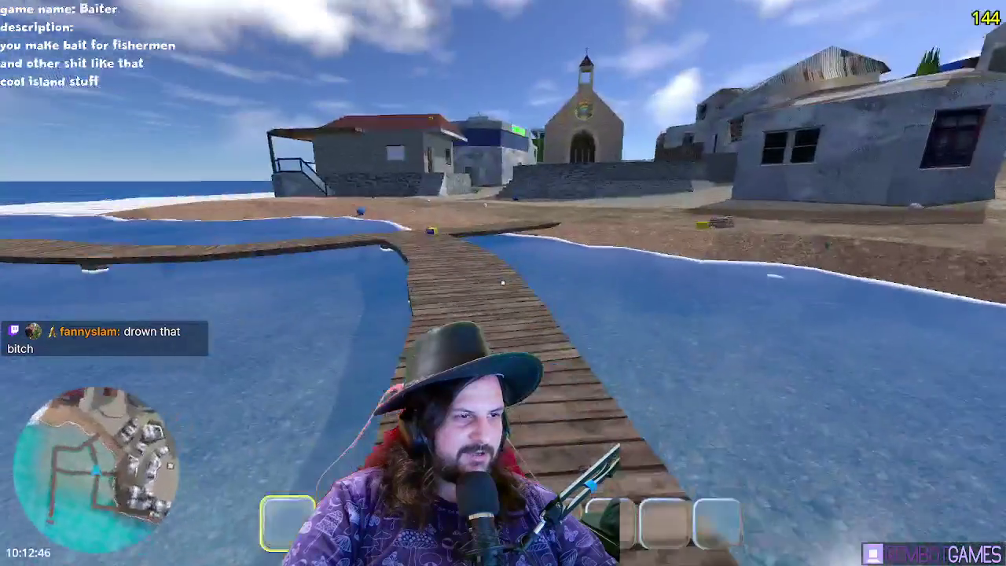
key("w")
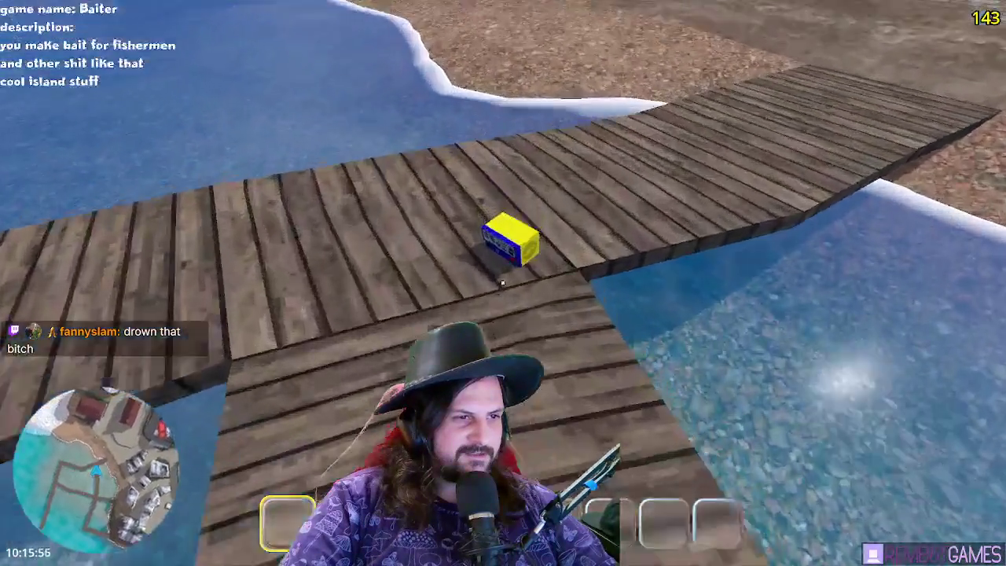
left_click(503, 283)
- Carry the battery through town toward the sea and hold it in hand with key 1
key("w")
key("w")
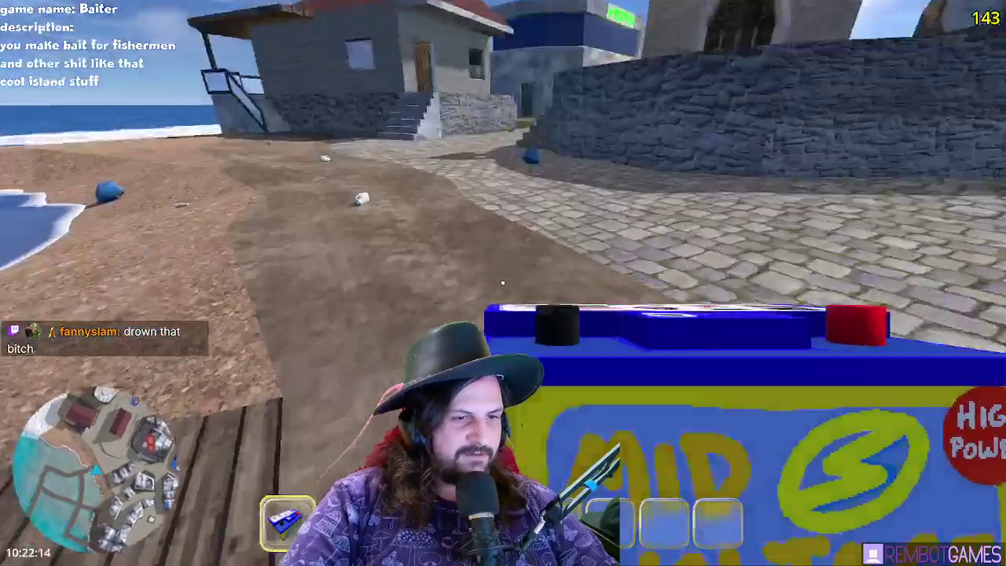
key("w")
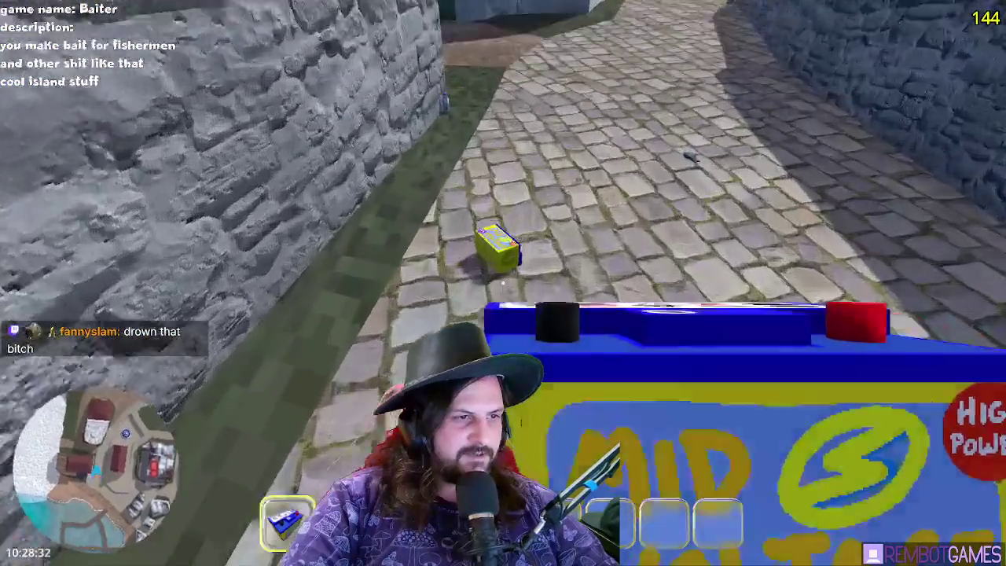
key("w")
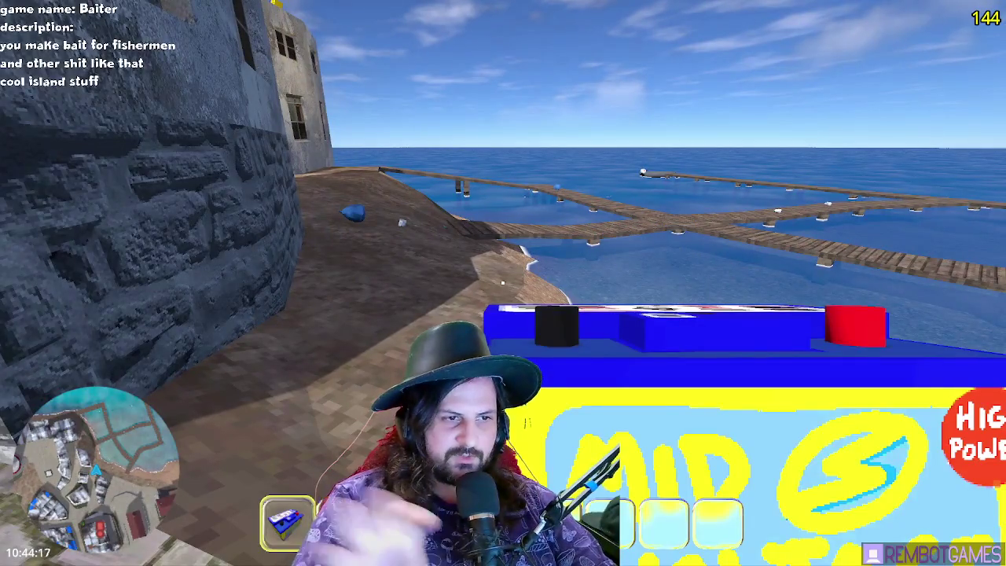
key("1")
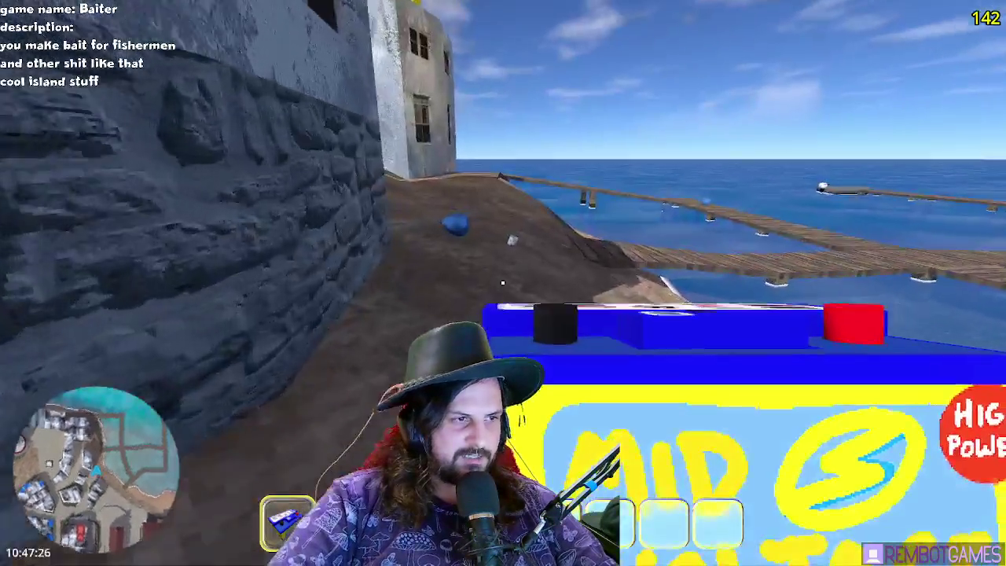